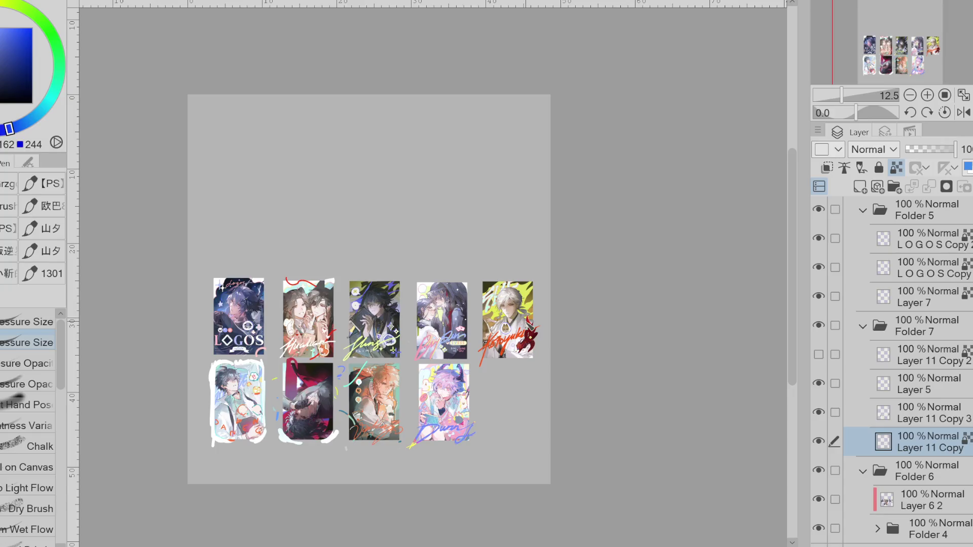
Try sampled and wheel colours, restroking the fifth card's signature in light yellow-orange.
drag(528, 332, 535, 323)
alt+click(501, 342)
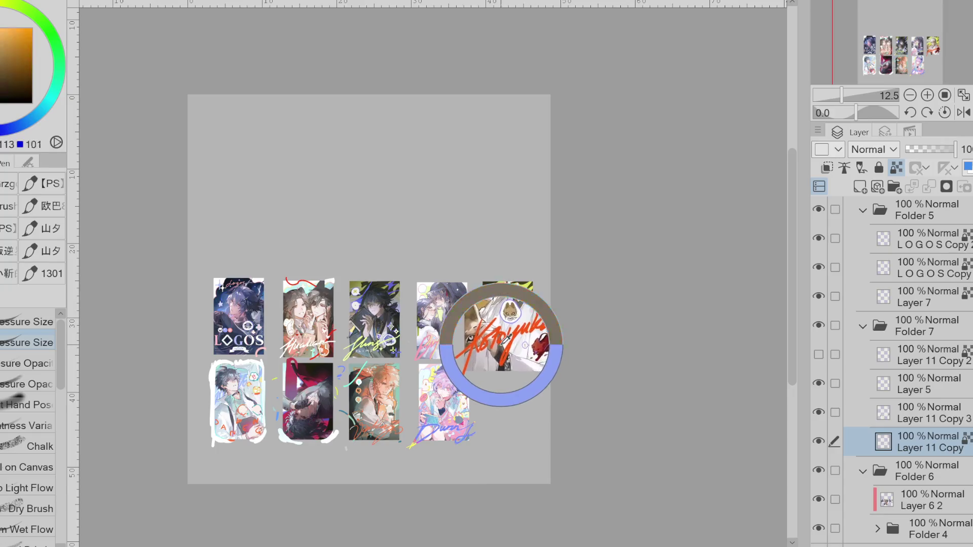
alt+click(484, 357)
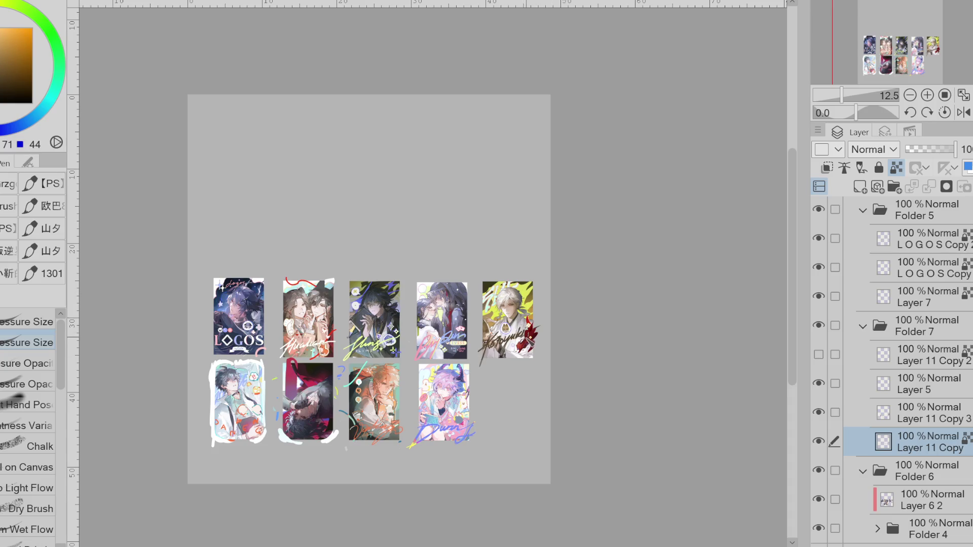
click(38, 113)
alt+click(525, 299)
drag(482, 363, 525, 328)
Redraw the signature in darker gold, then again in orange-brown.
alt+click(507, 330)
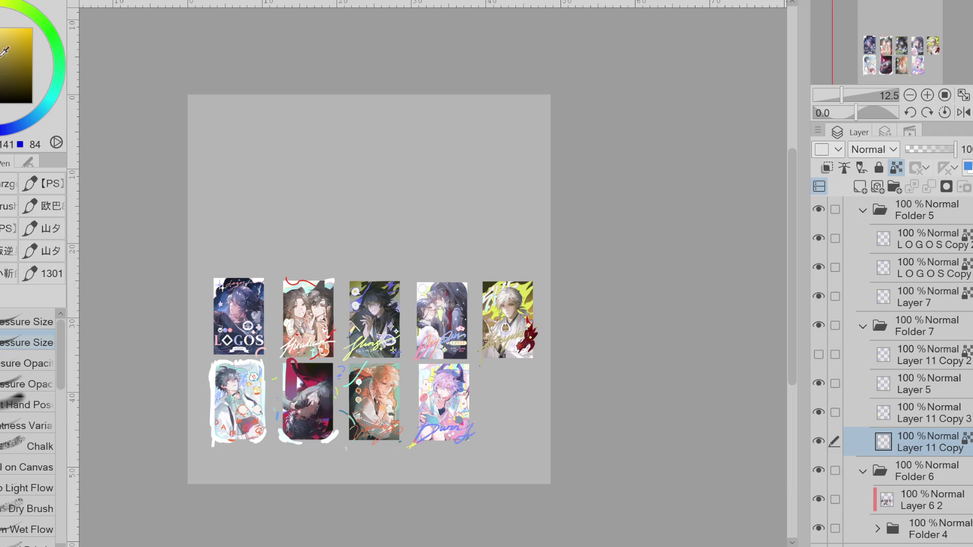
drag(482, 362, 522, 330)
click(1, 54)
drag(484, 363, 522, 332)
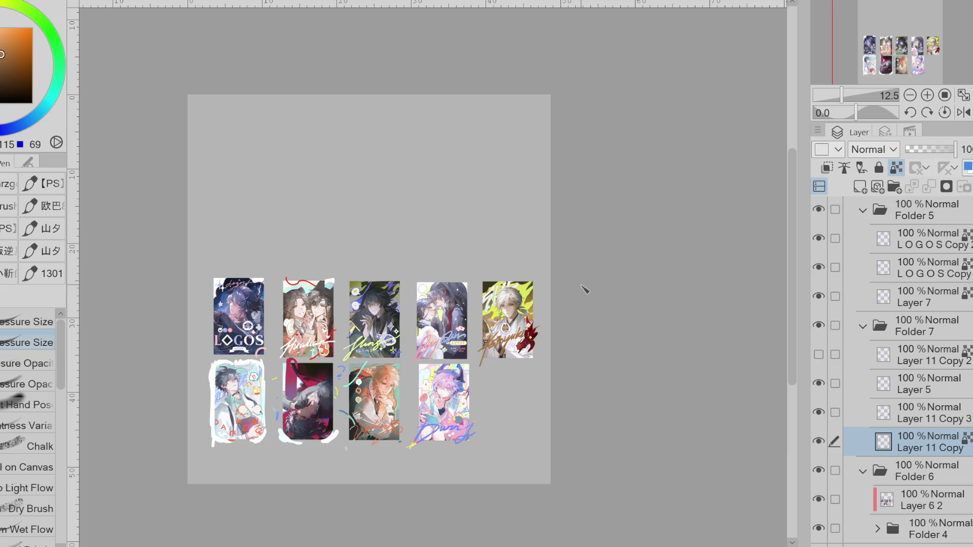
scroll(523, 332, up, 3)
Undo the brown restroke so the white-haired character's signature returns to purple.
scroll(532, 326, down, 1)
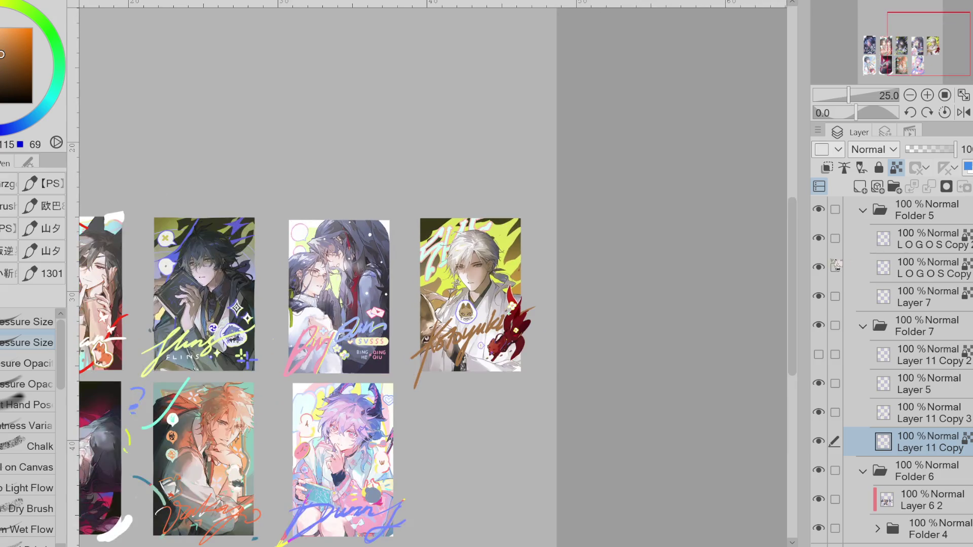
alt+click(476, 314)
key(ctrl+z)
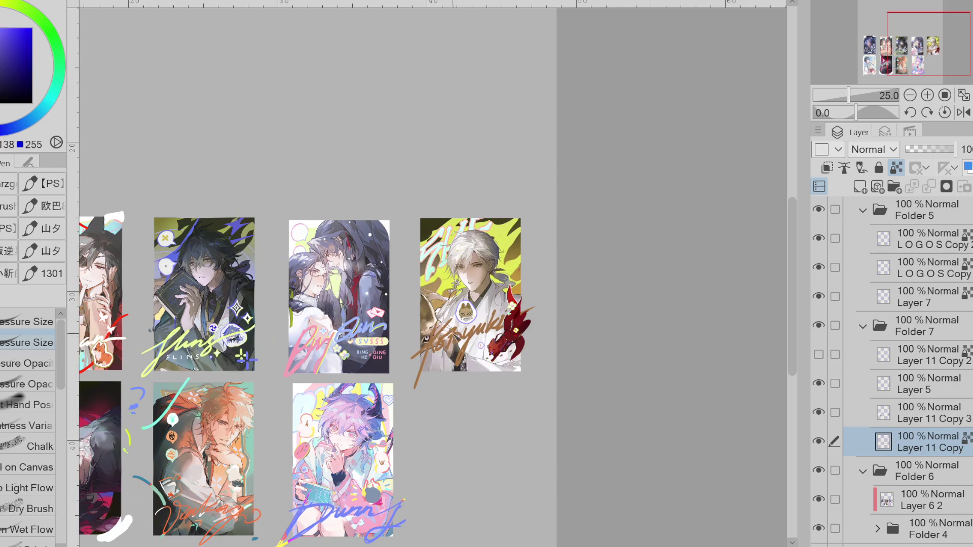
Zoom in close on the horned purple-haired Durin card.
scroll(538, 323, down, 2)
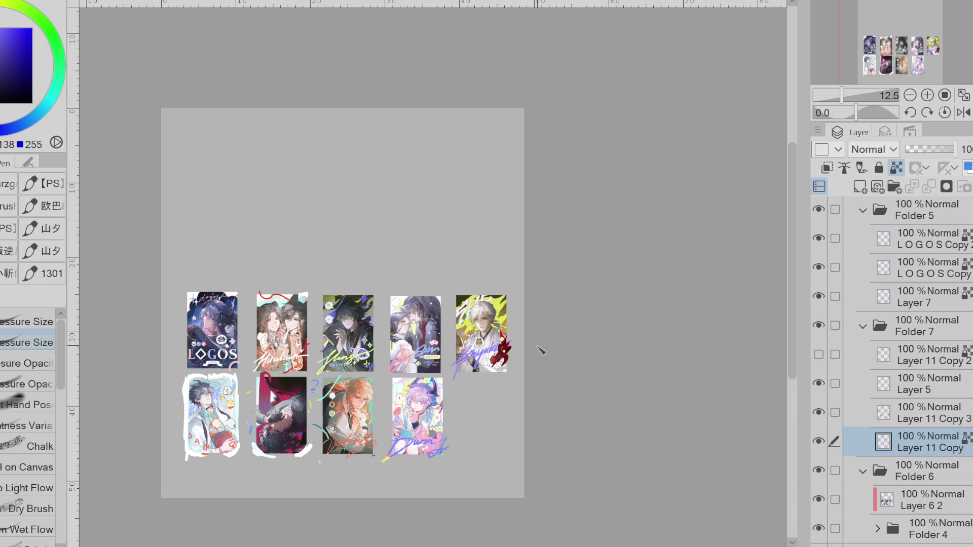
scroll(249, 444, up, 2)
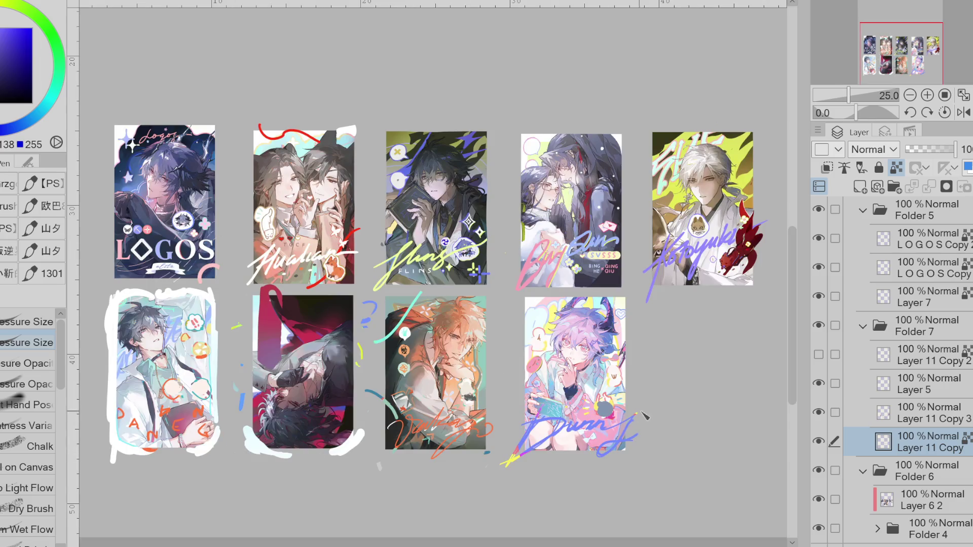
scroll(631, 430, up, 2)
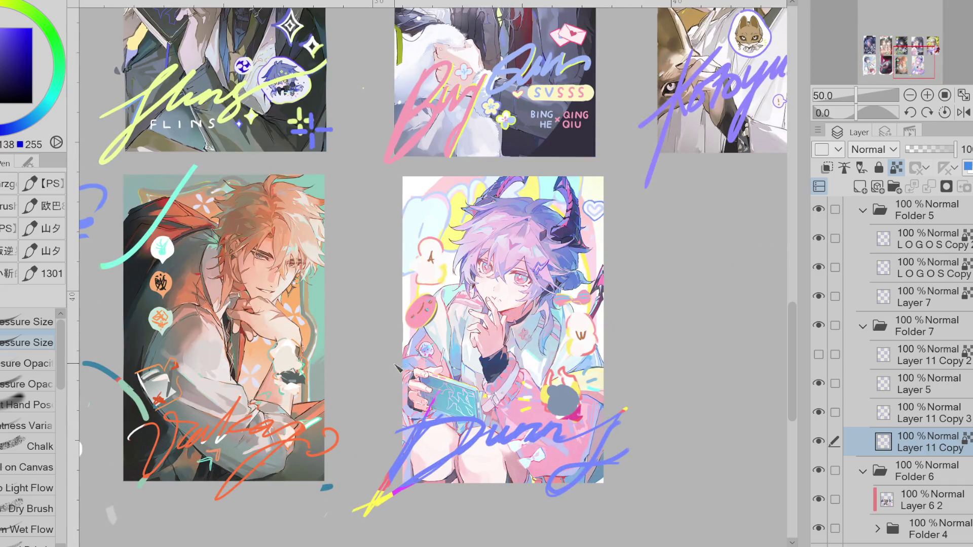
scroll(375, 264, up, 2)
scroll(581, 344, up, 2)
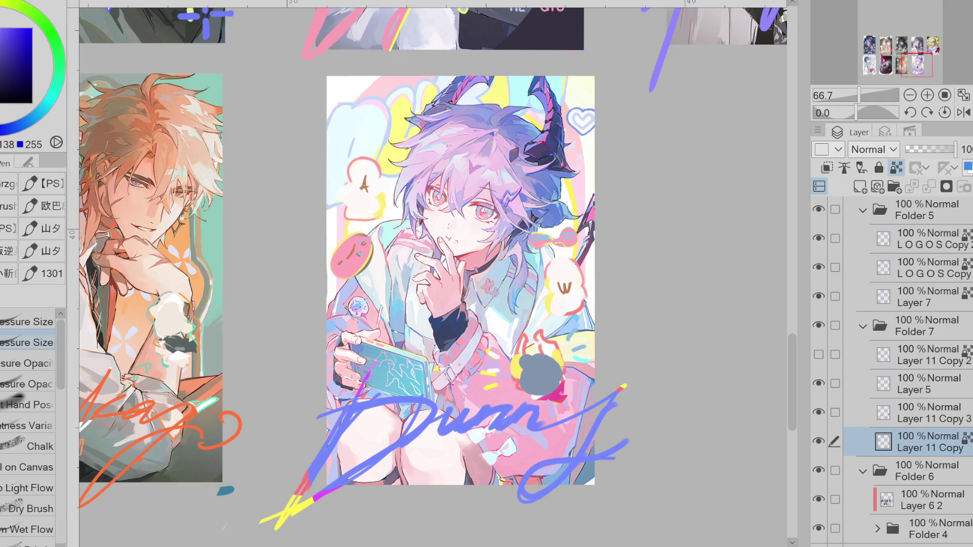
click(2, 26)
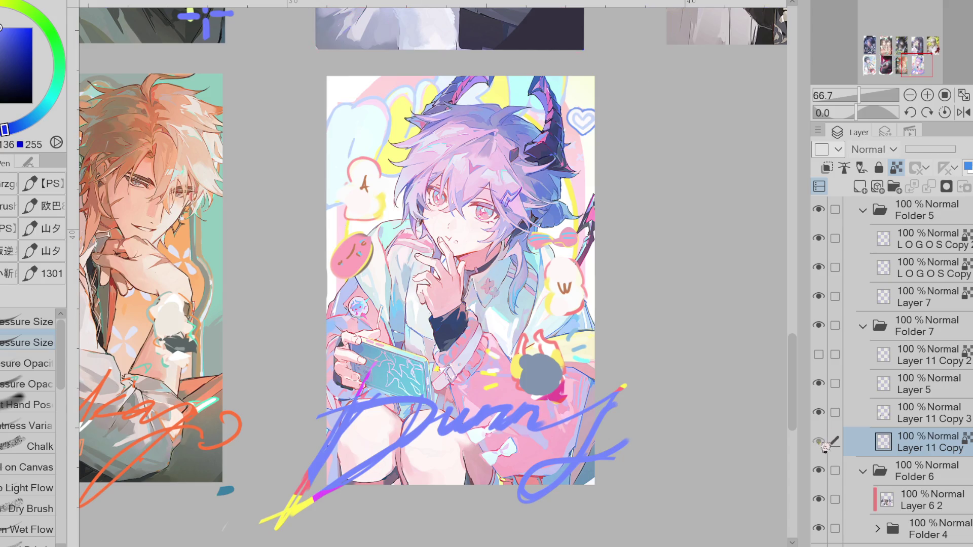
Show Layer 11 Copy, compare it against Layer 11 Copy 3, and delete Layer 5.
key(ctrl+minus)
key(ctrl+minus)
key(ctrl+minus)
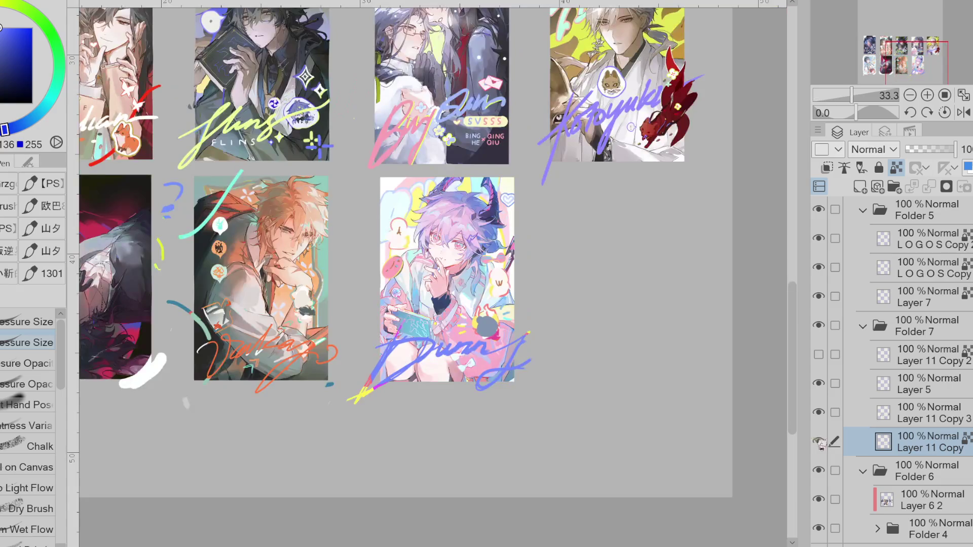
click(822, 441)
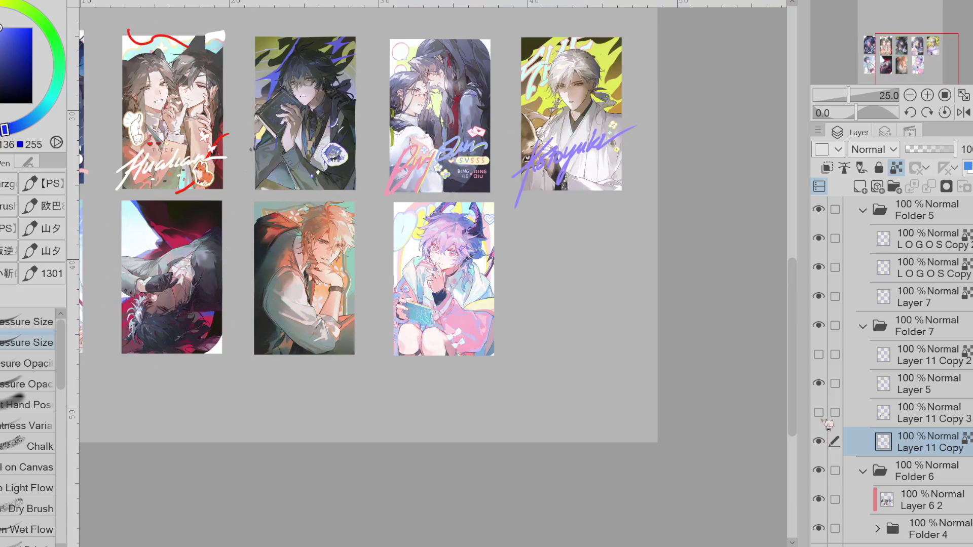
click(820, 412)
click(819, 412)
click(821, 413)
click(821, 413)
click(869, 390)
key(Delete)
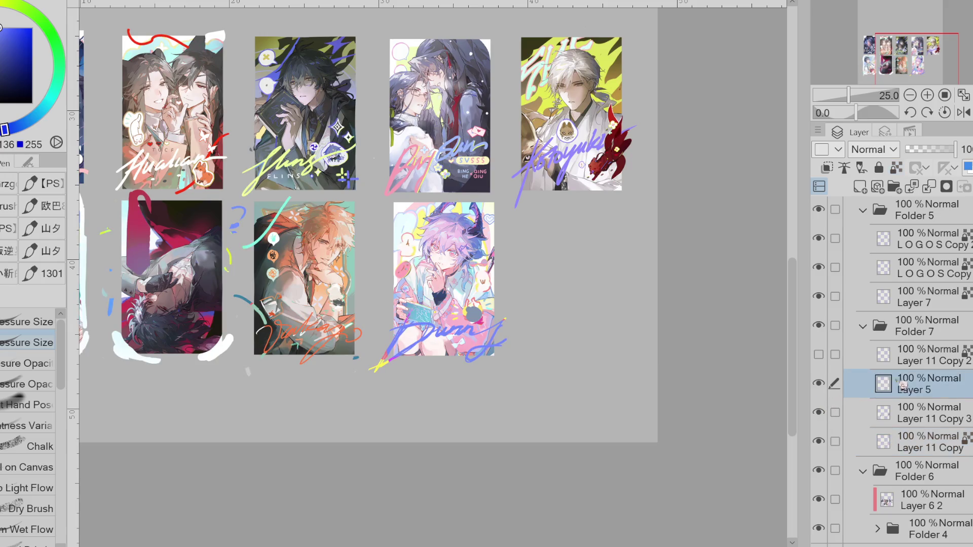
Compare the two signature layers' visibility and move Layer 11 Copy above Layer 11 Copy 3.
click(820, 388)
click(819, 388)
click(819, 388)
click(819, 388)
click(819, 388)
click(819, 385)
click(819, 385)
click(819, 385)
click(819, 385)
click(819, 412)
click(819, 412)
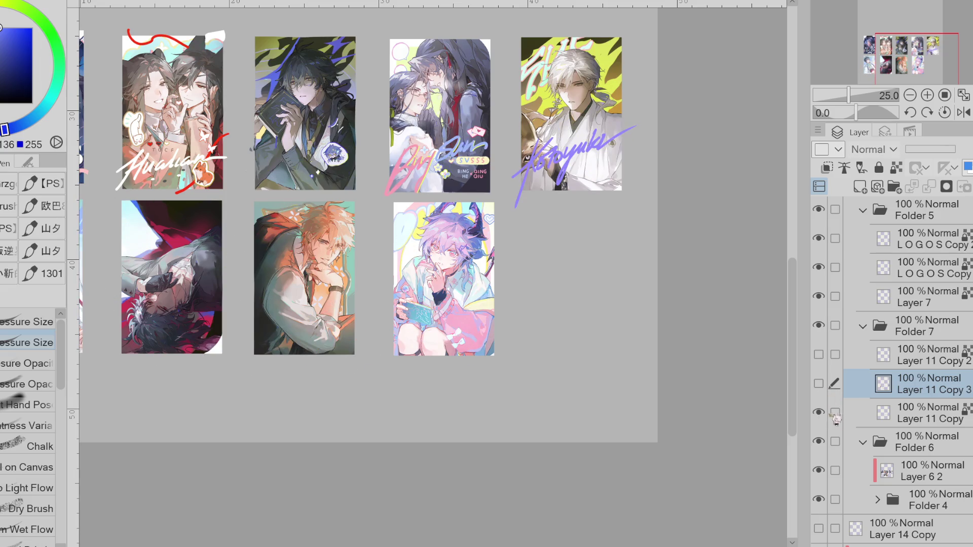
click(872, 413)
drag(872, 413, 884, 385)
click(820, 412)
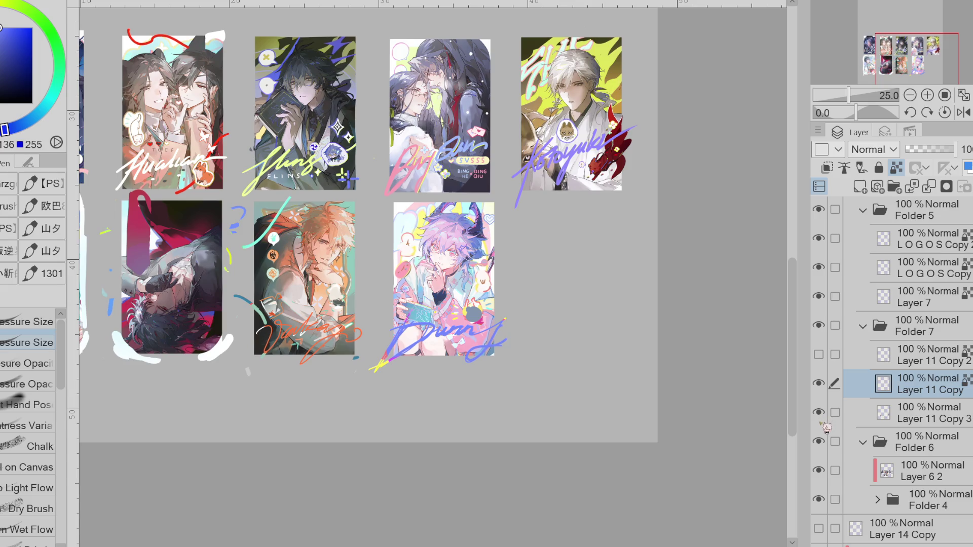
Recheck Layer 11 Copy 3's visibility and test it higher before restoring the order.
click(820, 412)
click(820, 412)
click(913, 413)
mouse_move(912, 413)
mouse_down()
mouse_move(917, 391)
mouse_move(923, 416)
mouse_up()
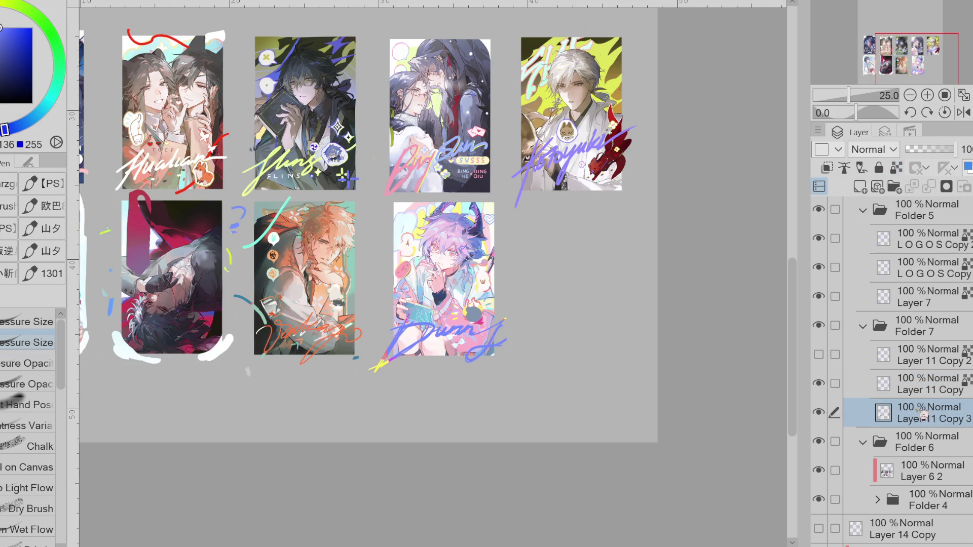
scroll(430, 221, left, 3)
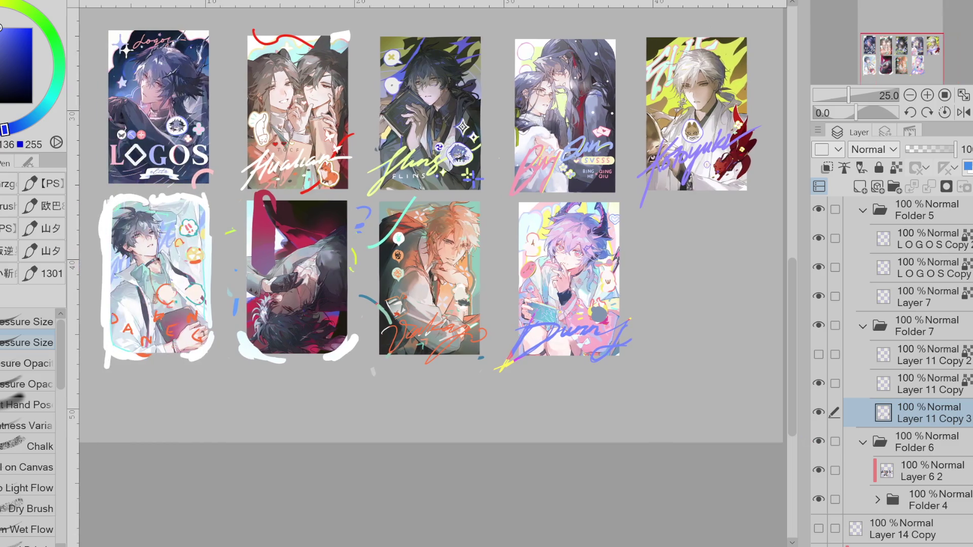
Show Layer 11 Copy 2's signature on the dark card and zoom into the donut sticker.
click(817, 355)
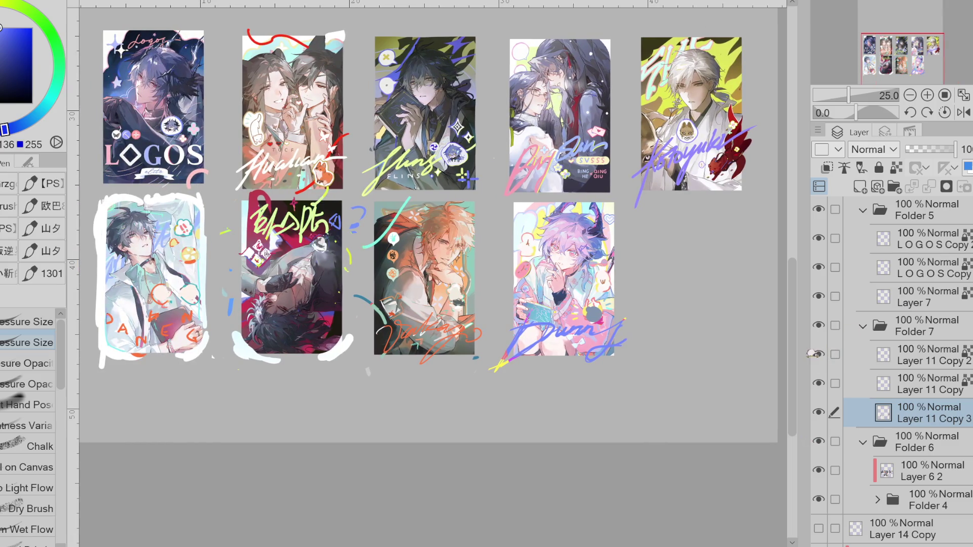
key(ctrl+plus)
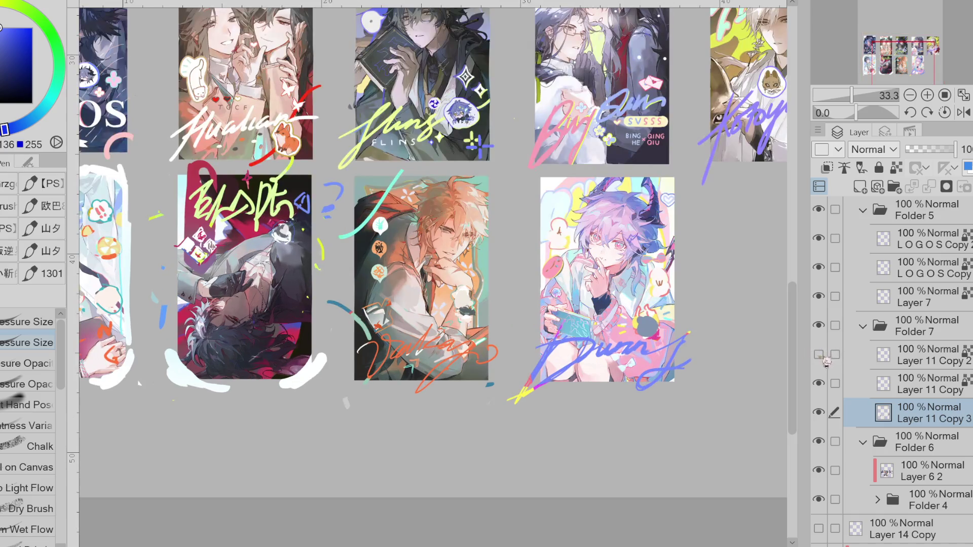
scroll(709, 291, up, 2)
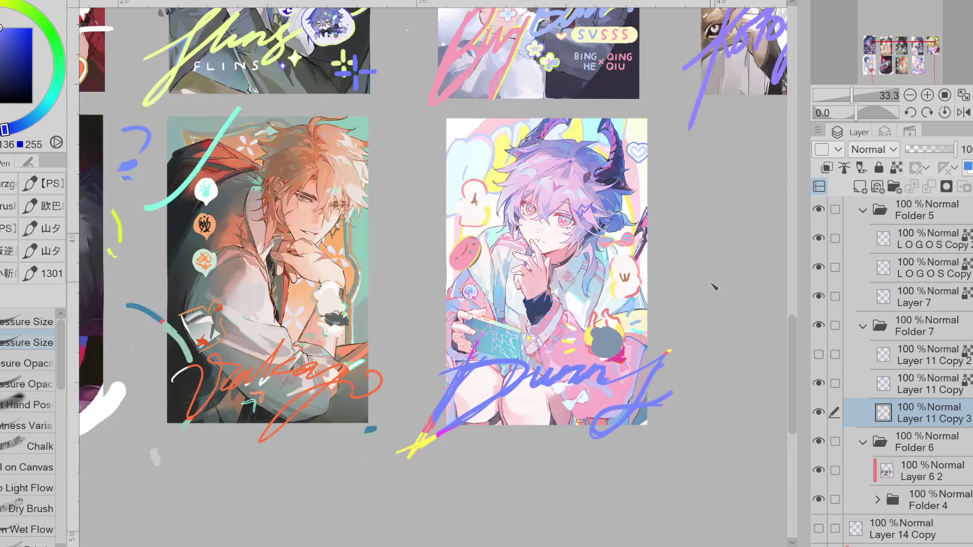
scroll(709, 289, up, 1)
scroll(615, 256, up, 1)
scroll(615, 256, down, 1)
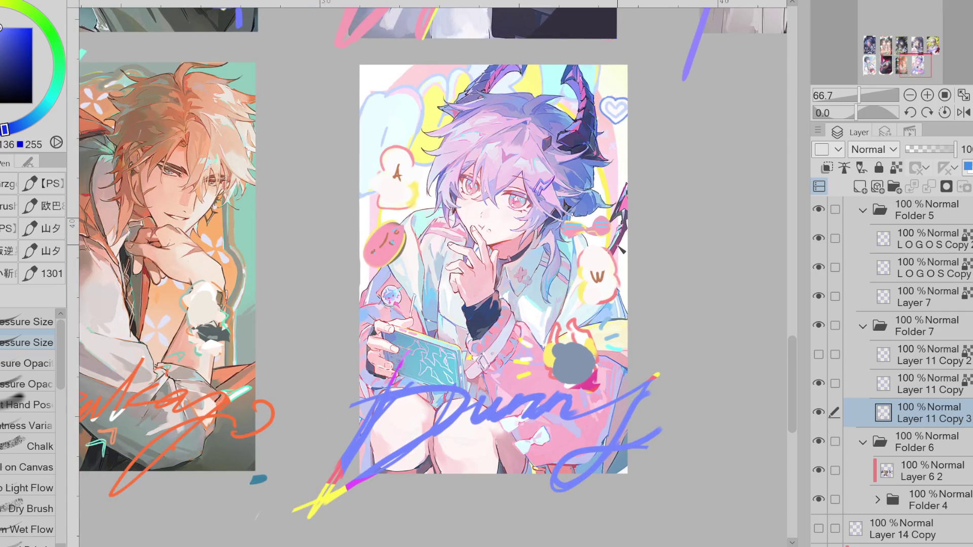
scroll(401, 219, up, 1)
Sample the donut's pink and paint over its blue marks.
alt+click(398, 237)
drag(390, 256, 415, 234)
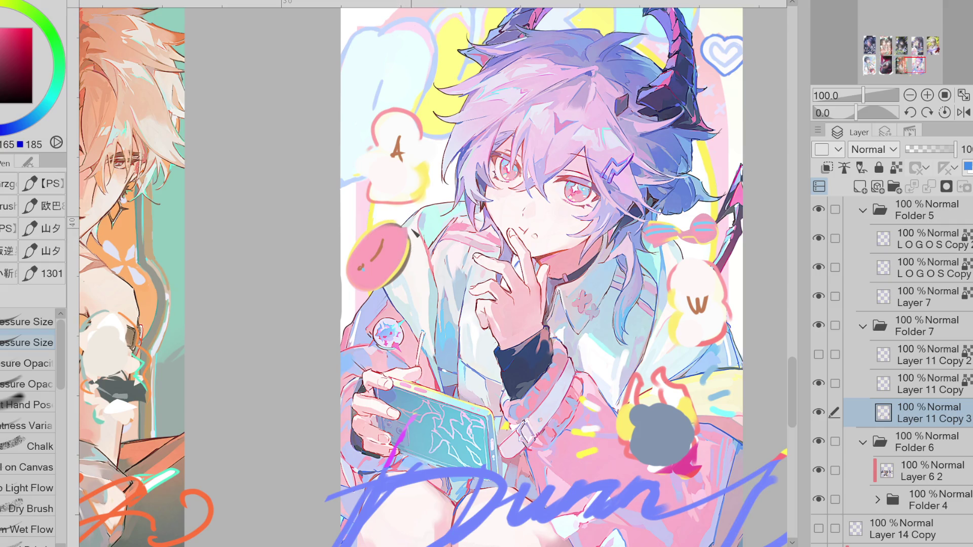
key(e)
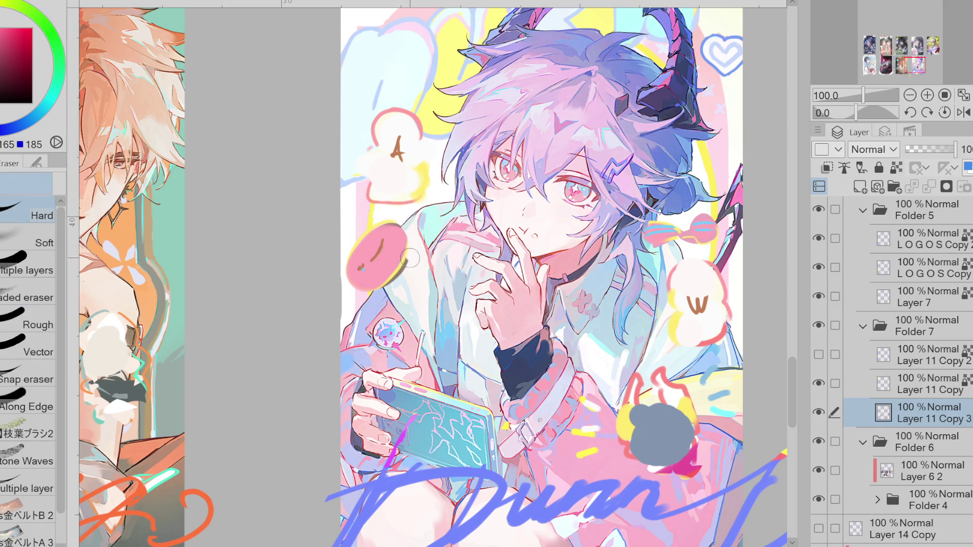
key(p)
Outline the donut's left and bottom edge in deeper blue.
alt+click(408, 66)
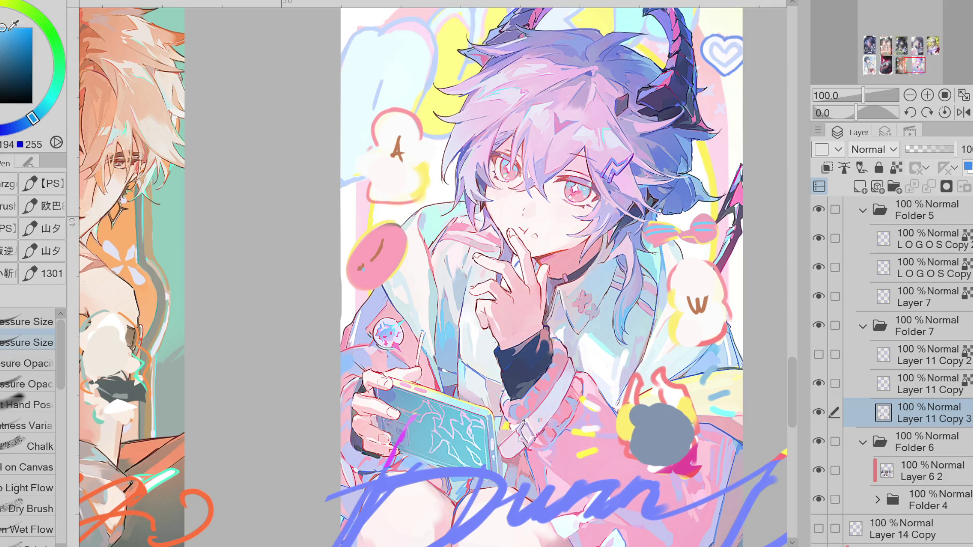
alt+click(408, 66)
mouse_move(407, 236)
mouse_down()
mouse_move(365, 238)
mouse_move(355, 259)
mouse_move(351, 286)
mouse_move(392, 285)
mouse_up()
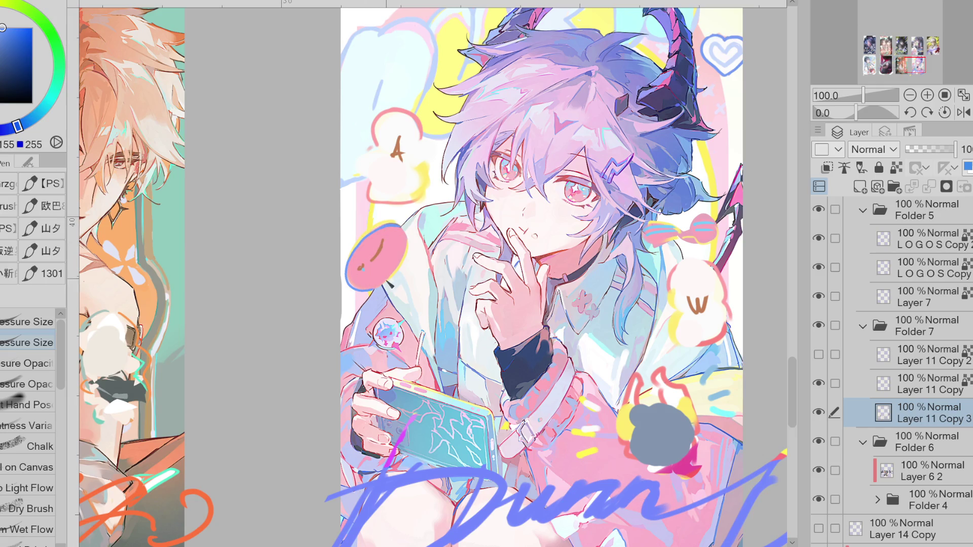
Pick dark red-brown, then lasso-fill a small white highlight inside the pink circle.
alt+click(368, 258)
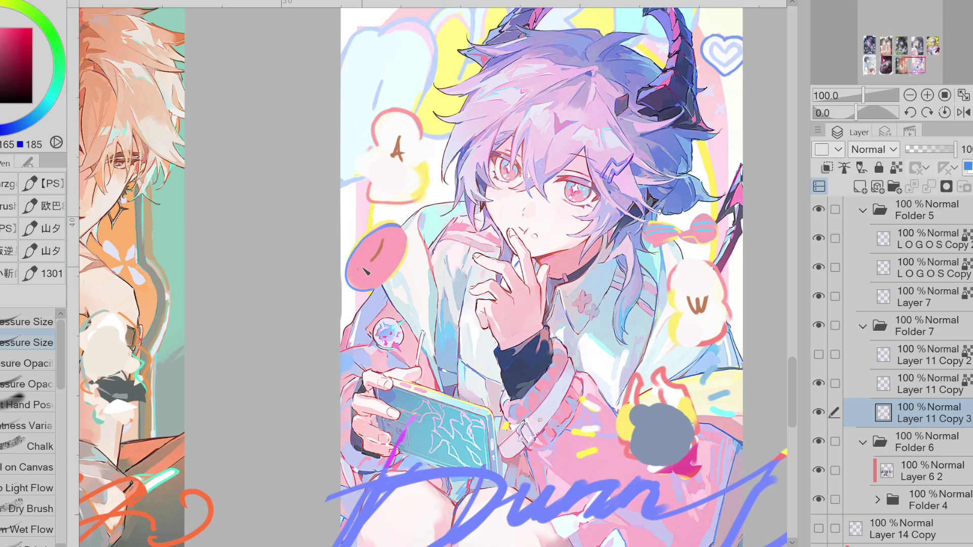
alt+click(387, 251)
drag(4, 29, 4, 41)
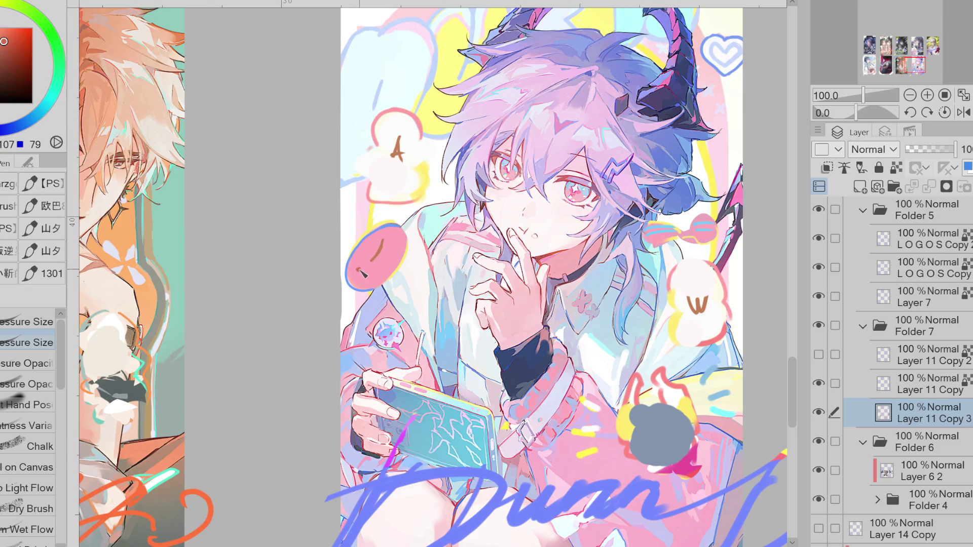
alt+click(390, 236)
key(g)
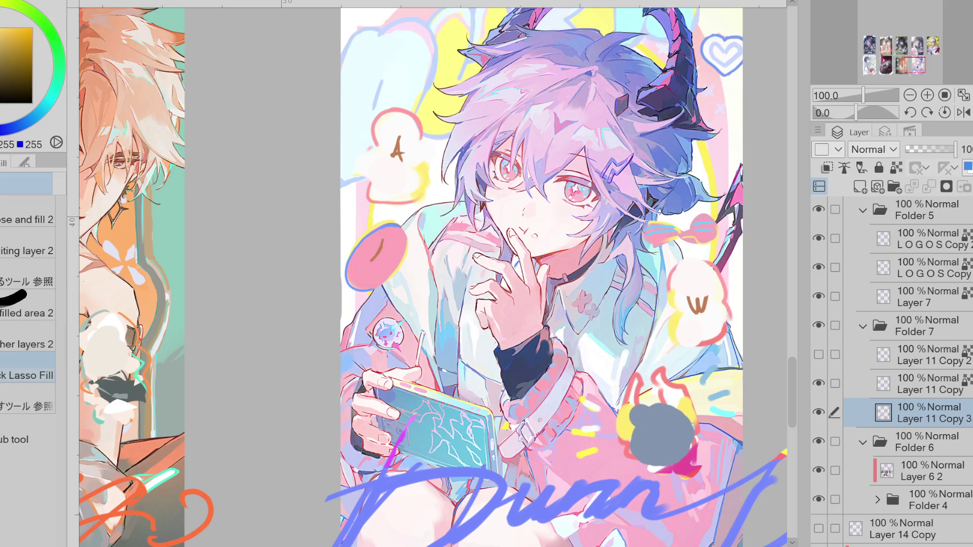
mouse_move(367, 266)
mouse_down()
mouse_move(358, 260)
mouse_move(369, 277)
mouse_move(405, 236)
mouse_move(378, 242)
mouse_move(358, 266)
mouse_move(400, 238)
mouse_move(366, 261)
mouse_up()
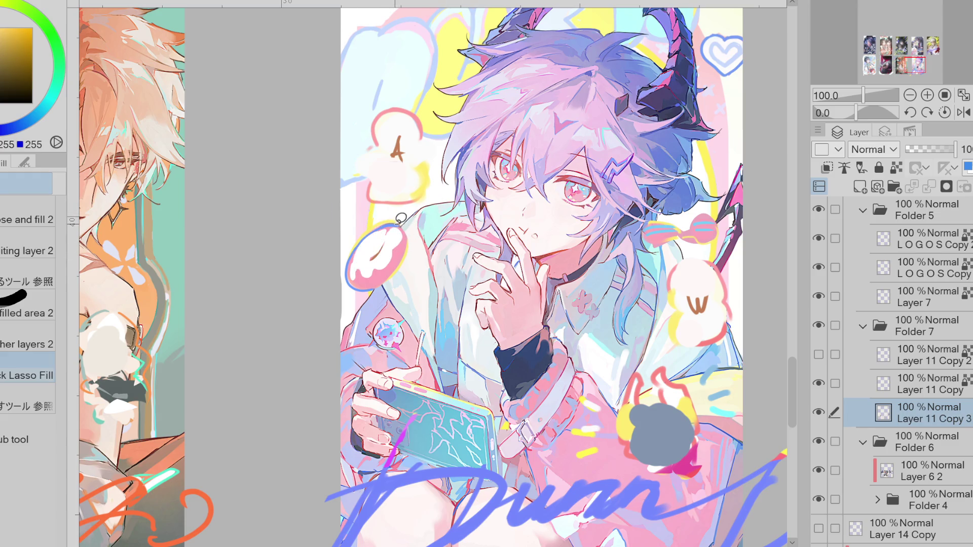
key(p)
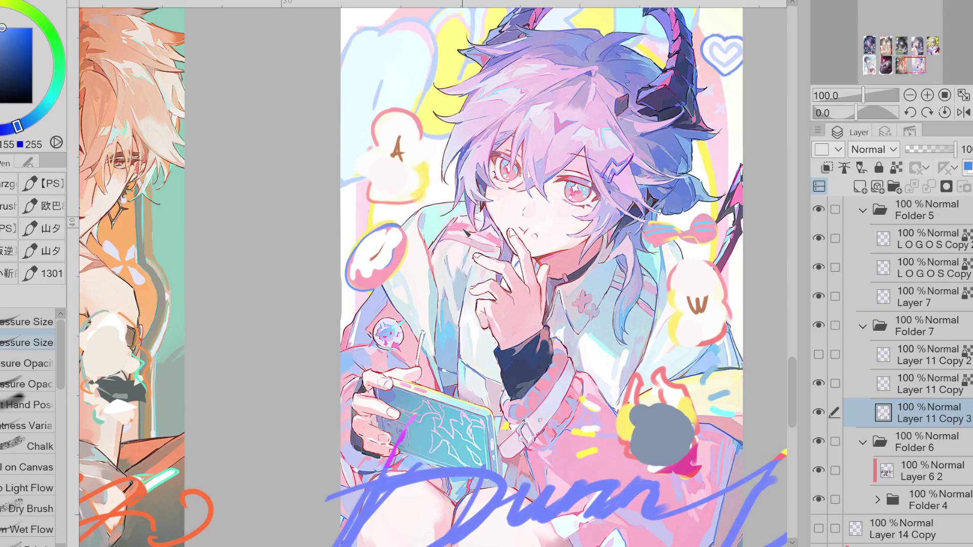
Sample orange-brown and white from the donut sticker for the sprinkles.
alt+click(398, 153)
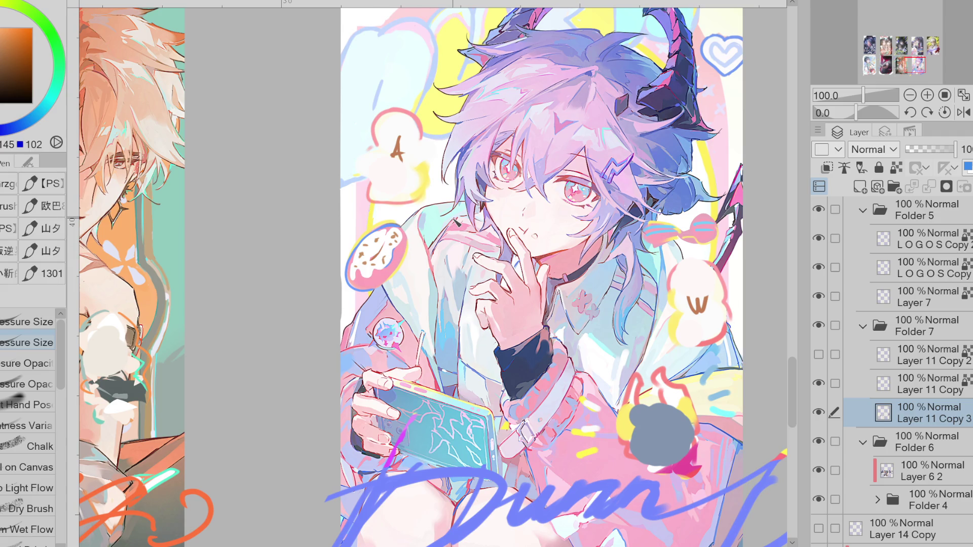
alt+click(392, 259)
alt+click(394, 241)
alt+click(397, 242)
alt+click(393, 245)
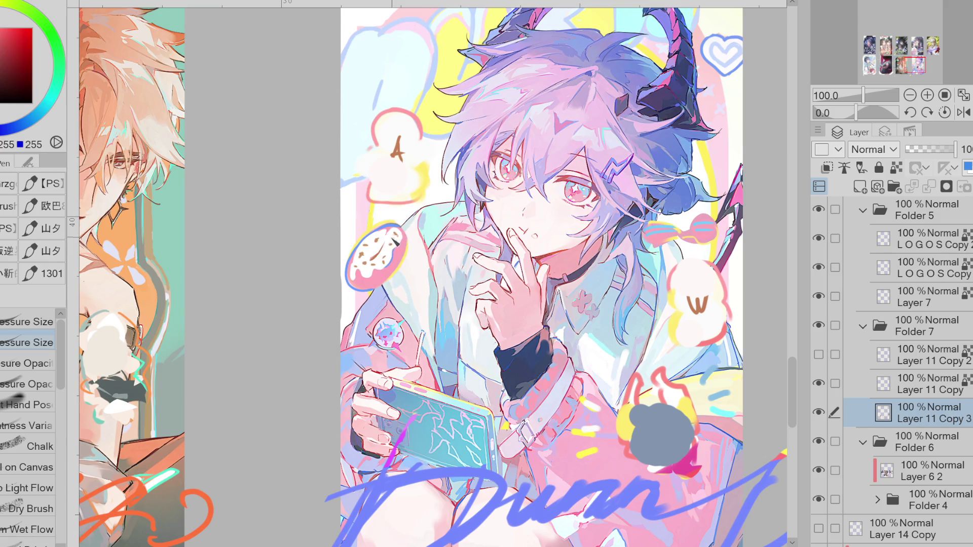
alt+click(377, 242)
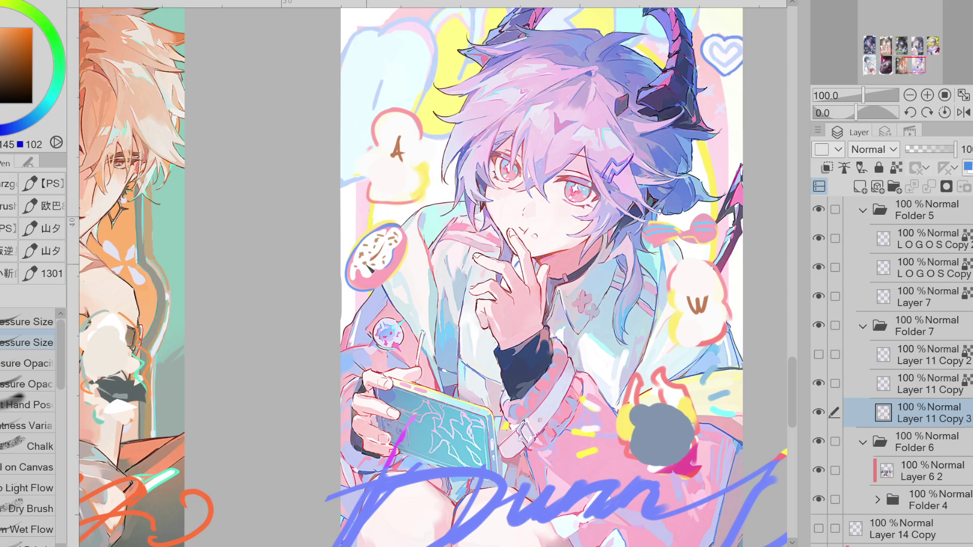
Resample red, orange-brown and blue from the donut while touching up sprinkles.
alt+click(366, 260)
alt+click(370, 268)
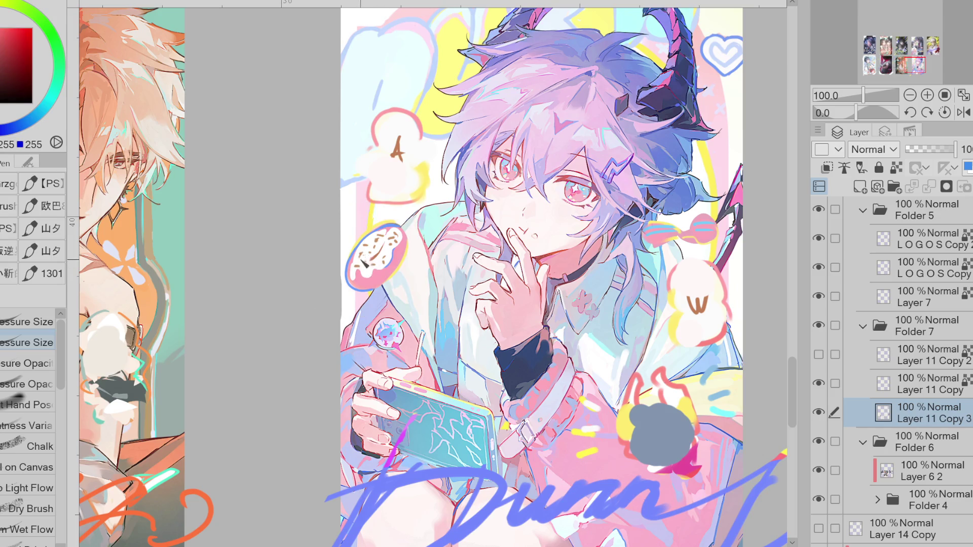
alt+click(367, 256)
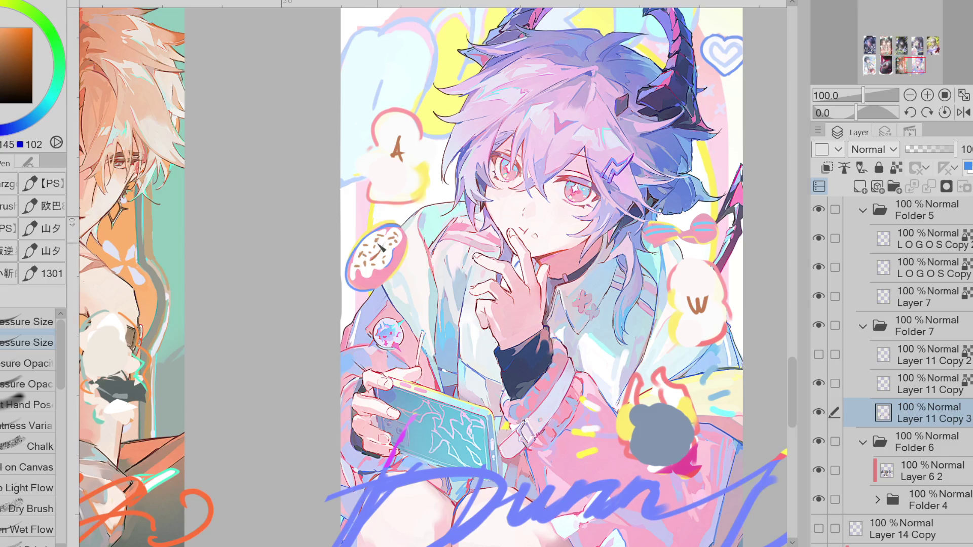
alt+click(381, 246)
alt+click(380, 245)
alt+click(397, 229)
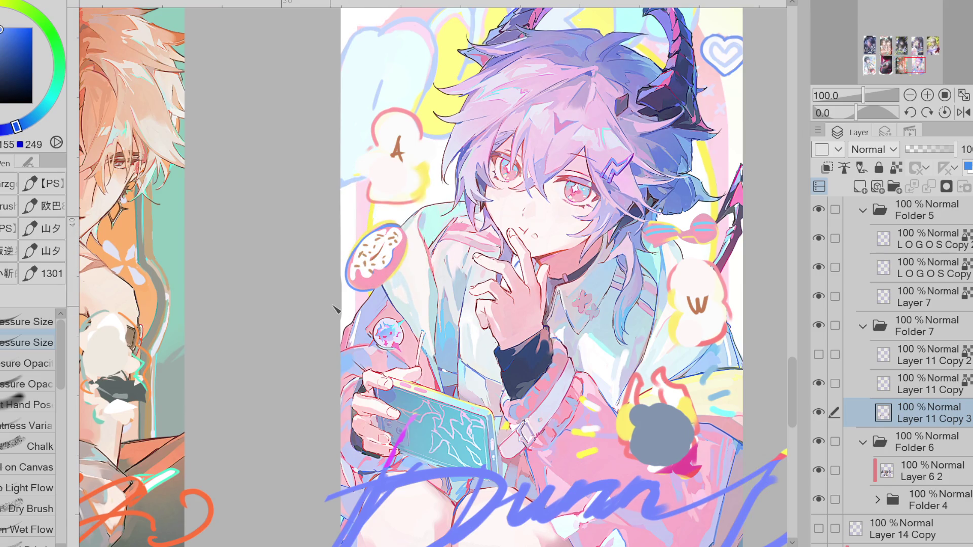
alt+click(401, 273)
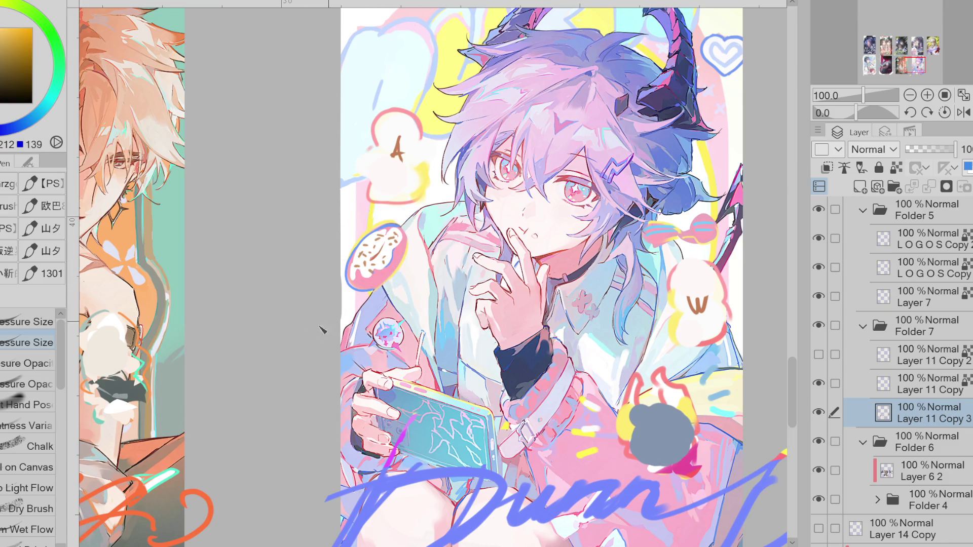
scroll(219, 355, down, 3)
Fade the old signature layer to 16% and turn off Lock Transparent Pixels on Layer 11 Copy.
scroll(586, 337, up, 3)
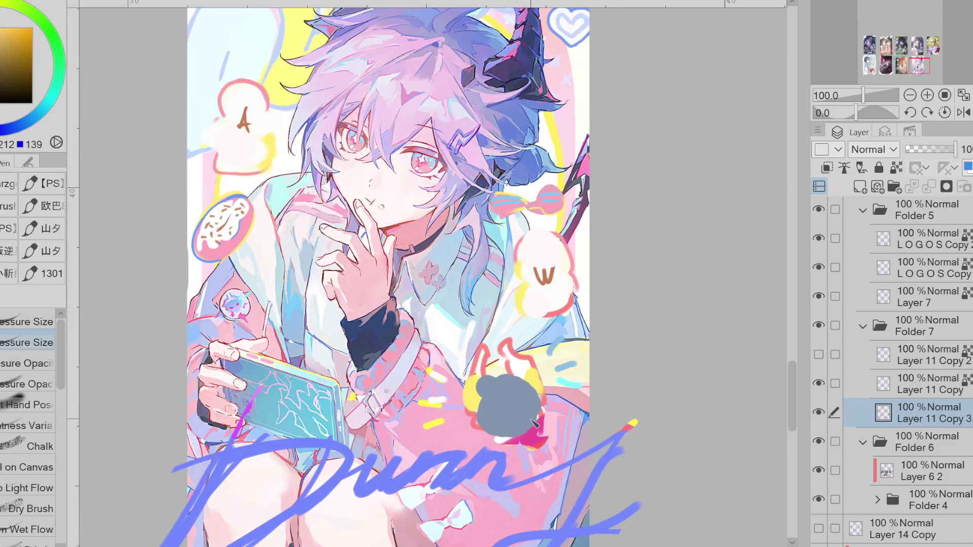
scroll(522, 375, down, 1)
alt+click(408, 413)
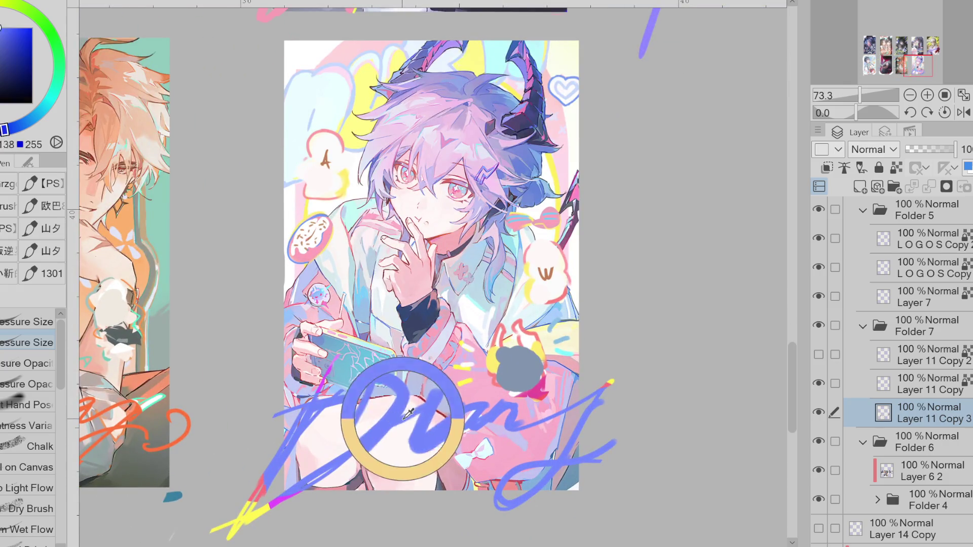
drag(956, 149, 911, 149)
click(819, 384)
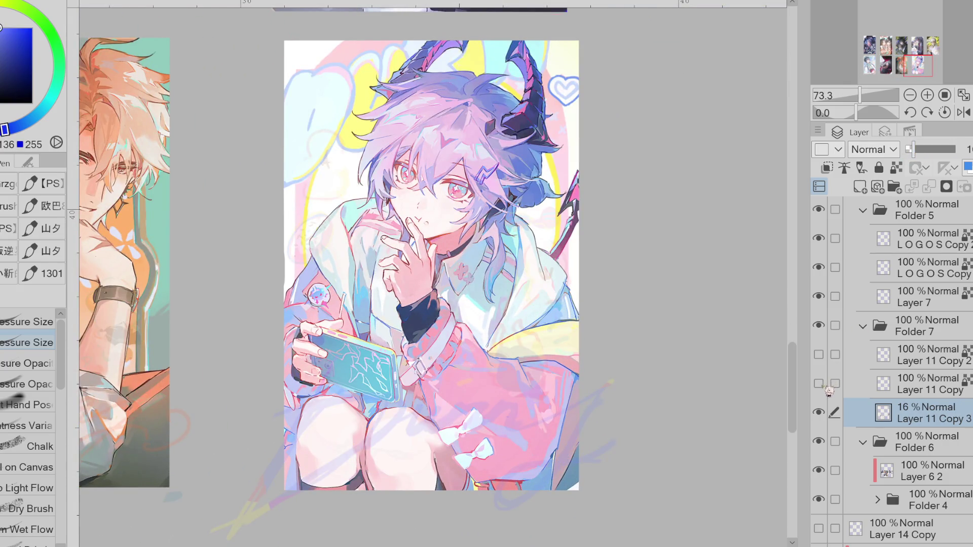
key(ctrl+minus)
click(819, 384)
click(927, 384)
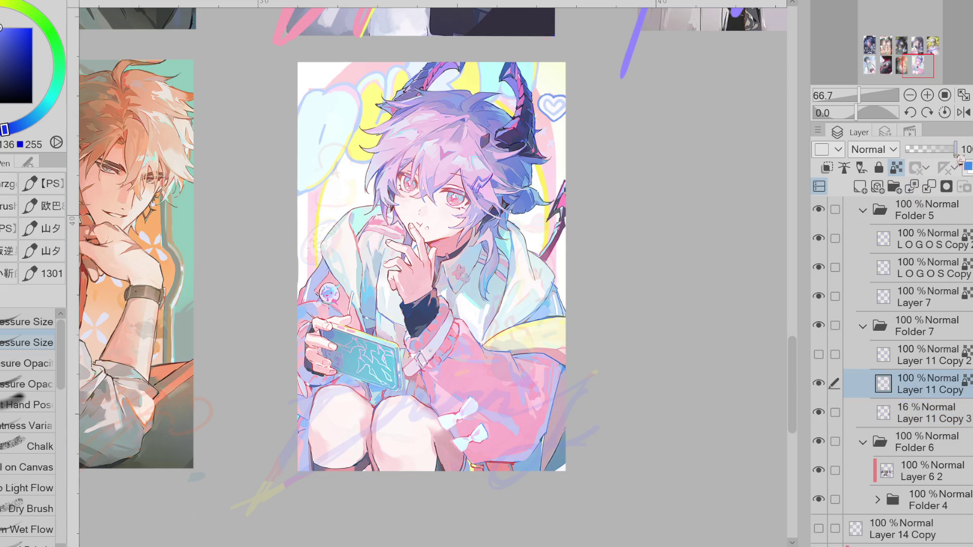
click(896, 168)
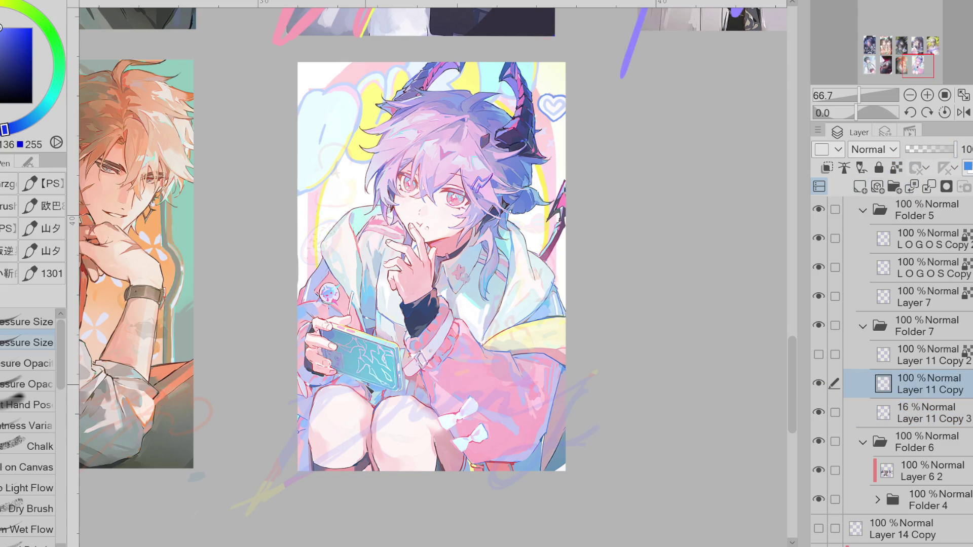
Hide Layer 6 2 and Folder 4, set Layer 11 Copy 3 to 28%, then select Layer 11 Copy.
click(819, 470)
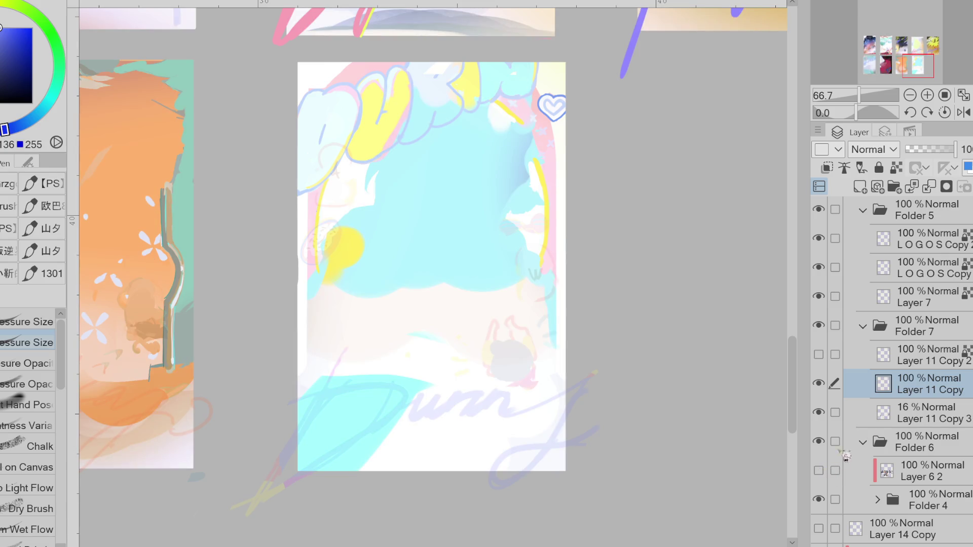
click(819, 499)
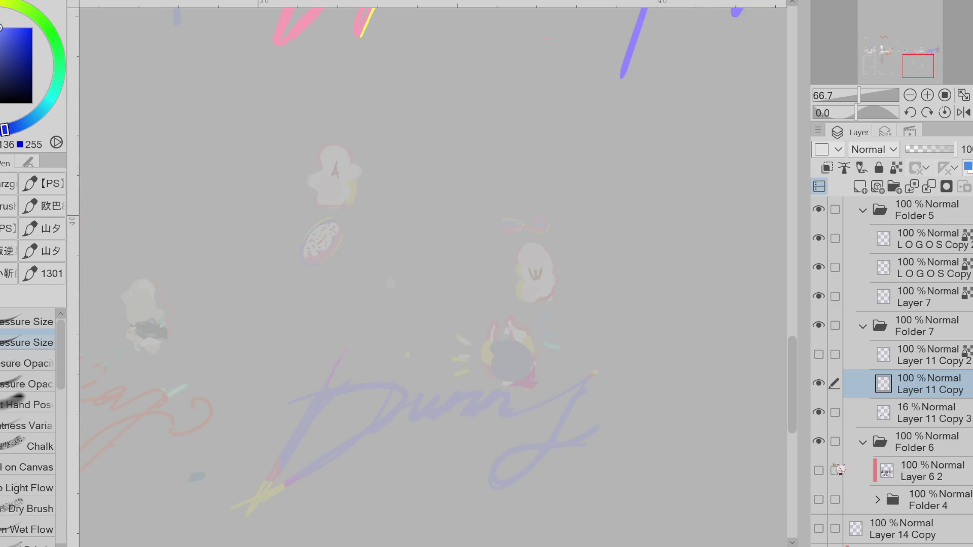
click(879, 413)
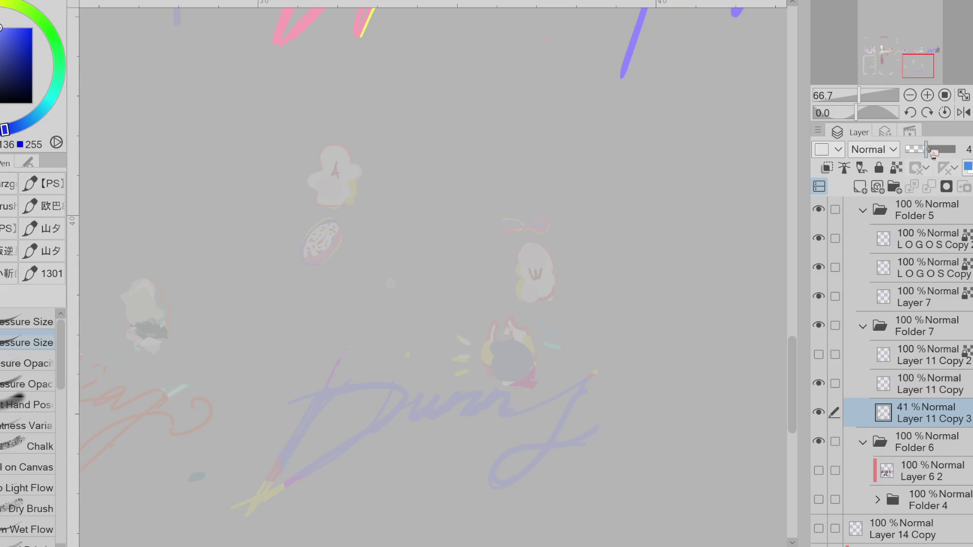
click(927, 152)
click(912, 390)
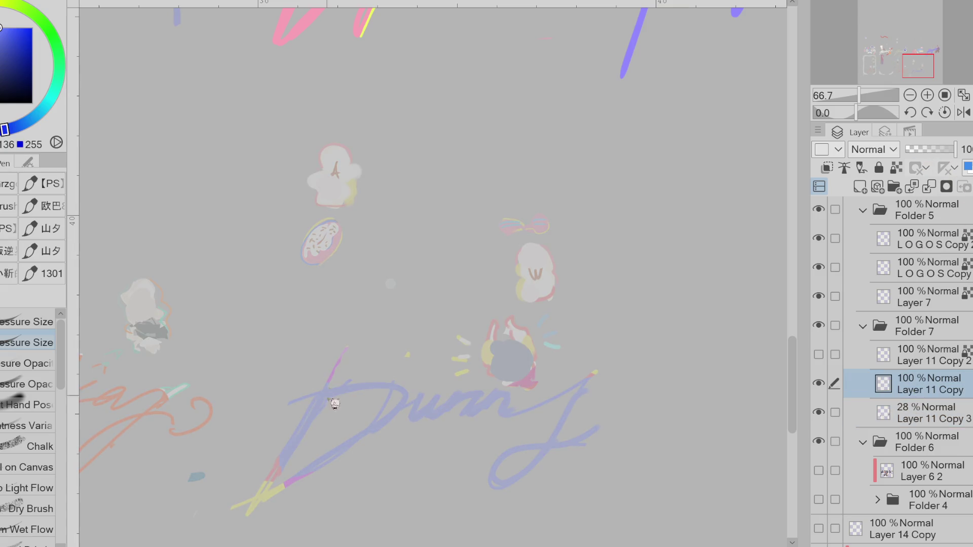
Letter the blue D of the signature, redrawing its first stroke and curved loop.
drag(334, 387, 260, 495)
key(ctrl+z)
drag(348, 360, 260, 495)
drag(296, 404, 259, 499)
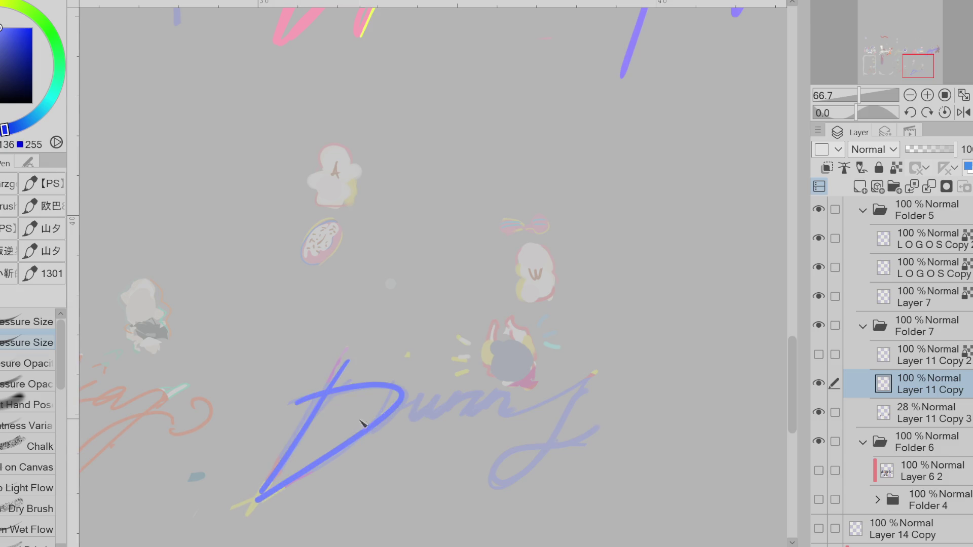
key(ctrl+z)
key(ctrl+z)
key(ctrl+y)
key(ctrl+y)
key(ctrl+z)
mouse_move(296, 402)
mouse_down()
mouse_move(262, 498)
mouse_move(247, 503)
mouse_up()
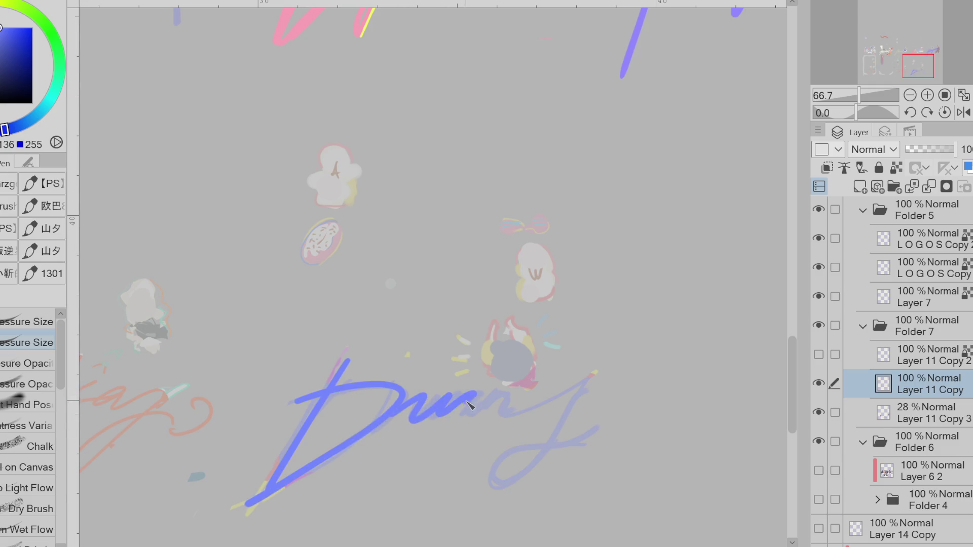
Add the remaining letters after the D, redrawing the stroke once.
mouse_move(404, 404)
mouse_down()
mouse_move(449, 414)
mouse_move(511, 391)
mouse_up()
key(ctrl+z)
mouse_move(404, 404)
mouse_down()
mouse_move(454, 417)
mouse_move(504, 396)
mouse_move(573, 405)
mouse_move(557, 439)
mouse_move(676, 466)
mouse_up()
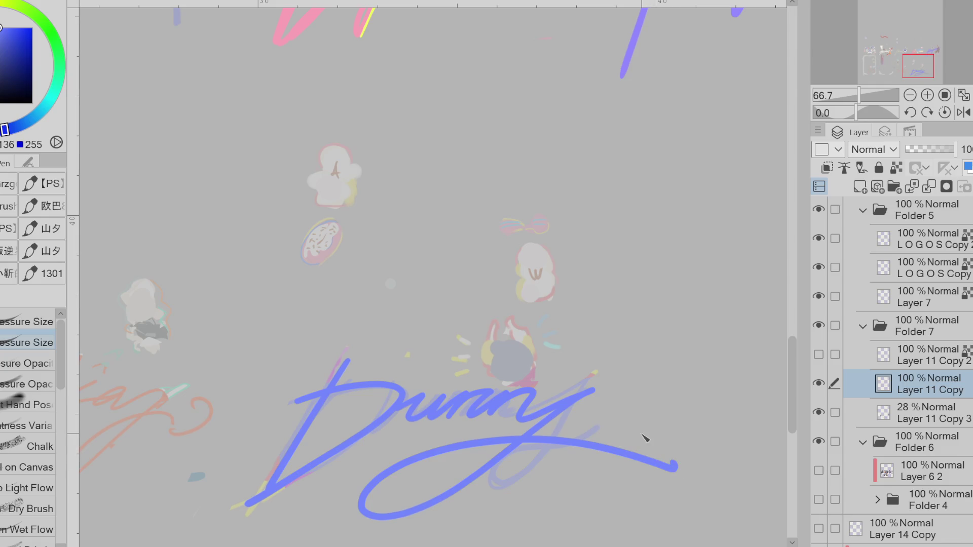
Show Layer 6 2 and Folder 4 again, erase the underline loop, and draw the y tail.
click(820, 471)
click(826, 500)
key(e)
mouse_move(499, 473)
mouse_down()
mouse_move(446, 451)
mouse_move(659, 465)
mouse_move(573, 441)
mouse_up()
key(p)
mouse_move(597, 389)
mouse_down()
mouse_move(458, 494)
mouse_move(627, 422)
mouse_up()
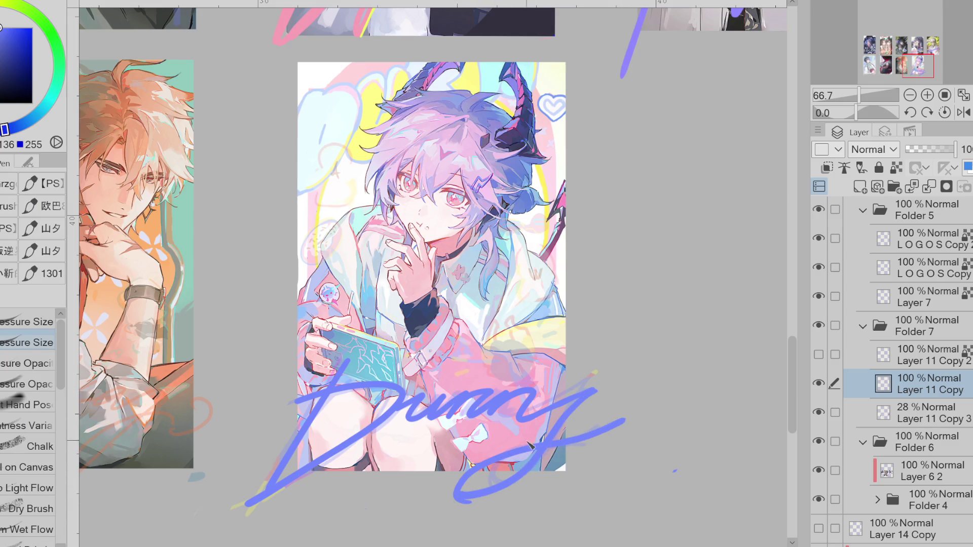
On Layer 11 Copy 3, restore full opacity and erase the old overlapping signature strokes.
click(915, 413)
key(e)
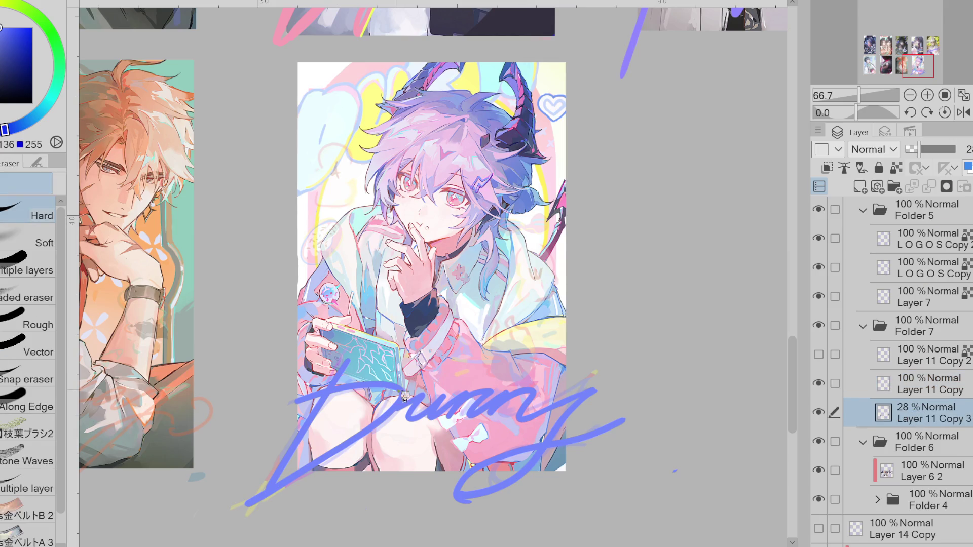
key(ctrl+z)
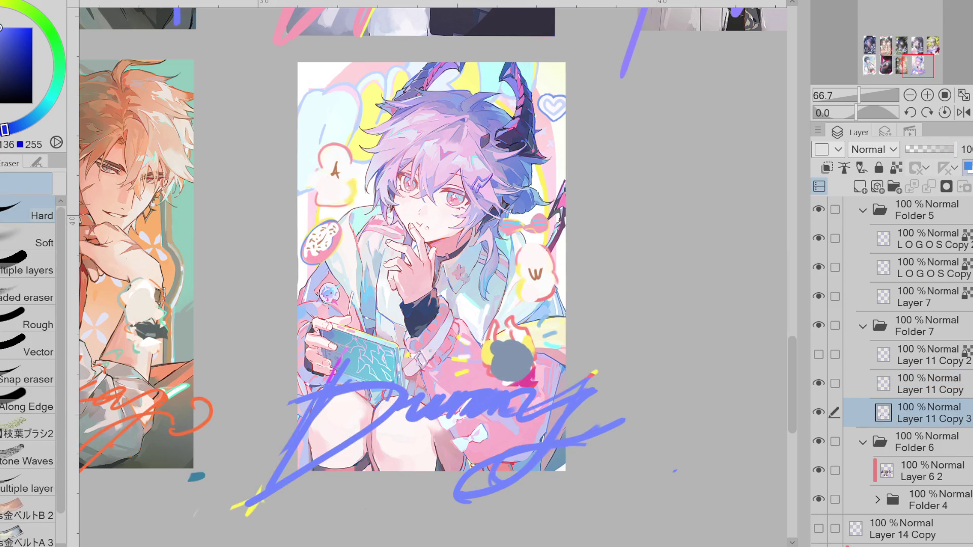
mouse_move(471, 502)
mouse_down()
mouse_move(567, 390)
mouse_move(411, 431)
mouse_move(345, 410)
mouse_move(451, 380)
mouse_move(504, 436)
mouse_move(573, 445)
mouse_up()
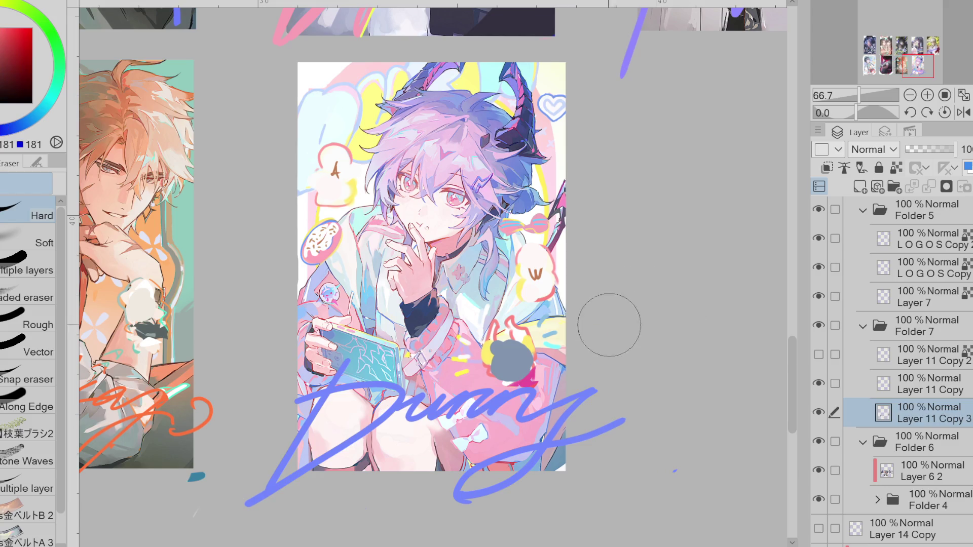
Zoom in and sample cyan and light blue from the canvas.
scroll(619, 322, up, 3)
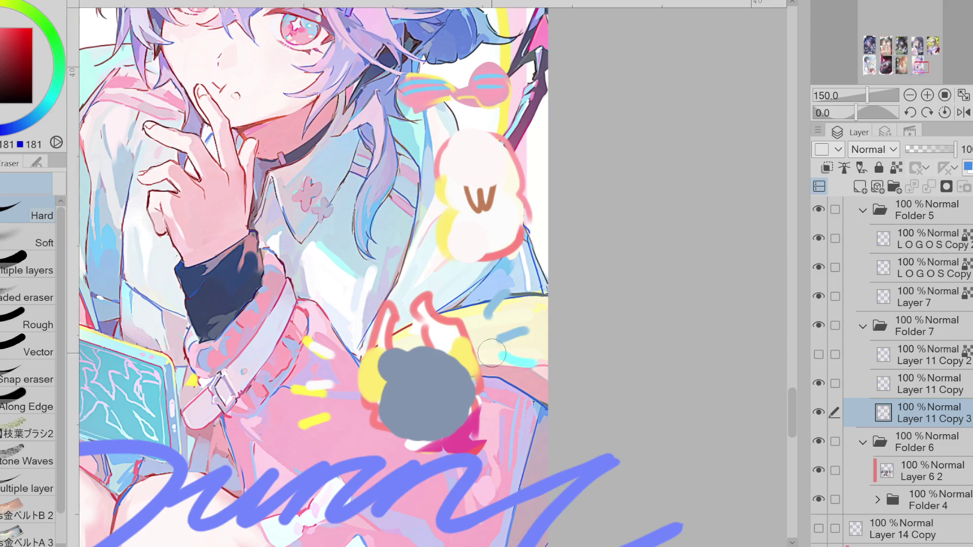
alt+click(527, 364)
key(p)
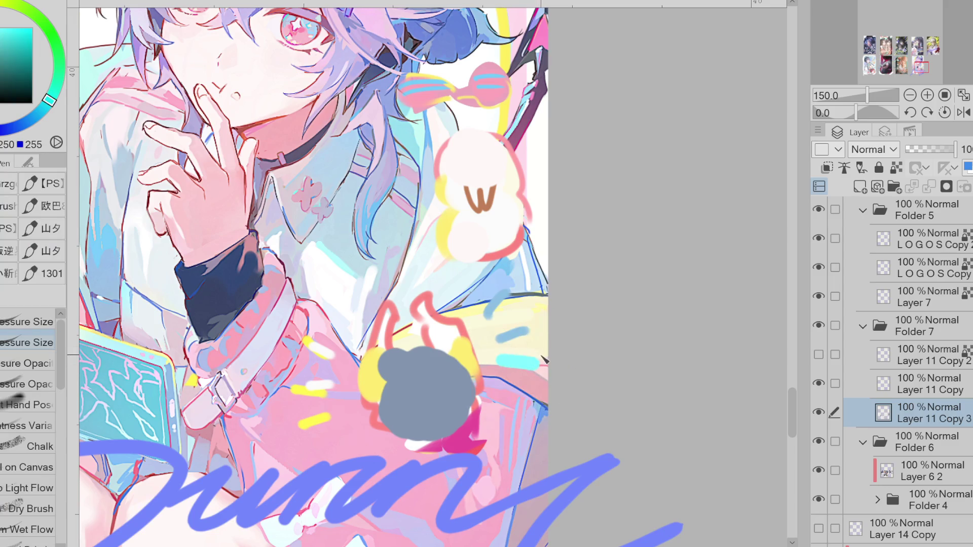
alt+click(515, 332)
key(e)
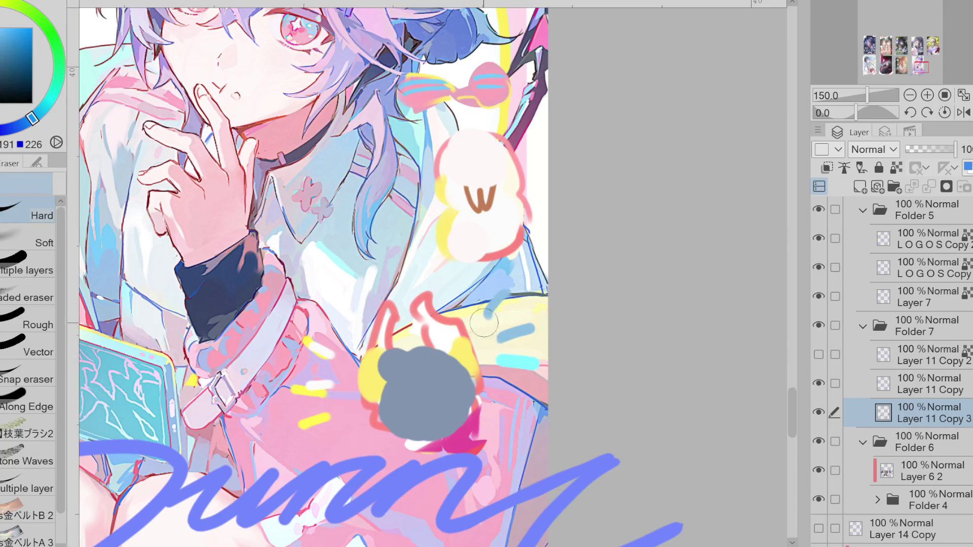
key(p)
Replace the white dash on the pink jacket with a new short white dash.
alt+click(326, 359)
key(e)
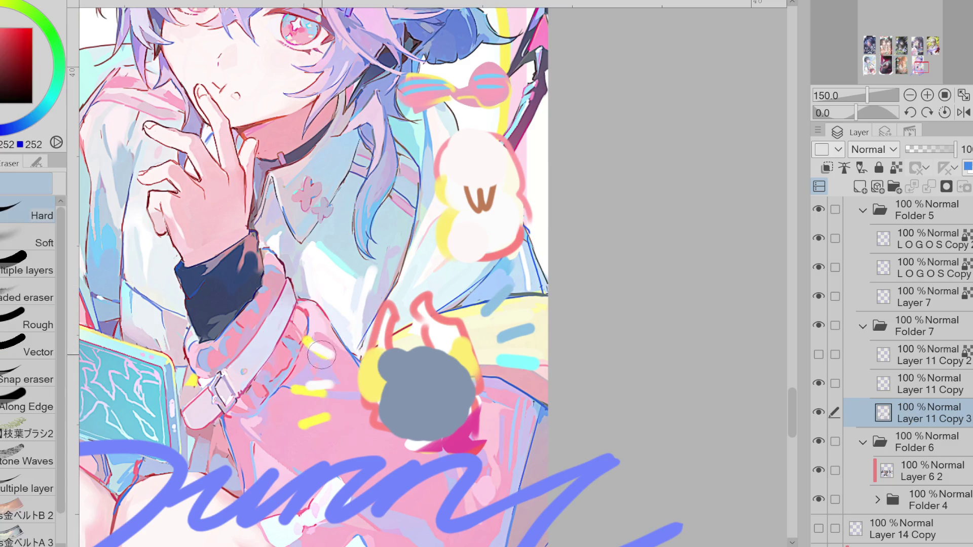
drag(355, 361, 312, 350)
key(p)
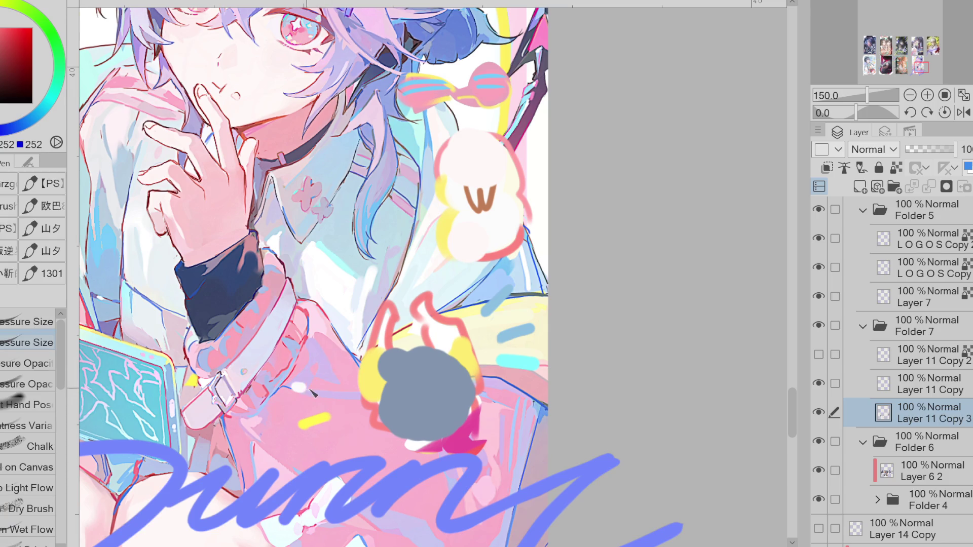
drag(305, 346, 332, 358)
Paint a short yellow dash beside it and erase stray marks right of the creature sticker.
alt+click(322, 419)
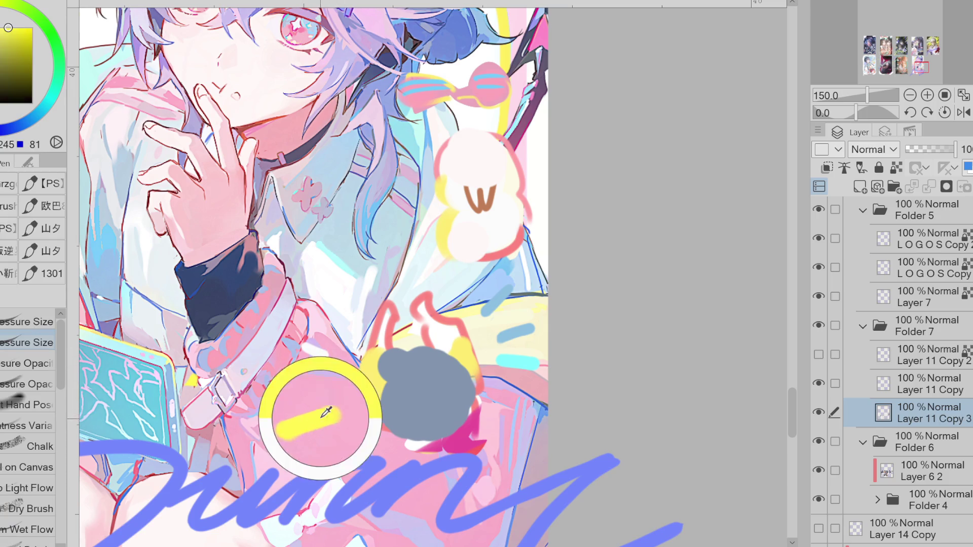
drag(291, 394, 322, 396)
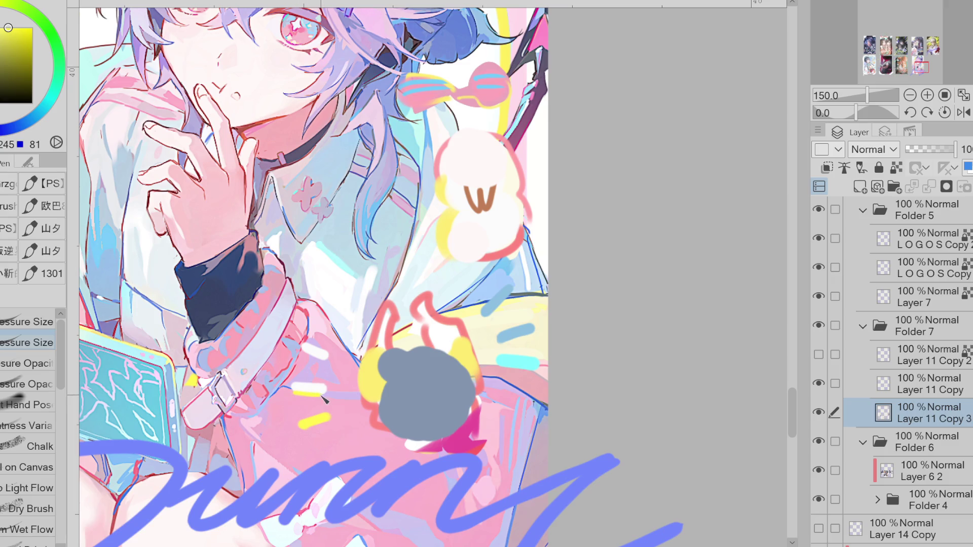
key(e)
mouse_move(481, 405)
mouse_down()
mouse_move(471, 441)
mouse_move(502, 426)
mouse_move(507, 411)
mouse_move(456, 446)
mouse_move(395, 446)
mouse_move(501, 375)
mouse_move(491, 390)
mouse_up()
scroll(471, 395, down, 1)
Lasso-fill the bow's striped lobes with solid pink sampled from the canvas.
scroll(469, 208, up, 1)
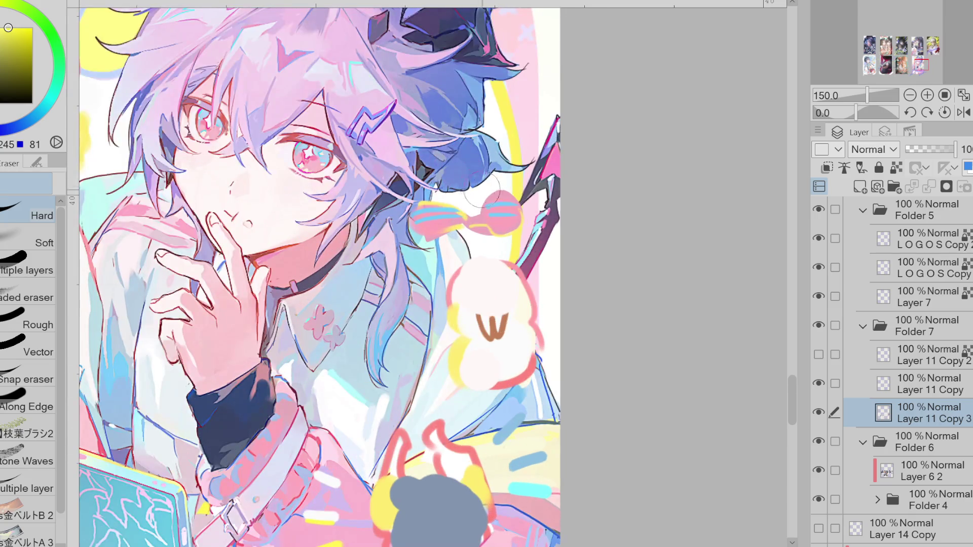
alt+click(469, 212)
scroll(468, 212, up, 1)
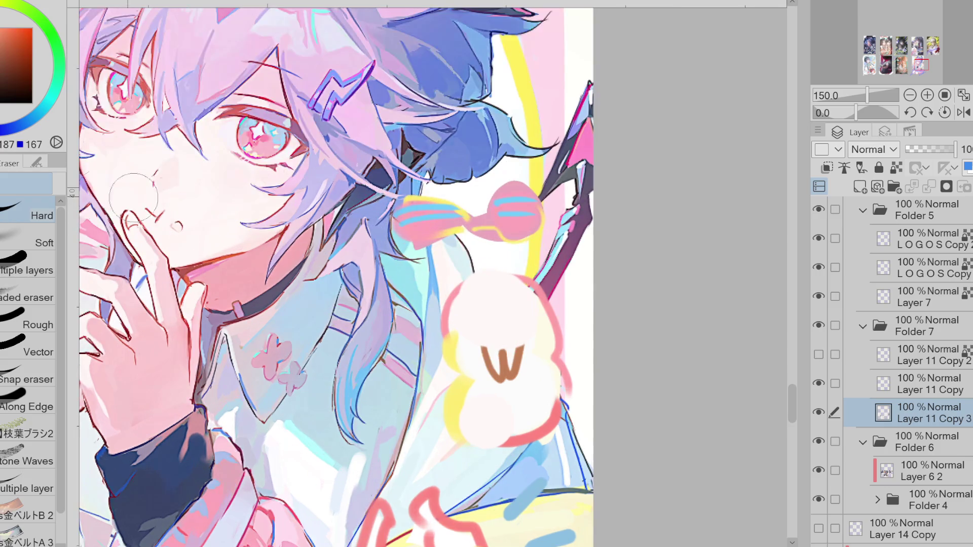
key(g)
drag(418, 237, 398, 215)
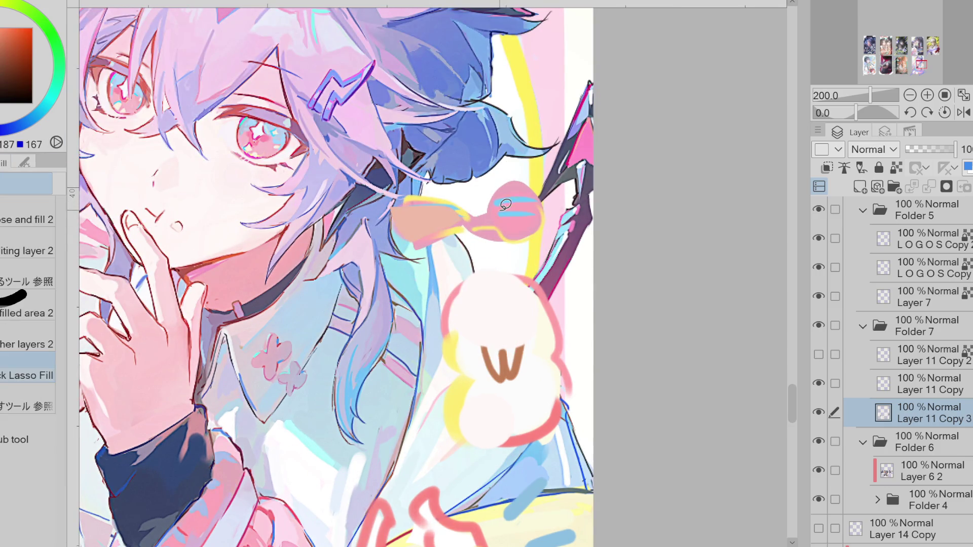
alt+click(507, 215)
mouse_move(459, 213)
mouse_down()
mouse_move(545, 223)
mouse_move(492, 219)
mouse_up()
Fill the bow's centre knot pink, then erase the right lobe into a point and remove the stray blob.
key(e)
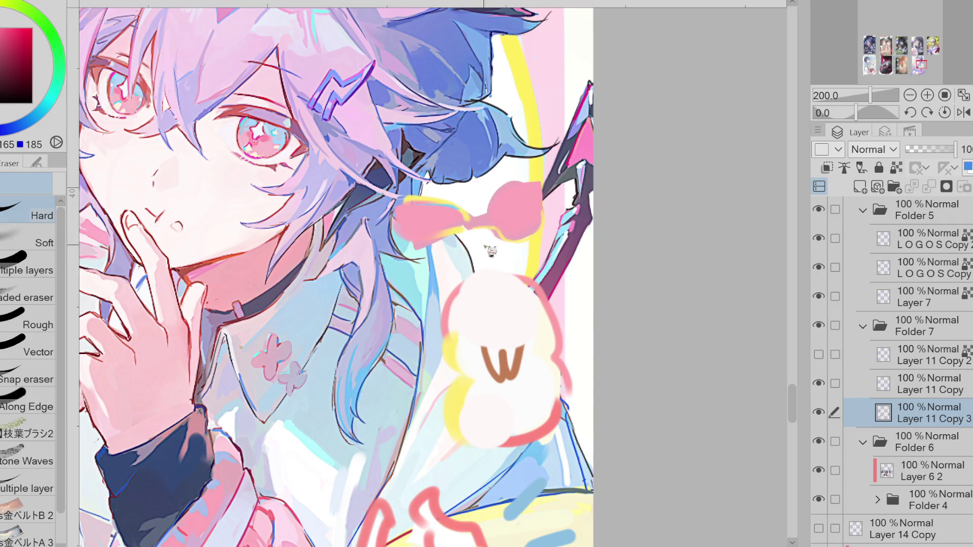
key(g)
drag(499, 202, 517, 192)
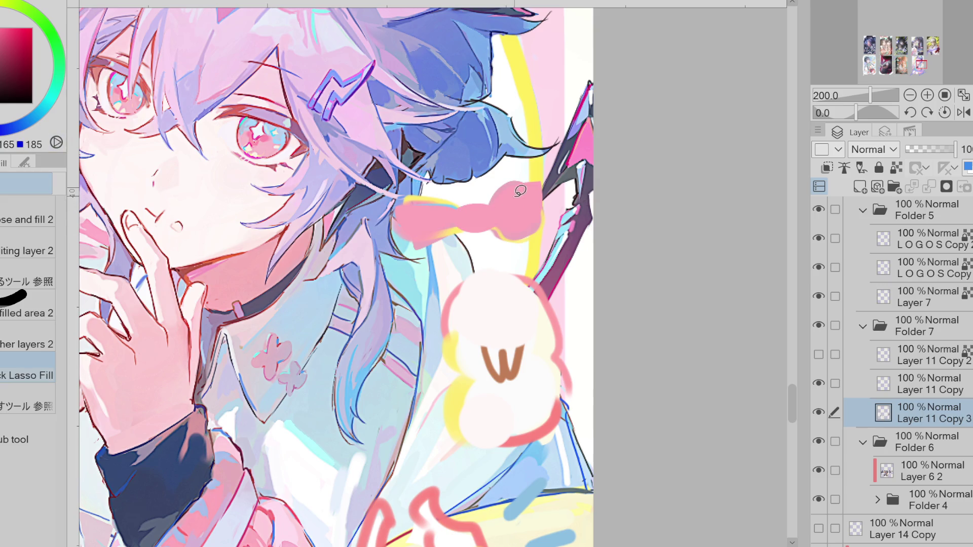
key(e)
mouse_move(522, 240)
mouse_down()
mouse_move(502, 238)
mouse_move(493, 204)
mouse_move(507, 185)
mouse_move(557, 177)
mouse_up()
mouse_move(411, 234)
mouse_down()
mouse_move(400, 257)
mouse_move(401, 238)
mouse_move(441, 243)
mouse_move(442, 221)
mouse_move(471, 220)
mouse_move(456, 226)
mouse_move(466, 210)
mouse_move(431, 218)
mouse_move(456, 217)
mouse_up()
Outline the bow's top edge, left lobe and right lobe in yellow with the pen.
key(p)
alt+click(493, 184)
key(ctrl+z)
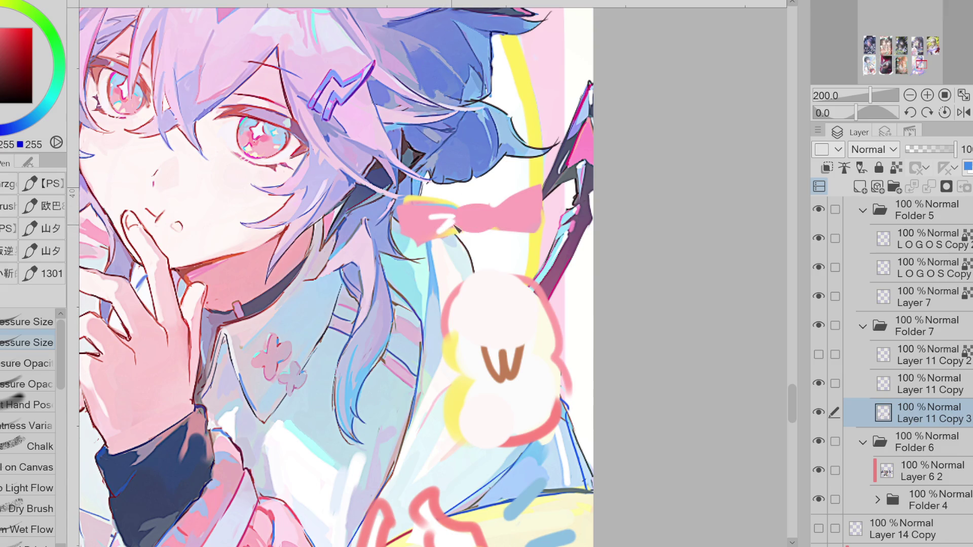
key(ctrl+z)
alt+click(454, 204)
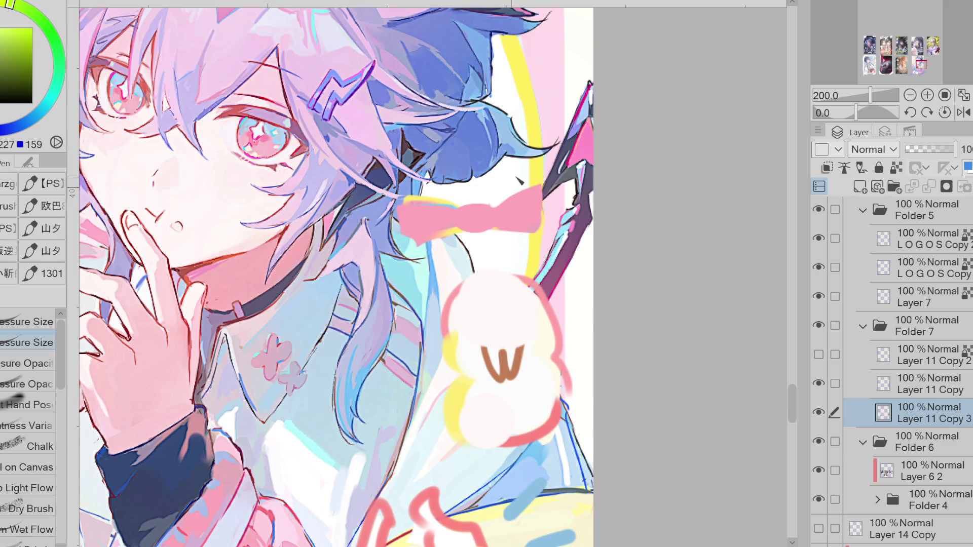
drag(470, 211, 493, 204)
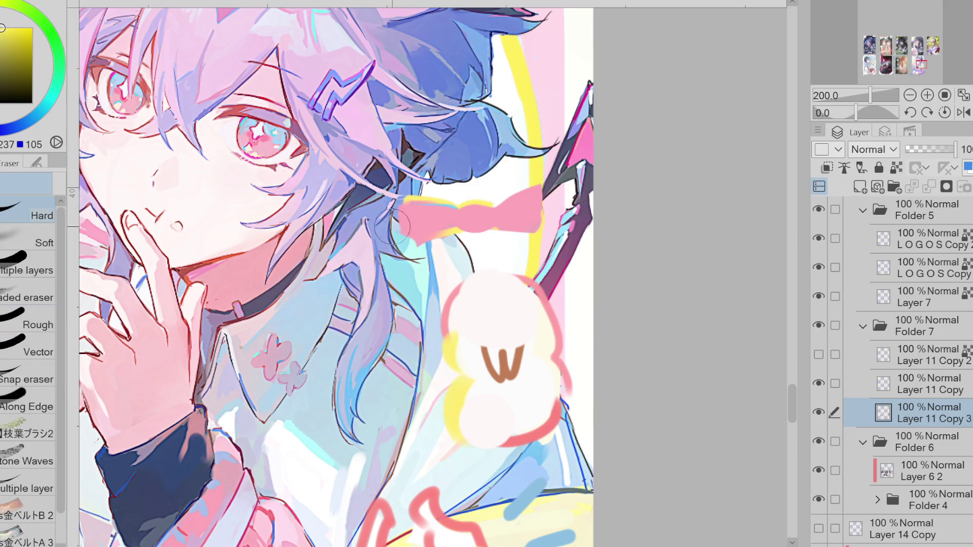
mouse_move(400, 203)
mouse_down()
mouse_move(408, 223)
mouse_move(431, 221)
mouse_up()
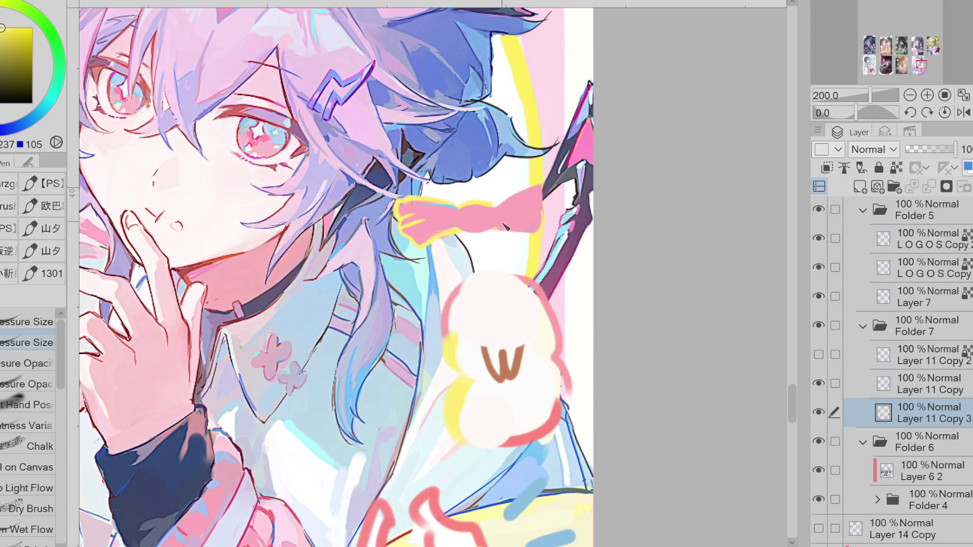
drag(540, 189, 496, 212)
alt+click(456, 209)
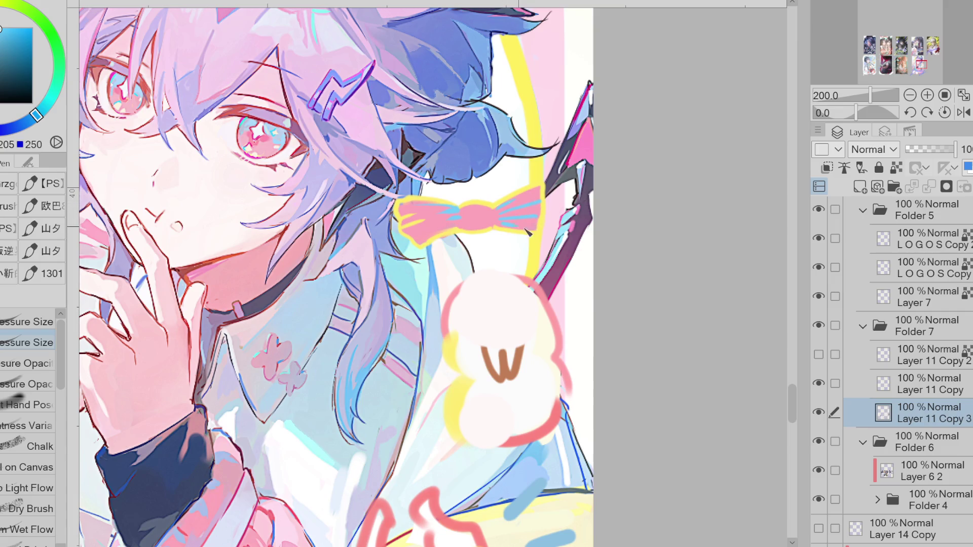
scroll(522, 230, down, 2)
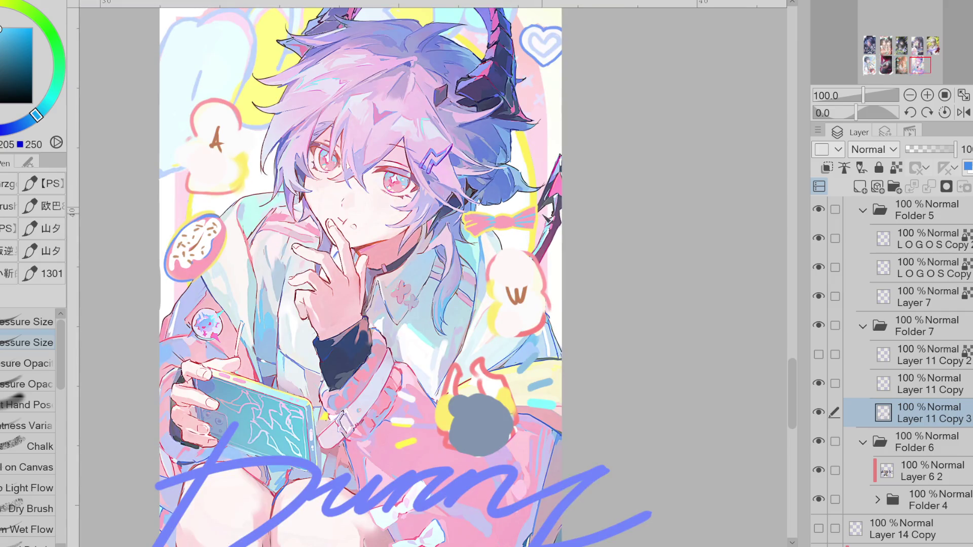
Try a red diamond sparkle near the hair, then undo it.
key(e)
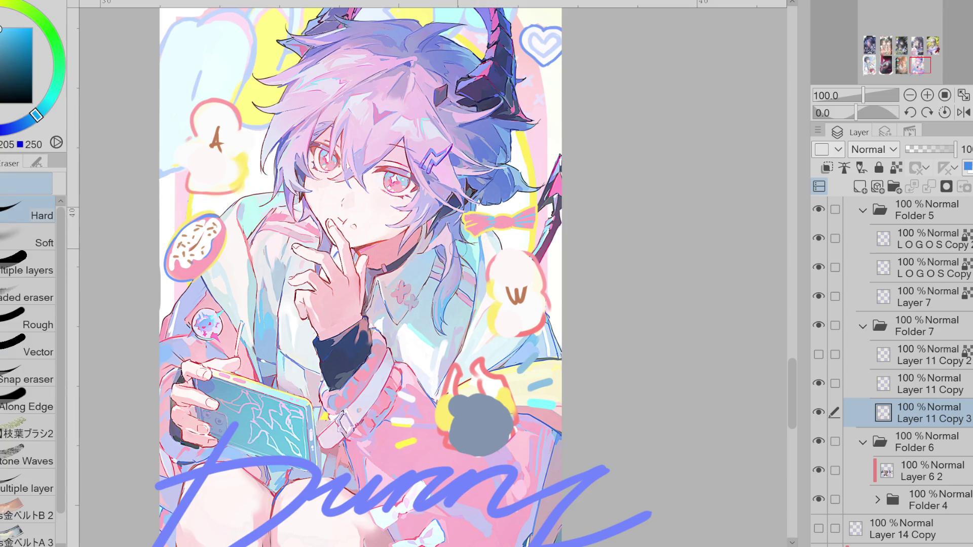
scroll(482, 274, down, 1)
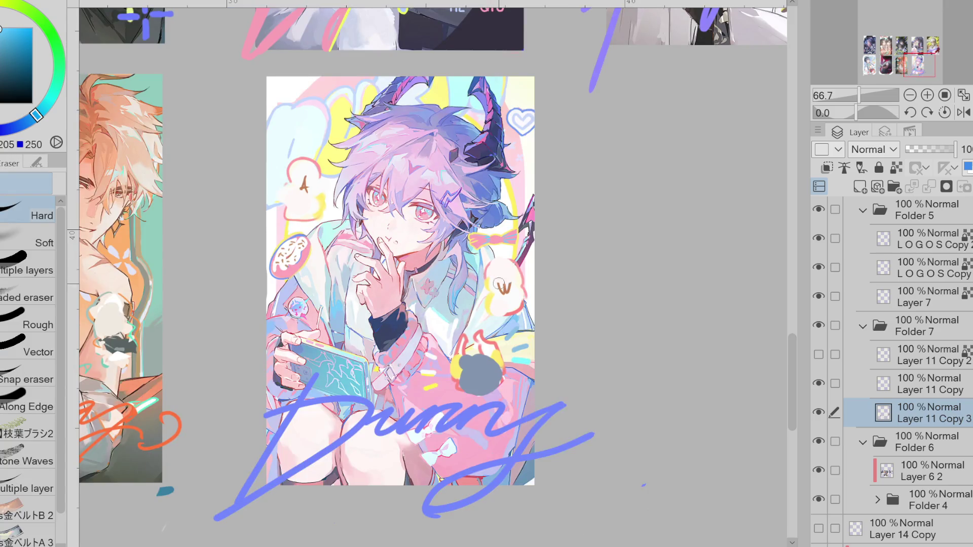
scroll(476, 284, up, 1)
key(p)
scroll(433, 396, down, 1)
scroll(343, 147, up, 1)
key(g)
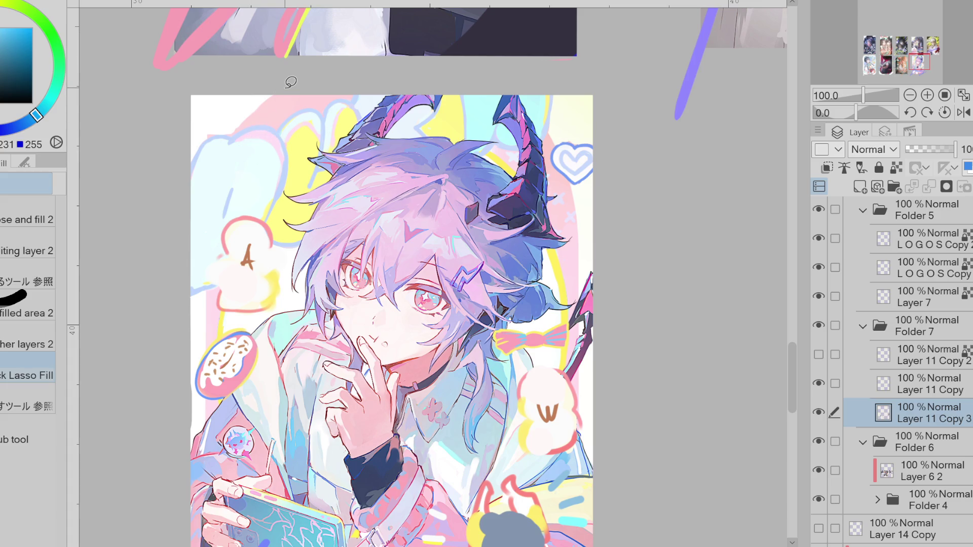
key(p)
mouse_move(266, 133)
mouse_down()
mouse_move(264, 158)
mouse_move(283, 137)
mouse_up()
key(ctrl+z)
Draw two darker-red four-point sparkles at the card's upper left, undoing stray strokes.
click(2, 28)
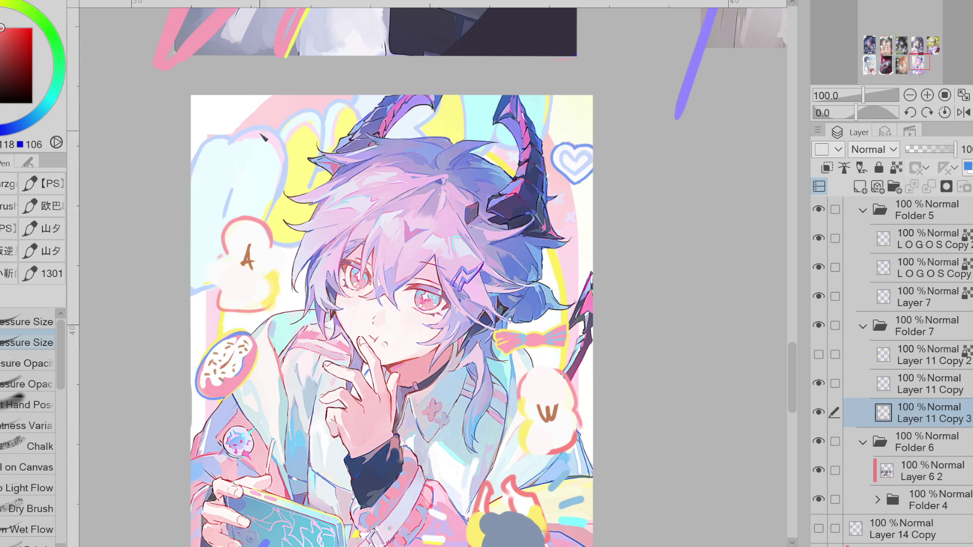
key(ctrl+z)
mouse_move(280, 124)
mouse_down()
mouse_move(264, 152)
mouse_move(295, 147)
mouse_move(279, 123)
mouse_up()
drag(259, 171, 268, 177)
key(ctrl+z)
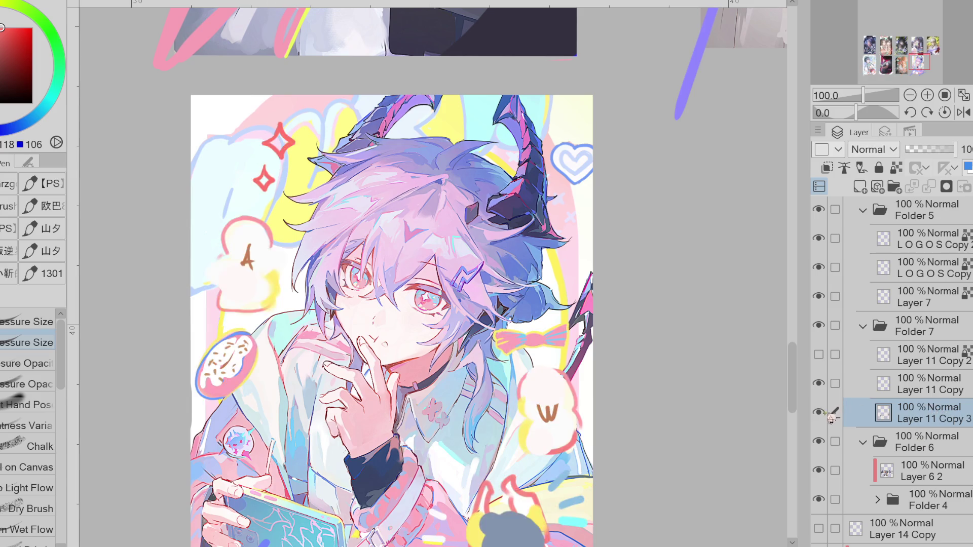
key(ctrl+minus)
click(834, 384)
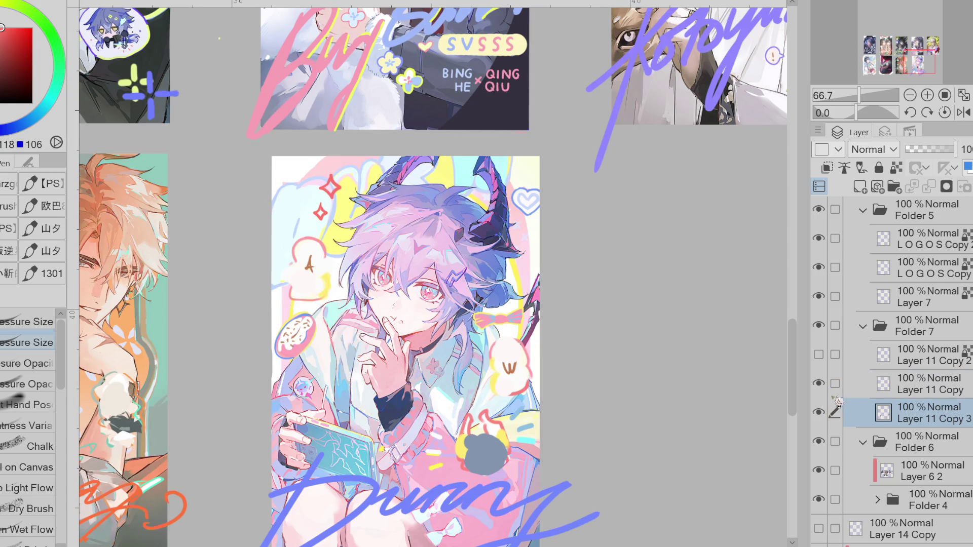
Swap Layer 11 Copy and Layer 11 Copy 3, and drag Layer 5 beneath Layer 11 Copy 3.
mouse_move(892, 387)
mouse_down()
mouse_move(909, 390)
mouse_move(907, 415)
mouse_up()
key(ctrl+minus)
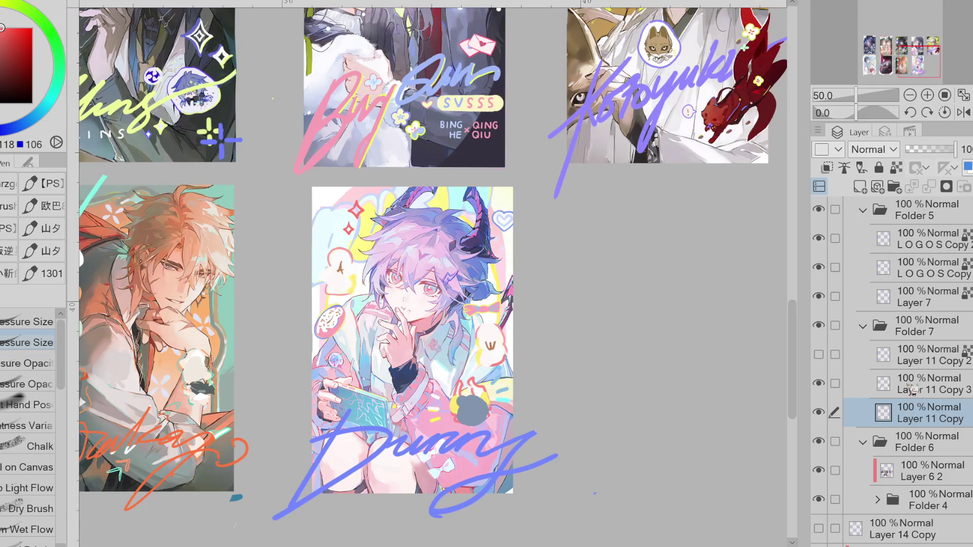
drag(912, 385, 900, 427)
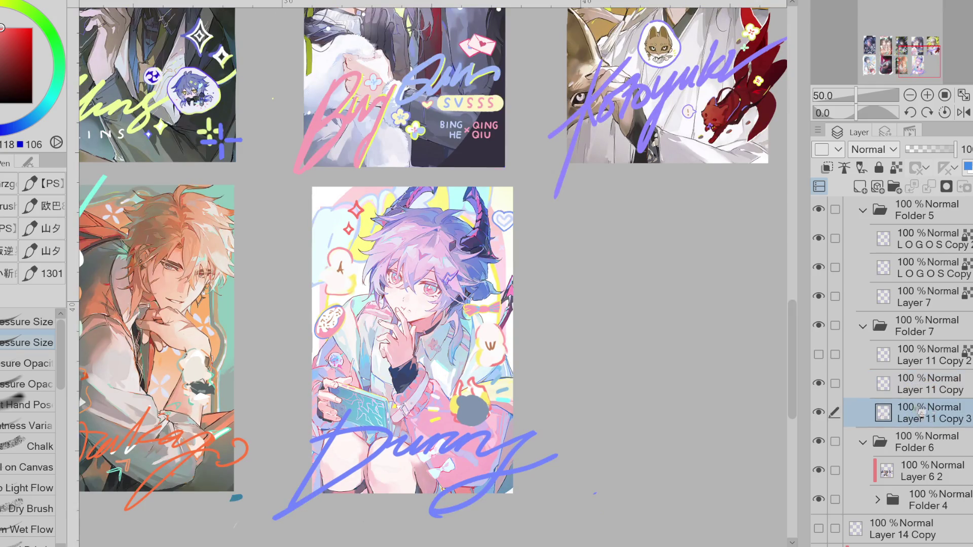
mouse_move(902, 529)
mouse_down()
mouse_move(930, 418)
mouse_move(918, 441)
mouse_up()
scroll(380, 171, up, 1)
key(ctrl+alt+0)
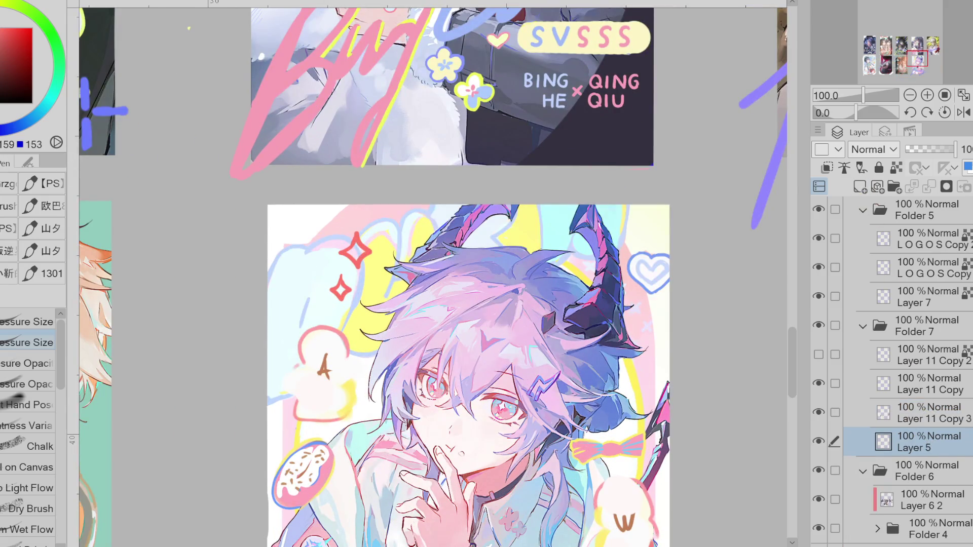
Make Layer 11 Copy 3 the painting layer, with lasso fill and eraser ready.
key(g)
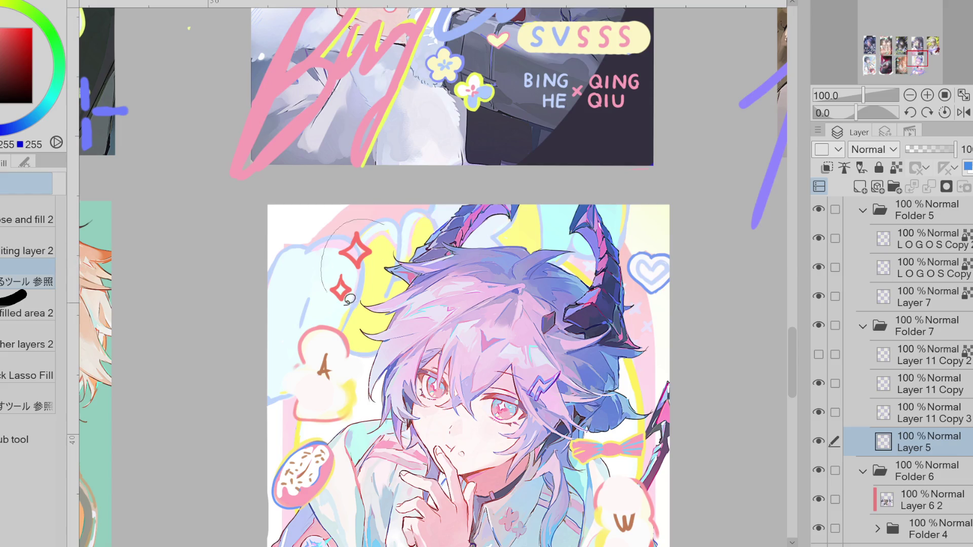
click(31, 374)
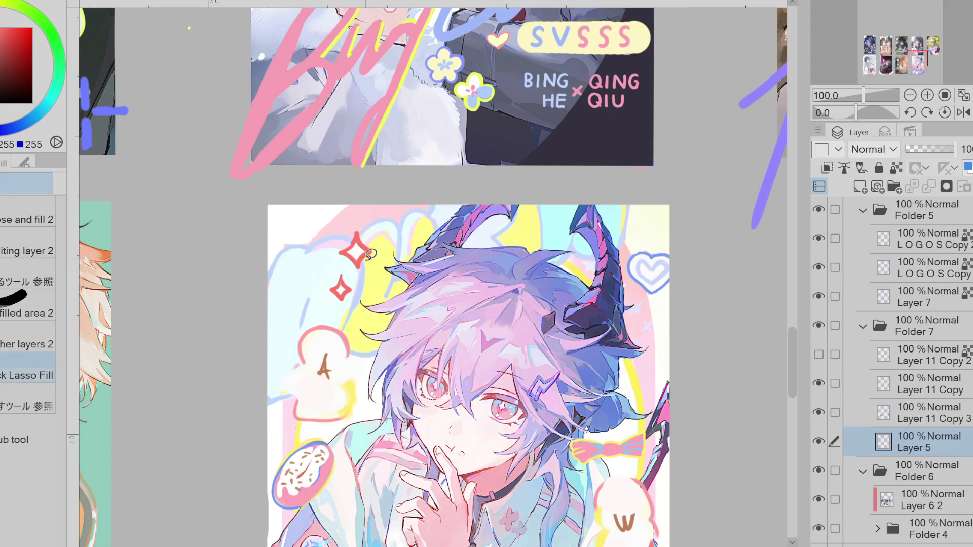
scroll(353, 288, down, 5)
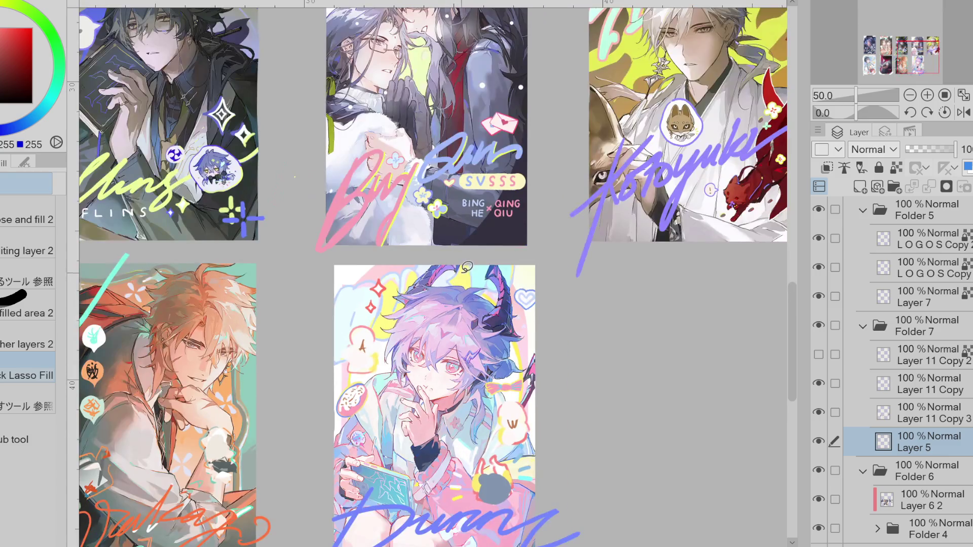
scroll(485, 271, down, 1)
scroll(445, 332, up, 1)
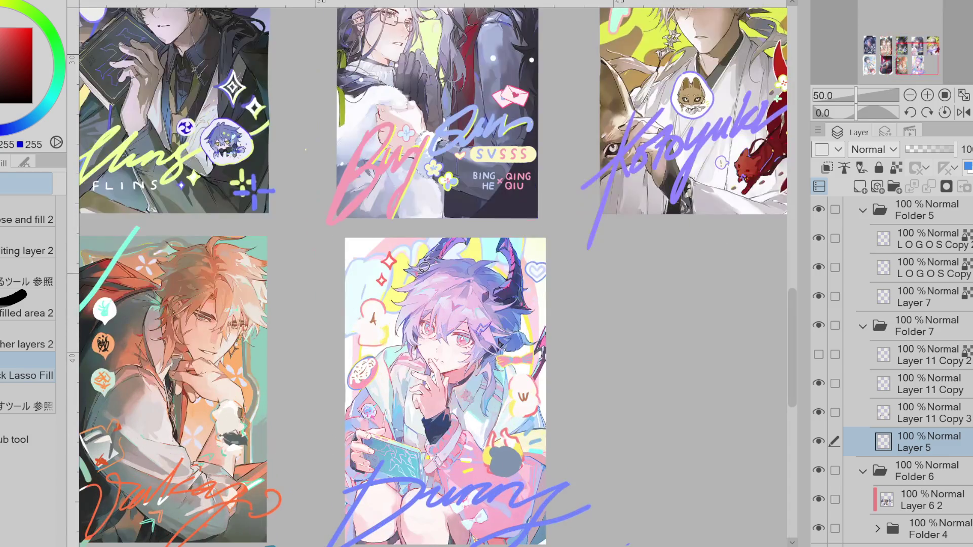
key(e)
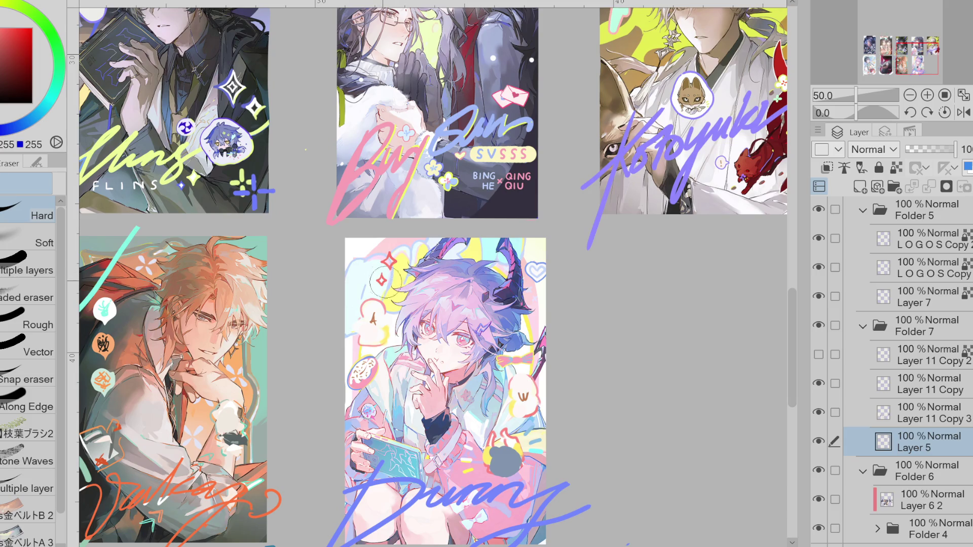
click(937, 417)
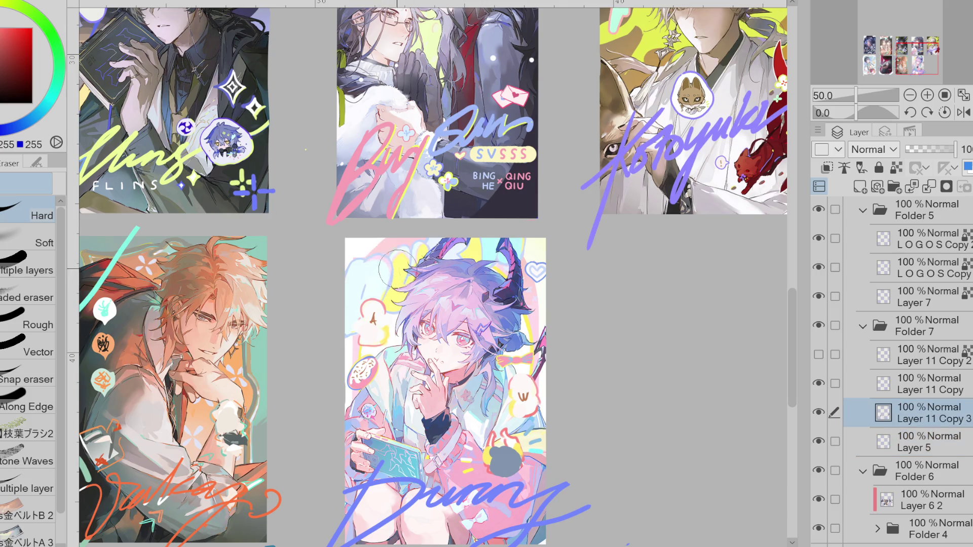
scroll(418, 258, down, 1)
scroll(484, 388, up, 3)
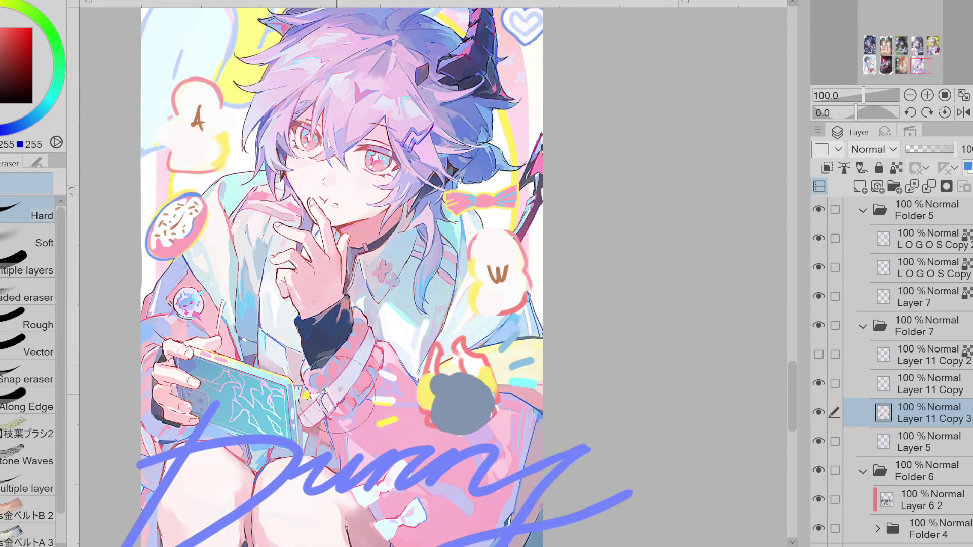
Lasso-fill the grey blob with a blue-lavender colour.
scroll(512, 391, up, 1)
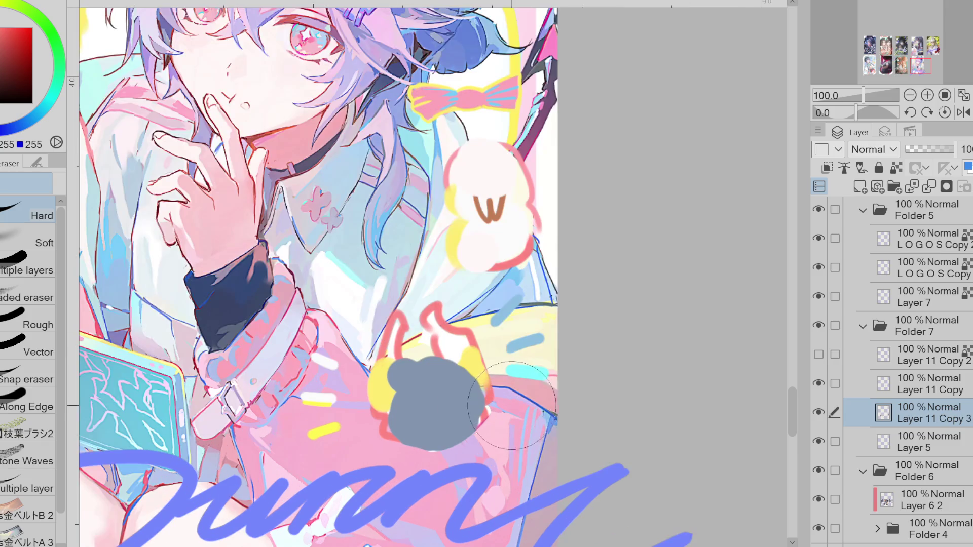
click(2, 130)
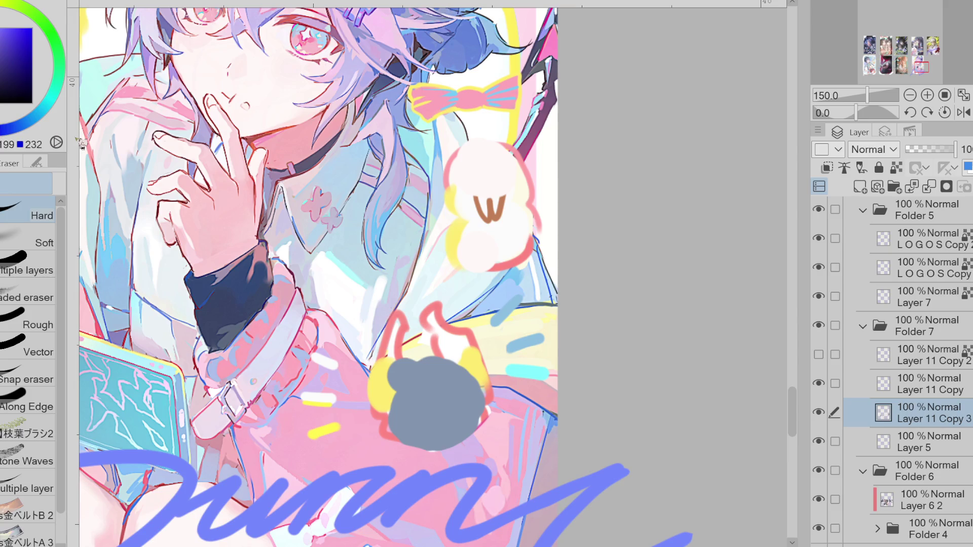
key(g)
mouse_move(427, 373)
mouse_down()
mouse_move(391, 385)
mouse_move(455, 432)
mouse_move(435, 364)
mouse_up()
mouse_move(440, 442)
mouse_down()
mouse_move(479, 381)
mouse_move(472, 371)
mouse_up()
Erase the red flame strokes above the blob and fill a dark brown two-horned shape there.
click(1, 71)
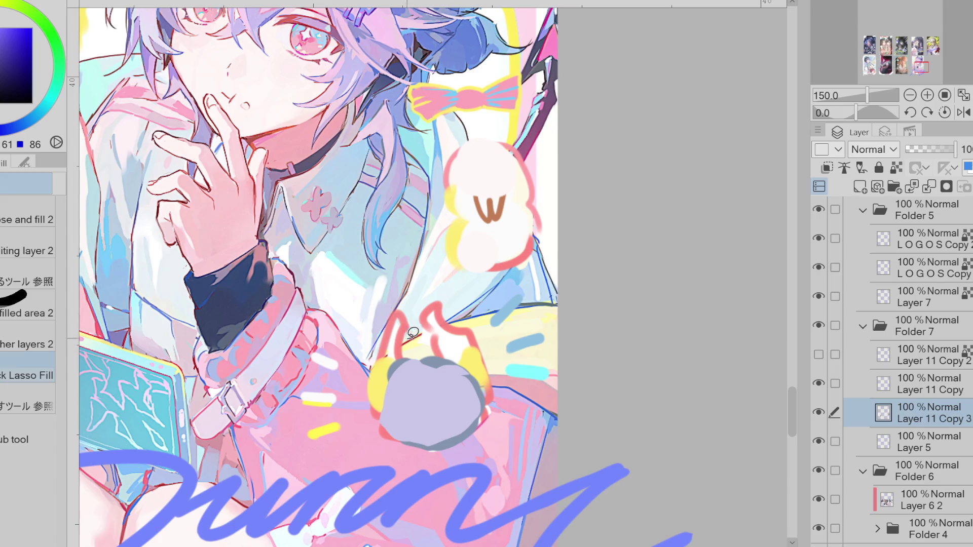
key(e)
mouse_move(412, 332)
mouse_down()
mouse_move(400, 329)
mouse_move(441, 310)
mouse_move(430, 330)
mouse_up()
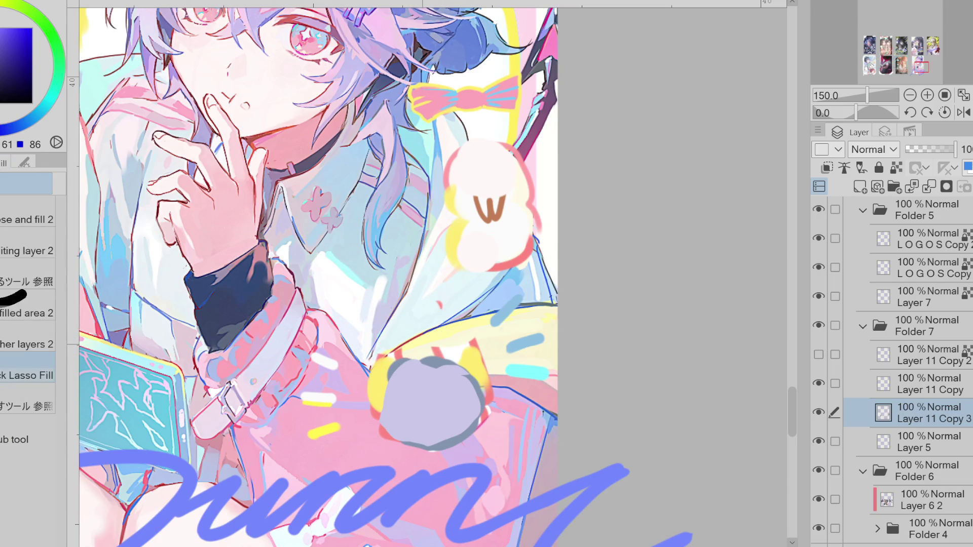
key(x)
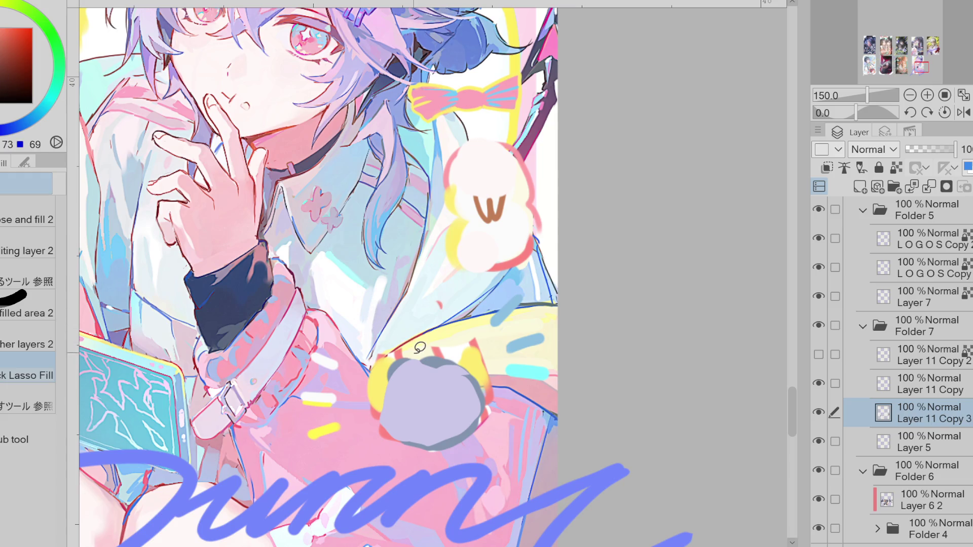
mouse_move(395, 327)
mouse_down()
mouse_move(413, 347)
mouse_move(439, 340)
mouse_move(418, 339)
mouse_move(398, 317)
mouse_move(373, 317)
mouse_move(408, 375)
mouse_move(476, 352)
mouse_move(487, 287)
mouse_move(448, 330)
mouse_up()
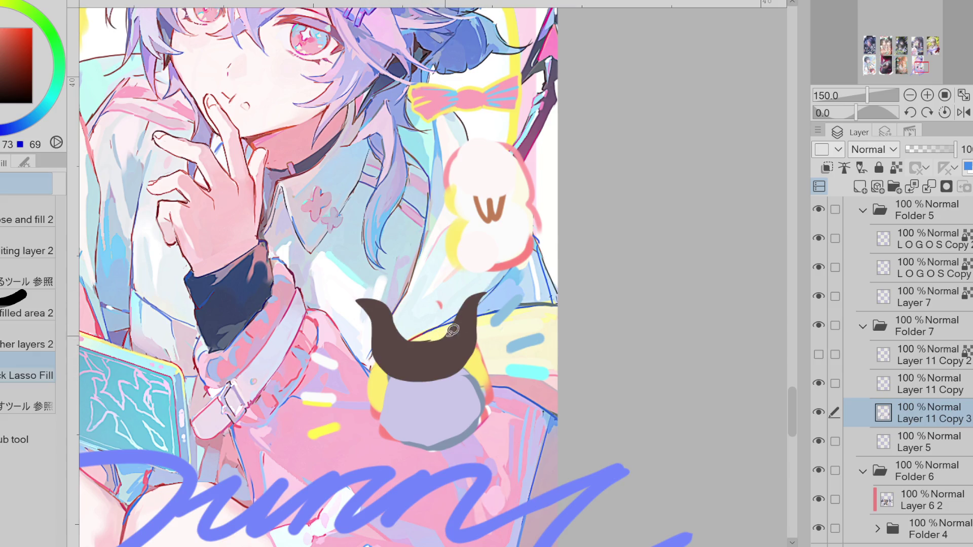
Touch up the brown horns, restoring the left horn tip and retouching the right horn's edge.
mouse_move(413, 373)
mouse_down()
mouse_move(446, 406)
mouse_move(426, 367)
mouse_move(444, 414)
mouse_move(429, 405)
mouse_move(448, 369)
mouse_move(434, 408)
mouse_move(421, 366)
mouse_move(419, 399)
mouse_move(450, 368)
mouse_up()
key(ctrl+z)
key(ctrl+z)
key(ctrl+z)
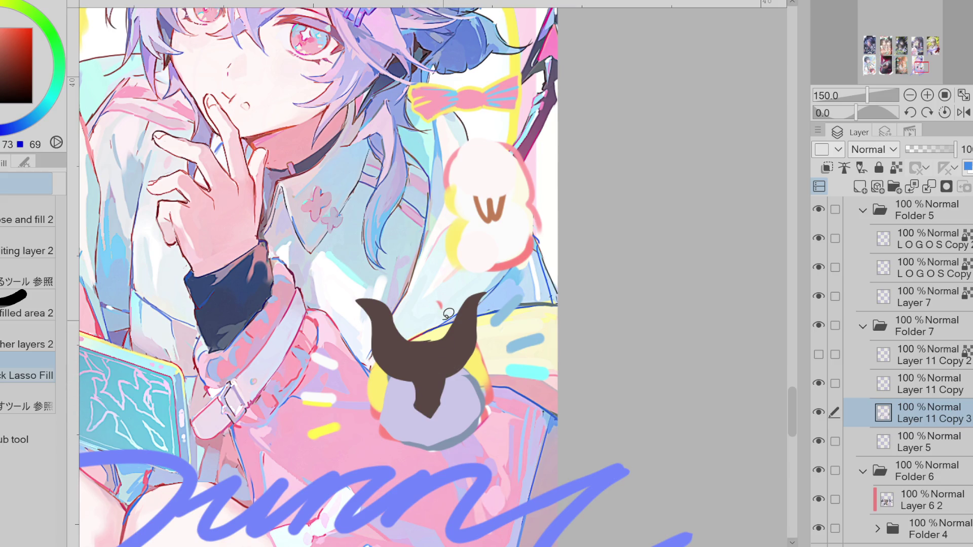
key(e)
mouse_move(358, 303)
mouse_down()
mouse_move(377, 313)
mouse_move(385, 304)
mouse_move(378, 325)
mouse_up()
key(g)
key(e)
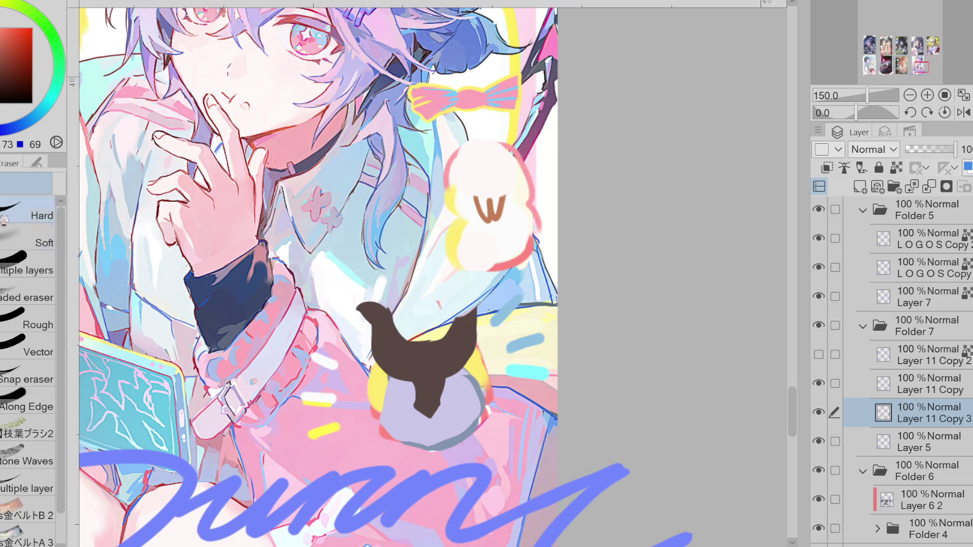
key(g)
mouse_move(446, 330)
mouse_down()
mouse_move(488, 298)
mouse_move(476, 324)
mouse_up()
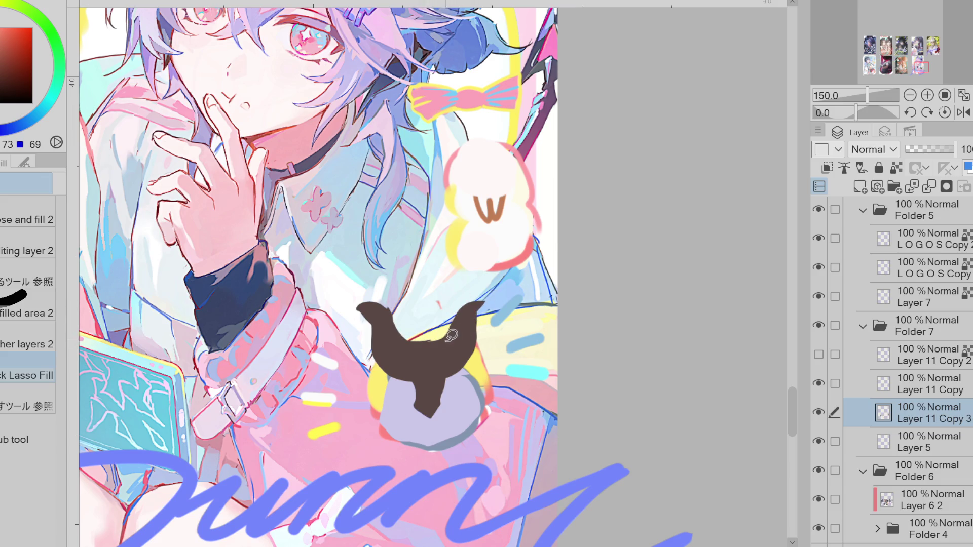
Lasso-fill dark-brown tufts on the left and right sides of the lavender body.
mouse_move(398, 374)
mouse_down()
mouse_move(378, 366)
mouse_move(389, 402)
mouse_move(397, 374)
mouse_move(379, 359)
mouse_move(375, 368)
mouse_up()
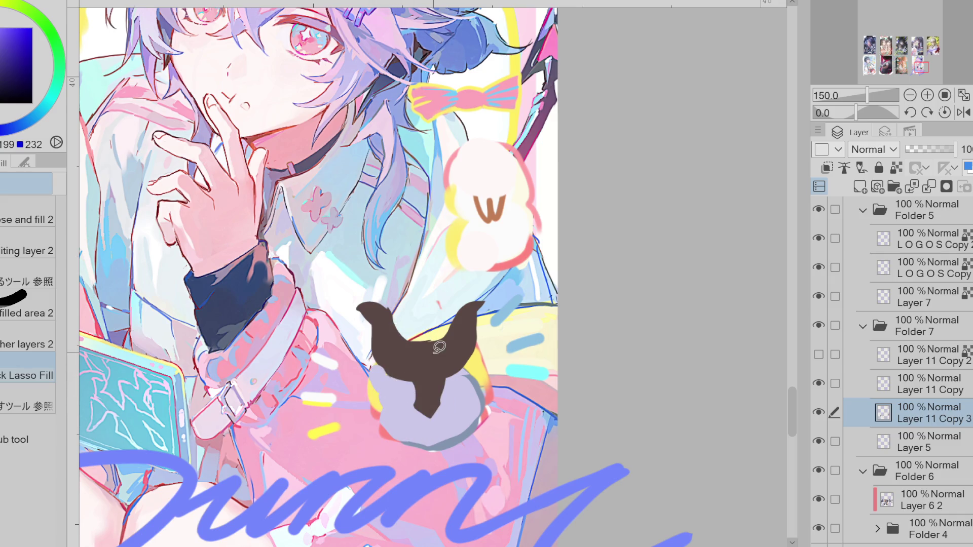
alt+click(393, 363)
mouse_move(367, 396)
mouse_down()
mouse_move(356, 408)
mouse_move(377, 431)
mouse_move(383, 393)
mouse_up()
mouse_move(483, 379)
mouse_down()
mouse_move(500, 400)
mouse_move(484, 378)
mouse_move(465, 383)
mouse_up()
alt+click(479, 382)
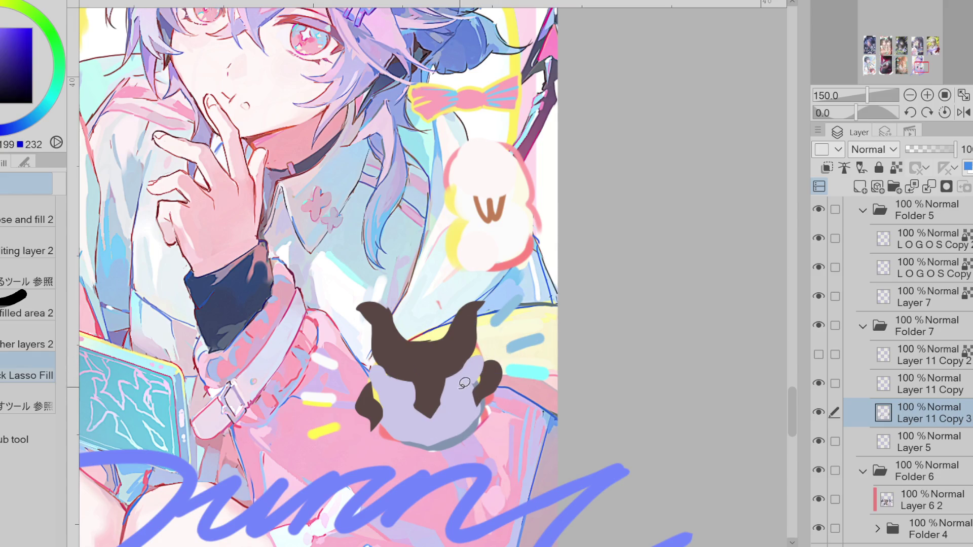
key(p)
alt+click(402, 426)
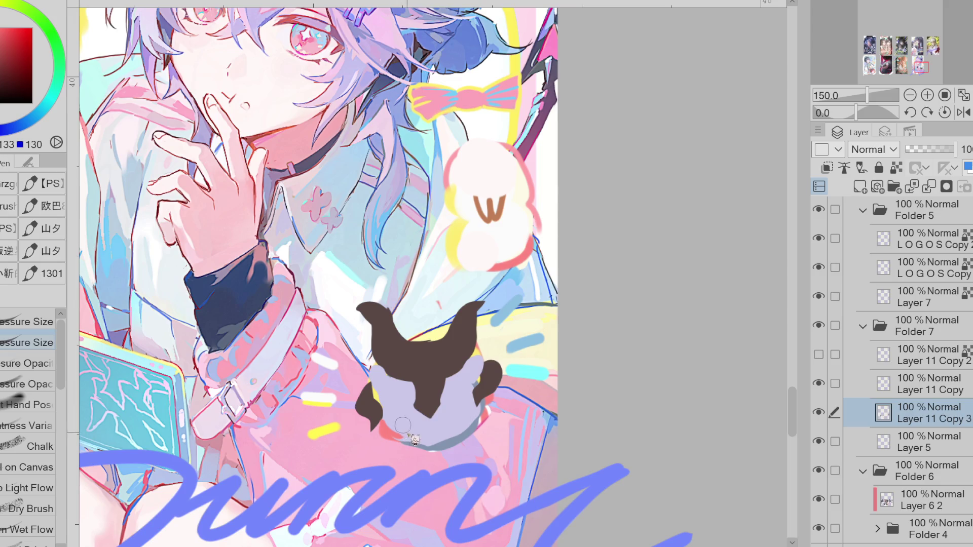
Outline the body's lower-right edge in dark red and paint yellow between the brown horns.
drag(433, 449, 478, 421)
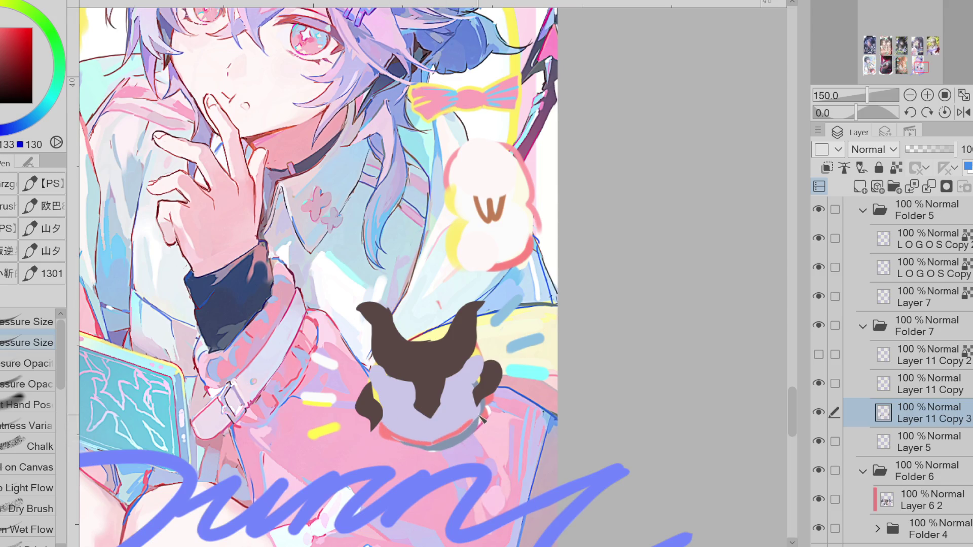
key(e)
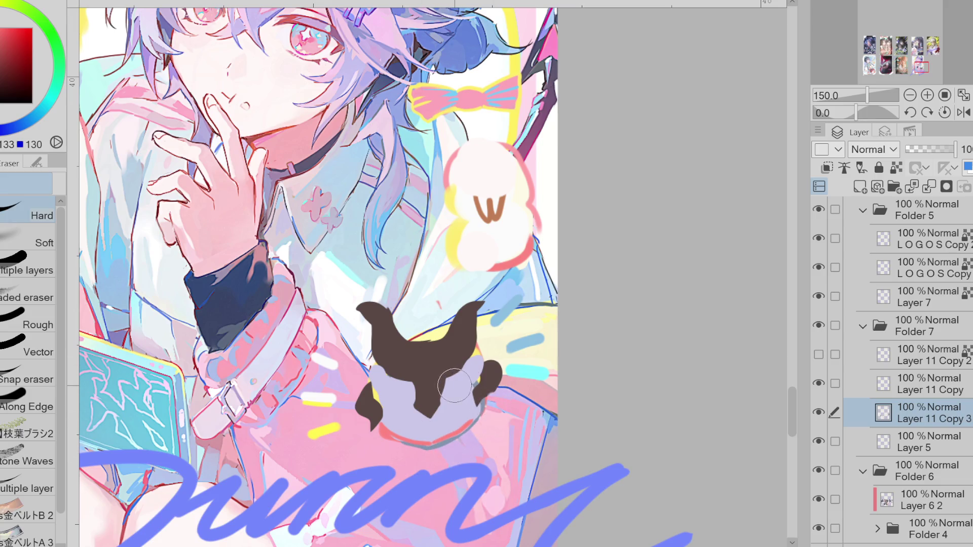
alt+click(474, 347)
key(p)
drag(413, 334, 435, 341)
key(ctrl+z)
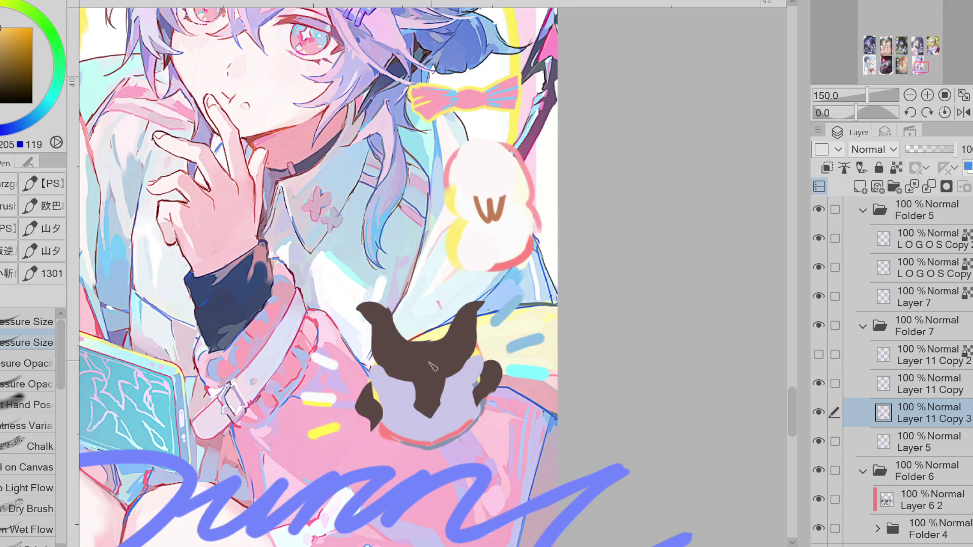
alt+click(376, 396)
mouse_move(414, 350)
mouse_down()
mouse_move(438, 349)
mouse_move(417, 345)
mouse_move(428, 340)
mouse_up()
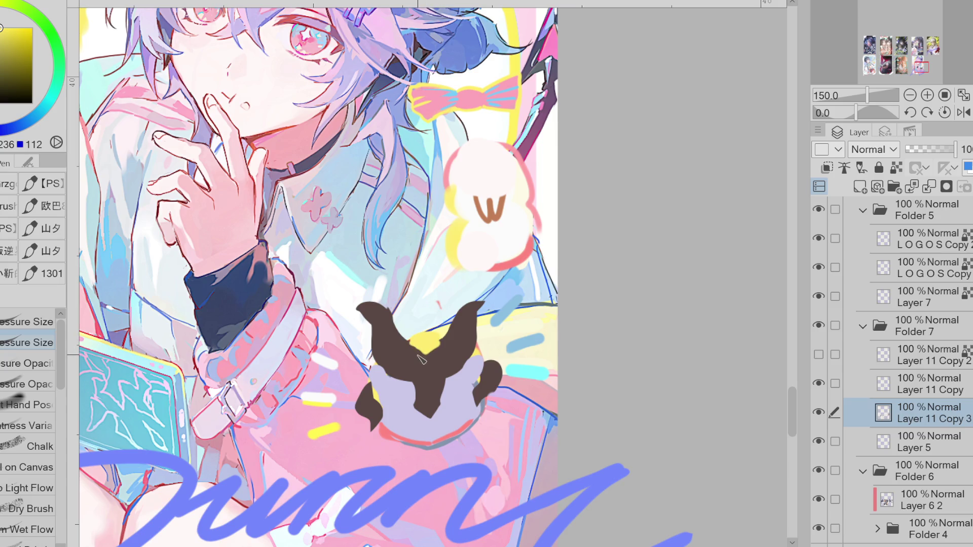
Sample brown, lavender and dark red from the artwork, trying and undoing a red upper-left edge stroke.
alt+click(406, 366)
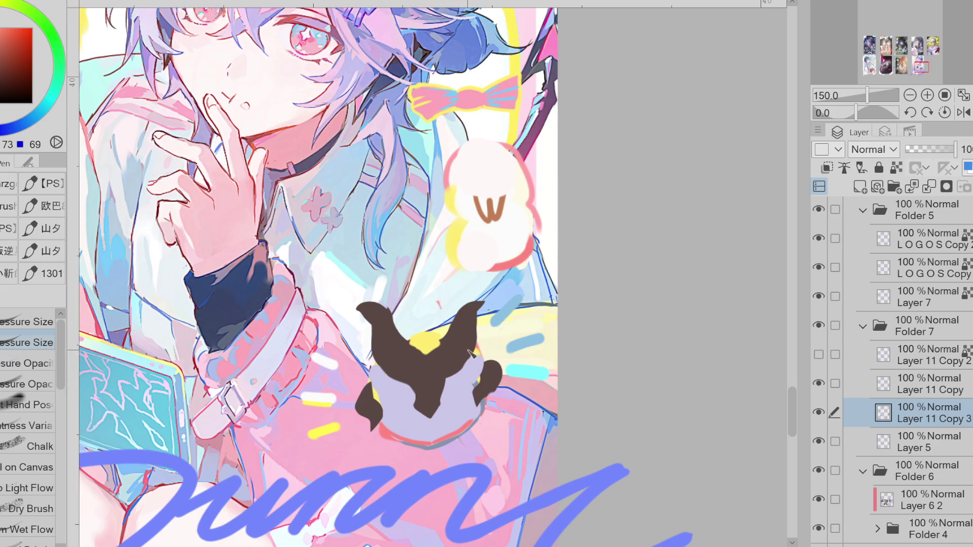
alt+click(431, 397)
alt+click(437, 387)
alt+click(378, 375)
alt+click(390, 435)
drag(376, 363, 367, 390)
key(ctrl+z)
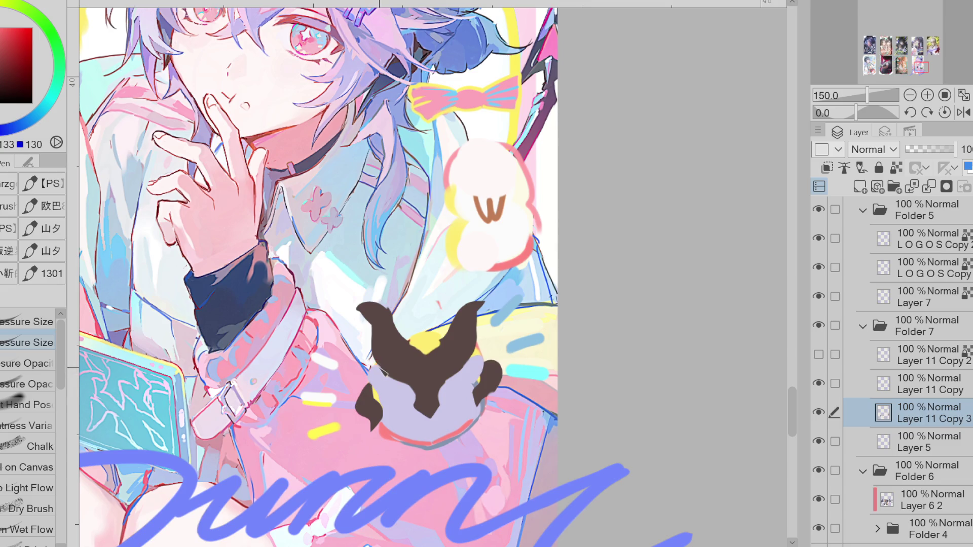
alt+click(382, 389)
alt+click(376, 395)
alt+click(479, 378)
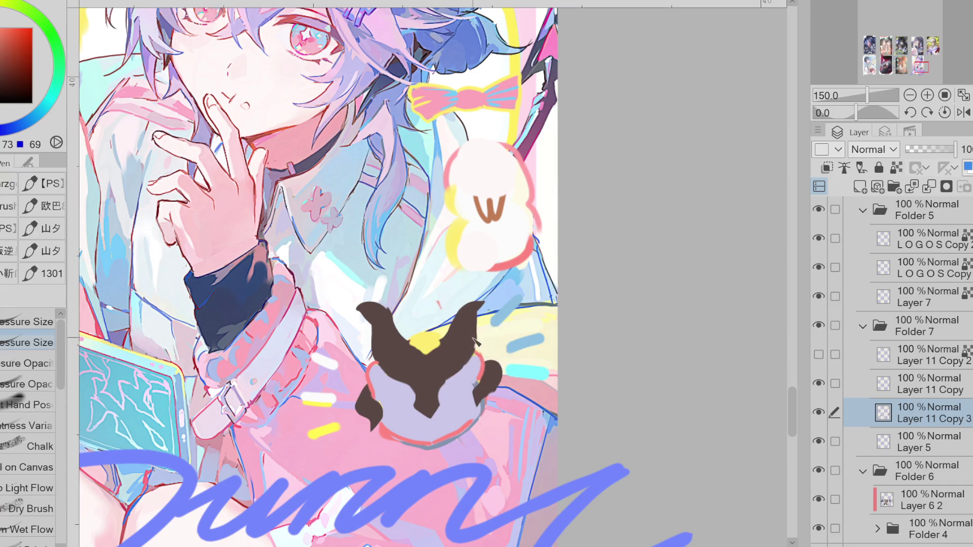
alt+click(484, 360)
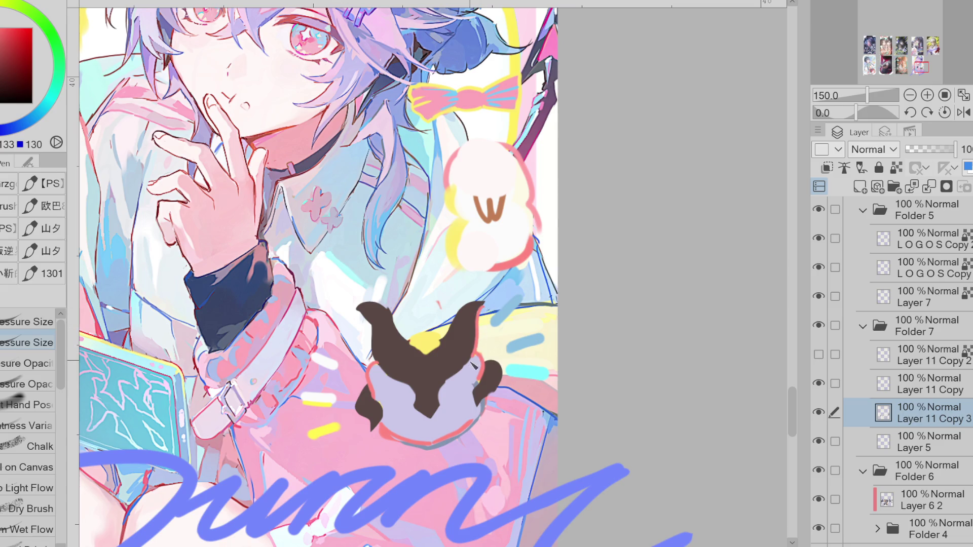
alt+click(482, 411)
Paint a pale yellow band along the body's bottom edge and extend the dark V down the body.
scroll(439, 404, up, 1)
alt+click(502, 321)
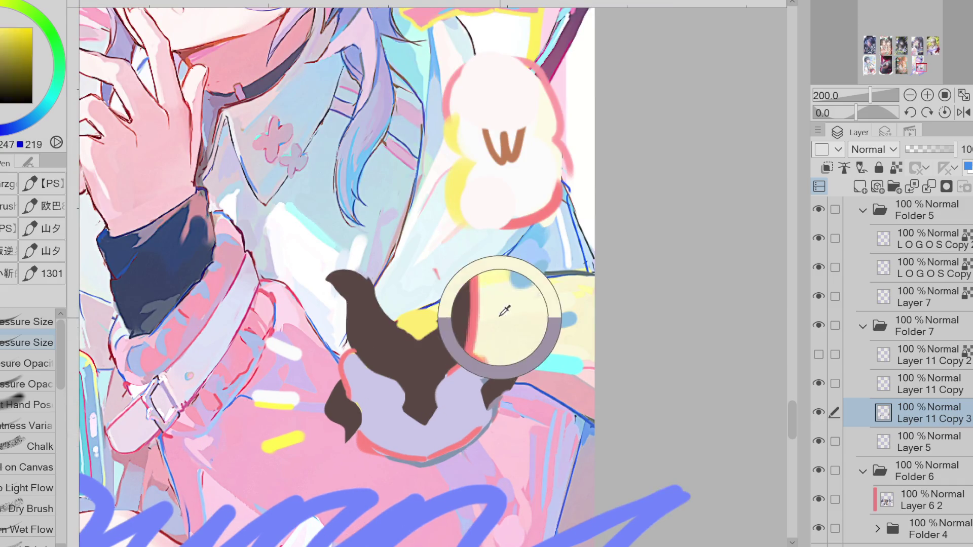
drag(388, 449, 451, 448)
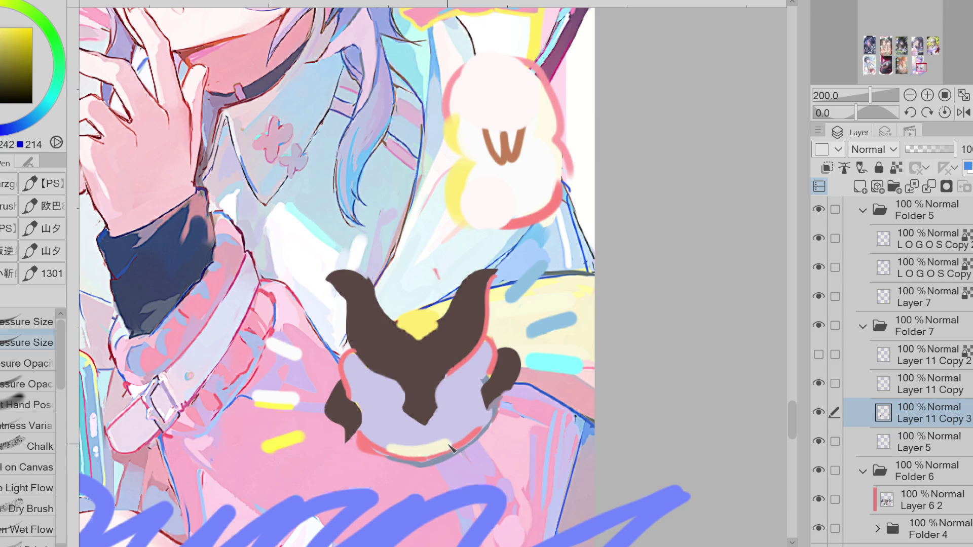
alt+click(458, 415)
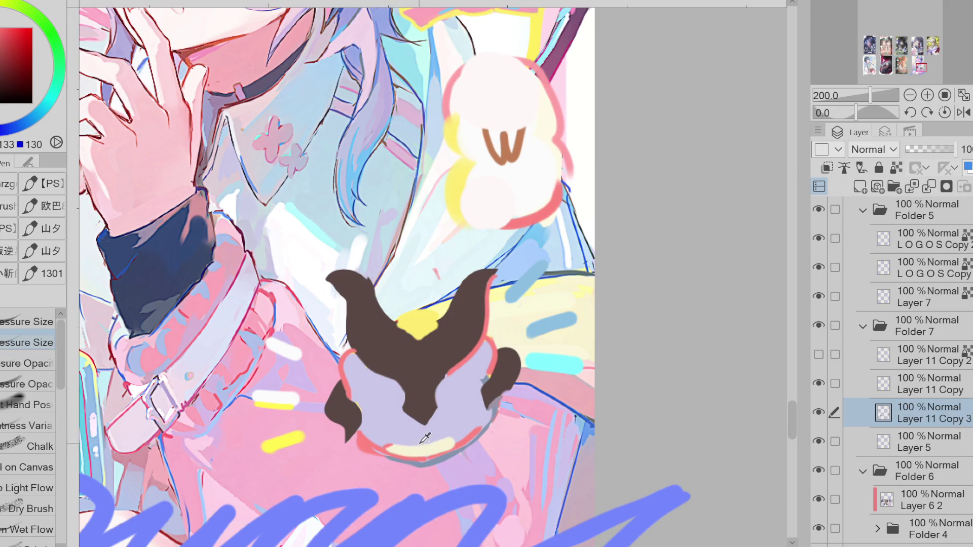
alt+click(424, 440)
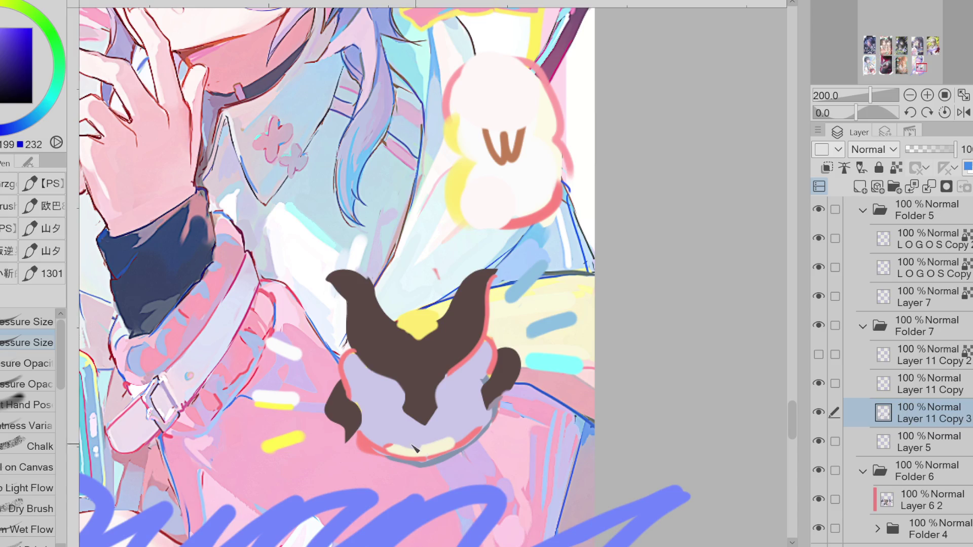
alt+click(458, 441)
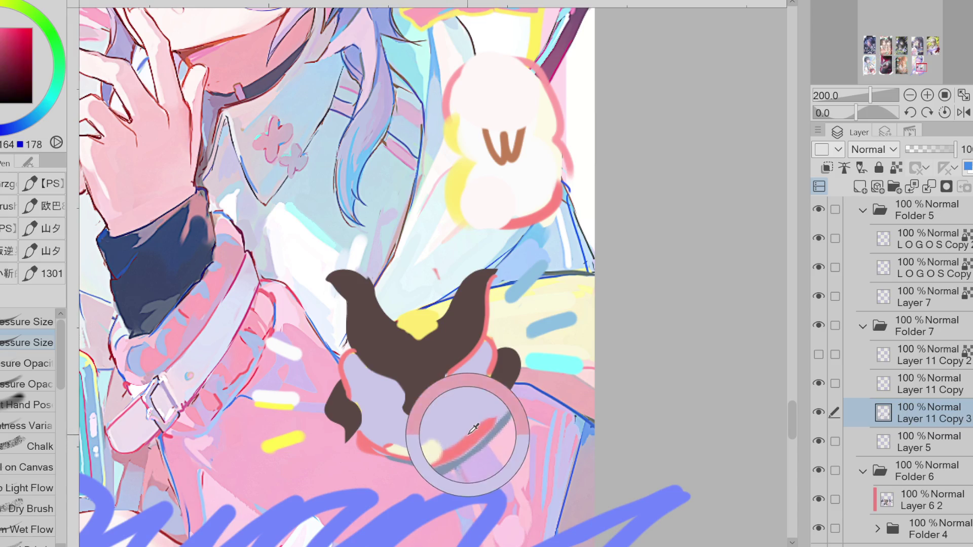
alt+click(485, 384)
alt+click(452, 372)
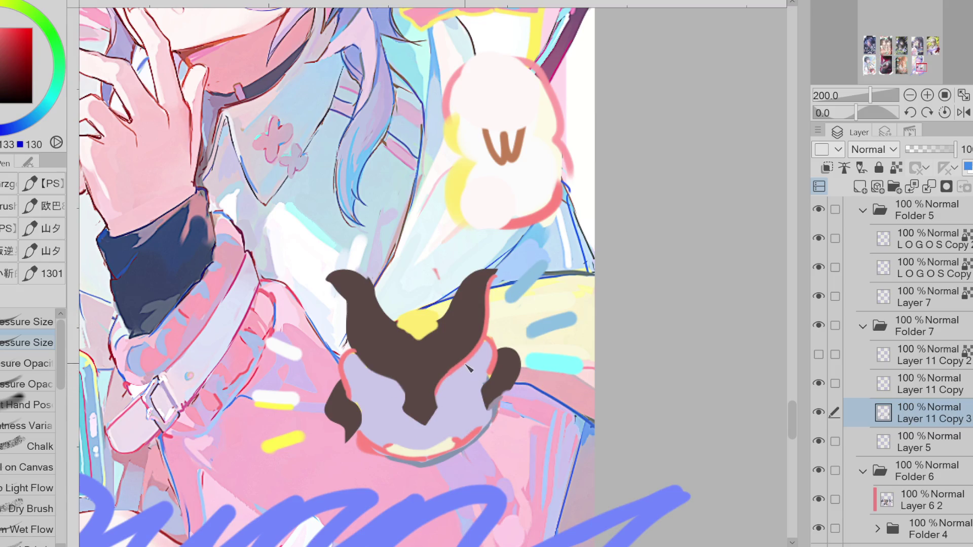
drag(401, 384, 405, 406)
Erase the old left horn and try a curled horn outline, then undo it.
key(e)
mouse_move(387, 261)
mouse_down()
mouse_move(335, 294)
mouse_move(365, 304)
mouse_up()
alt+click(421, 324)
key(p)
alt+click(412, 358)
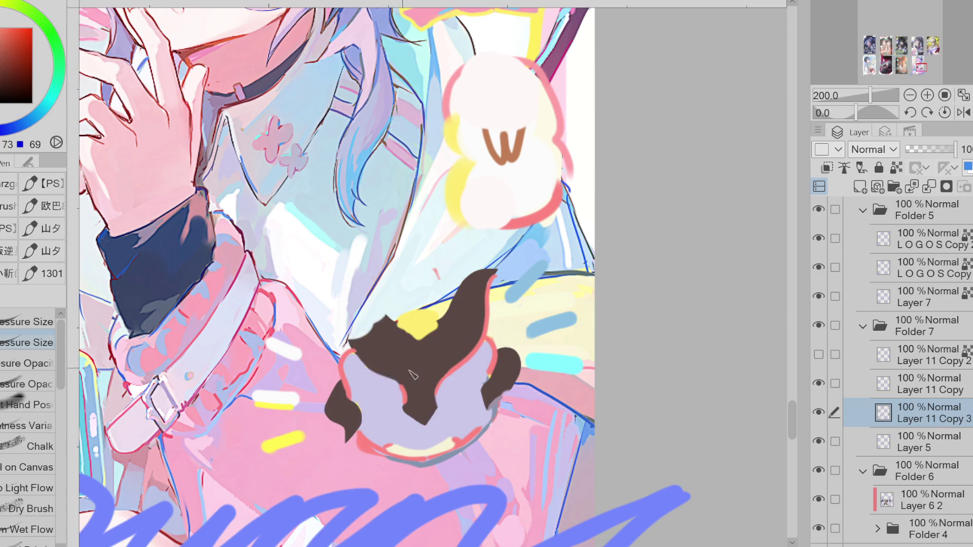
mouse_move(382, 376)
mouse_down()
mouse_move(353, 345)
mouse_move(347, 305)
mouse_move(393, 325)
mouse_up()
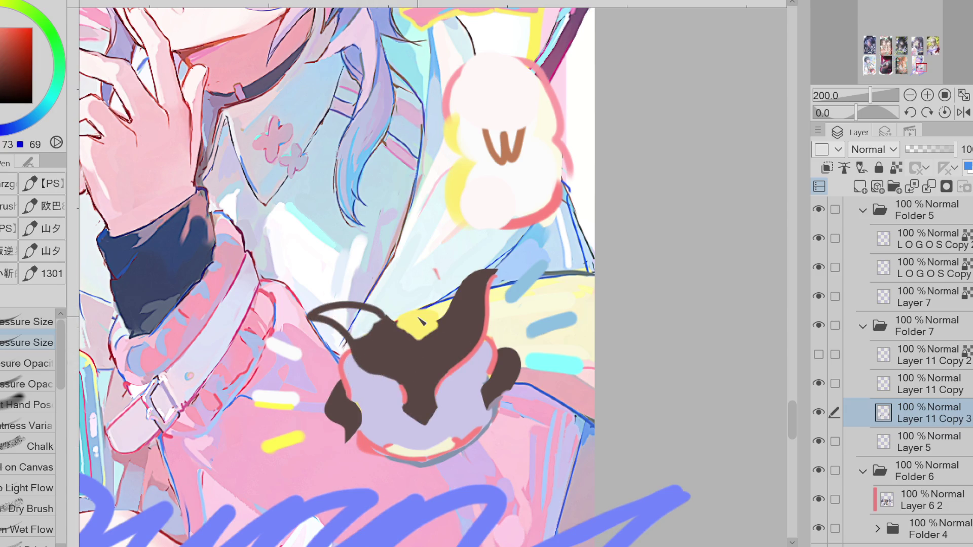
key(ctrl+z)
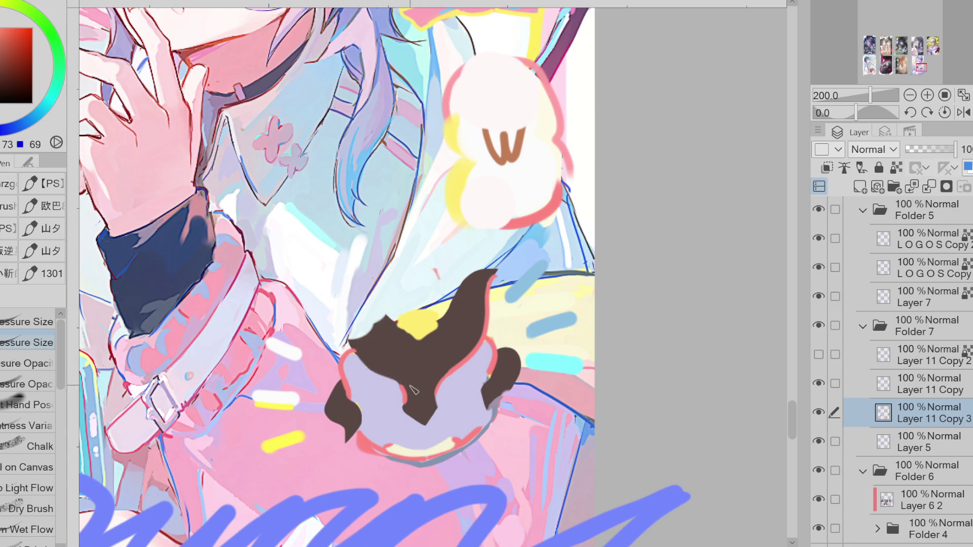
Redraw the left horn as a dark brown looping curl and cover the yellow patch with brown.
alt+click(366, 373)
alt+click(393, 375)
mouse_move(356, 346)
mouse_down()
mouse_move(348, 309)
mouse_move(370, 287)
mouse_move(399, 325)
mouse_move(404, 319)
mouse_move(354, 289)
mouse_move(367, 349)
mouse_up()
mouse_move(372, 348)
mouse_down()
mouse_move(361, 357)
mouse_move(334, 303)
mouse_move(370, 288)
mouse_move(399, 328)
mouse_up()
mouse_move(393, 317)
mouse_down()
mouse_move(312, 289)
mouse_move(351, 340)
mouse_up()
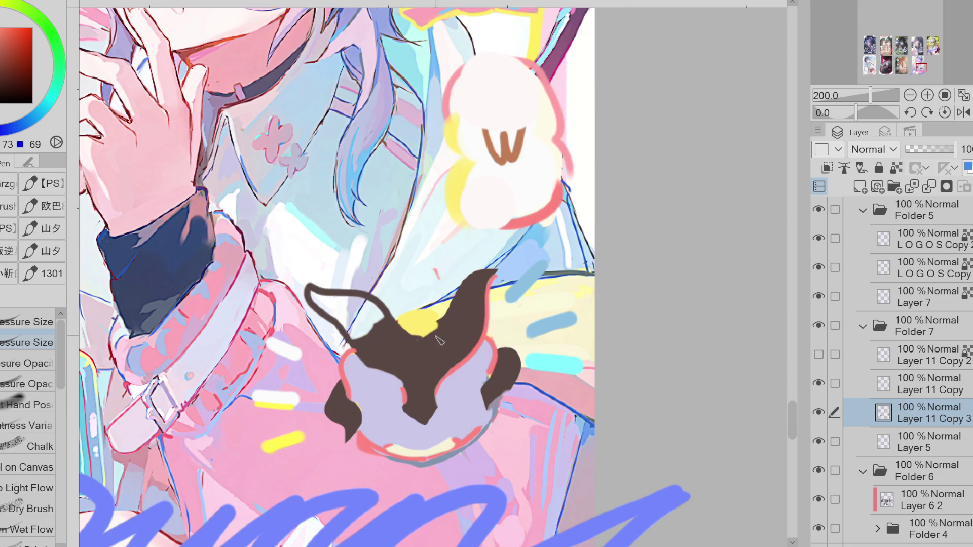
mouse_move(417, 332)
mouse_down()
mouse_move(405, 329)
mouse_move(433, 340)
mouse_move(493, 273)
mouse_up()
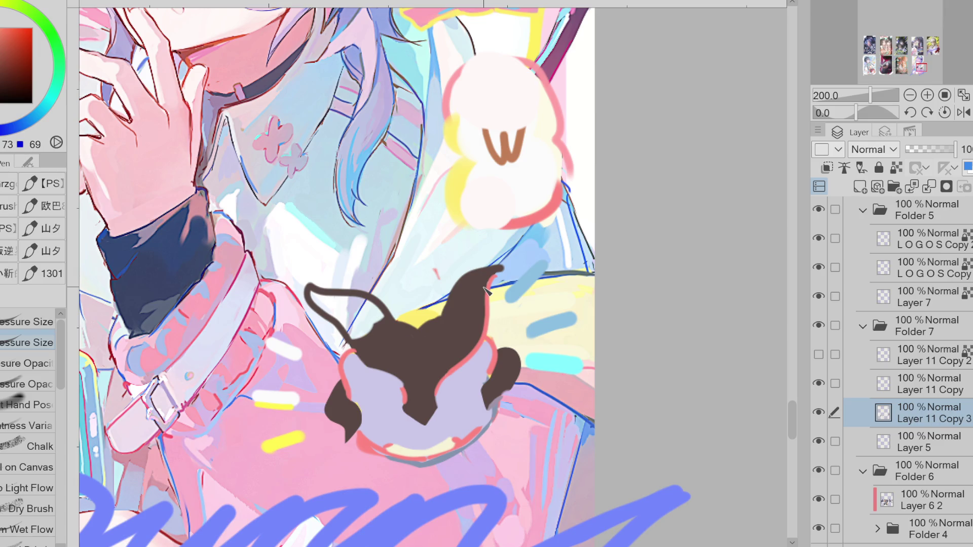
Fill both horn tips peach and the left horn's lower part dark brown.
alt+click(487, 291)
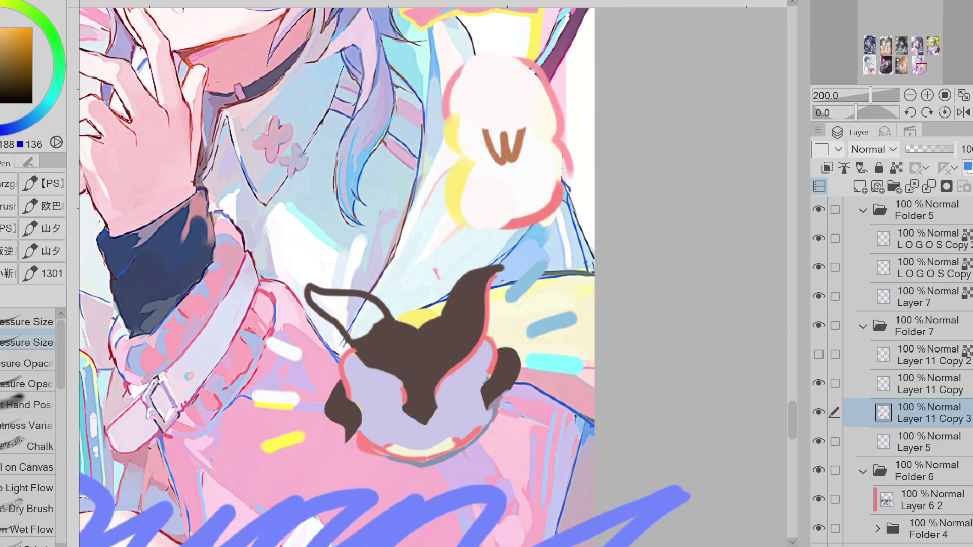
key(g)
mouse_move(504, 261)
mouse_down()
mouse_move(479, 273)
mouse_move(502, 265)
mouse_up()
mouse_move(334, 287)
mouse_down()
mouse_move(319, 304)
mouse_move(311, 286)
mouse_up()
alt+click(398, 329)
mouse_move(396, 322)
mouse_down()
mouse_move(357, 286)
mouse_move(337, 317)
mouse_up()
Edge the right horn's peach tip in brown, undoing the brown over the yellow patch.
key(e)
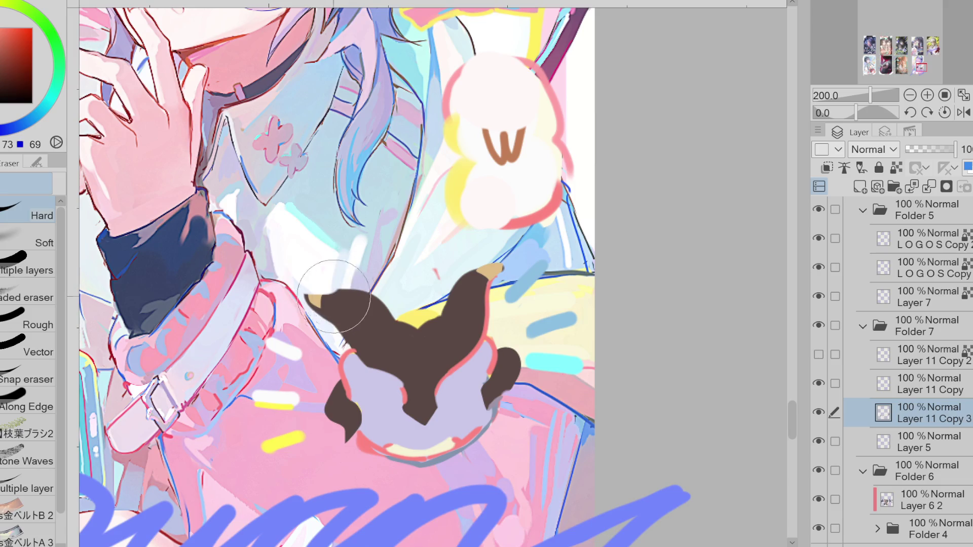
key(p)
alt+click(330, 293)
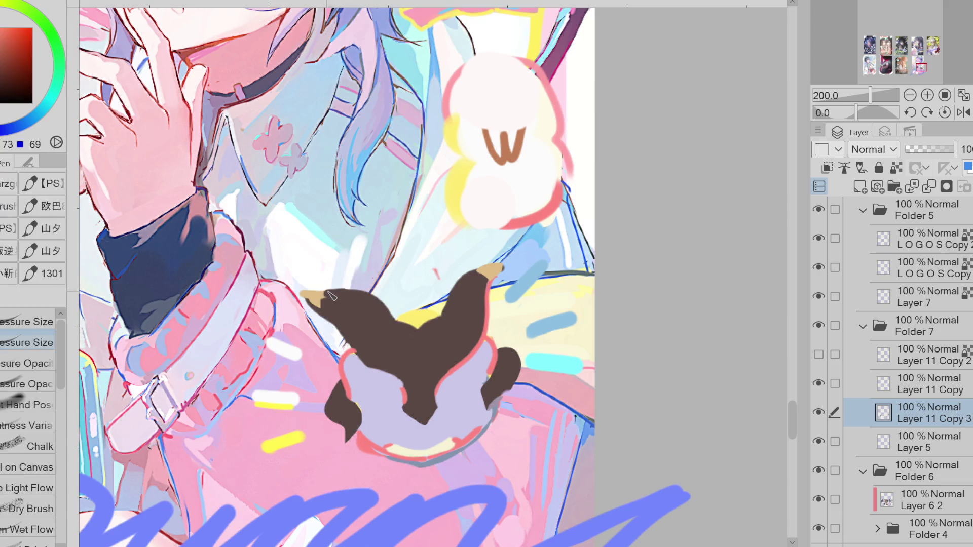
drag(503, 263, 497, 285)
mouse_move(411, 331)
mouse_down()
mouse_move(407, 315)
mouse_move(419, 312)
mouse_up()
key(ctrl+z)
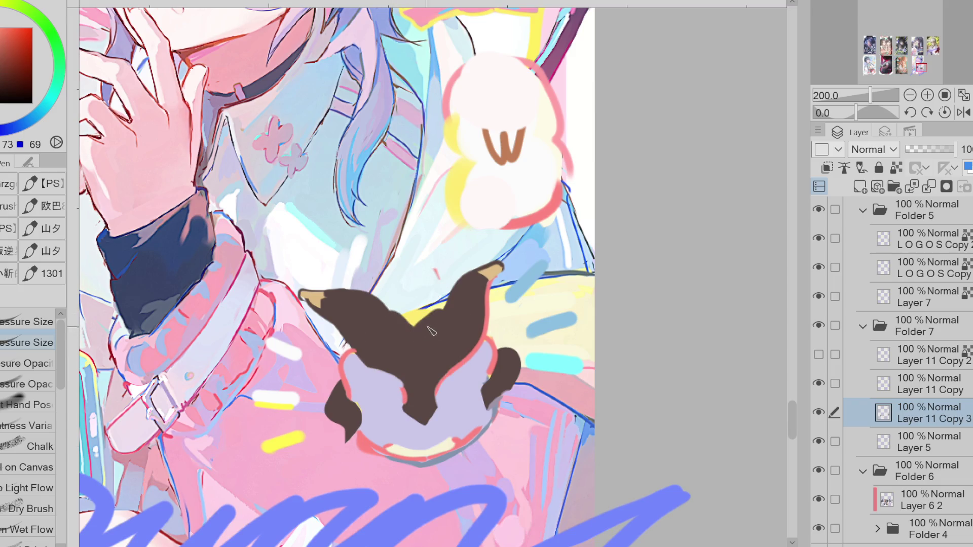
Paint a pink-red edge along the right side of the creature's body.
alt+click(348, 378)
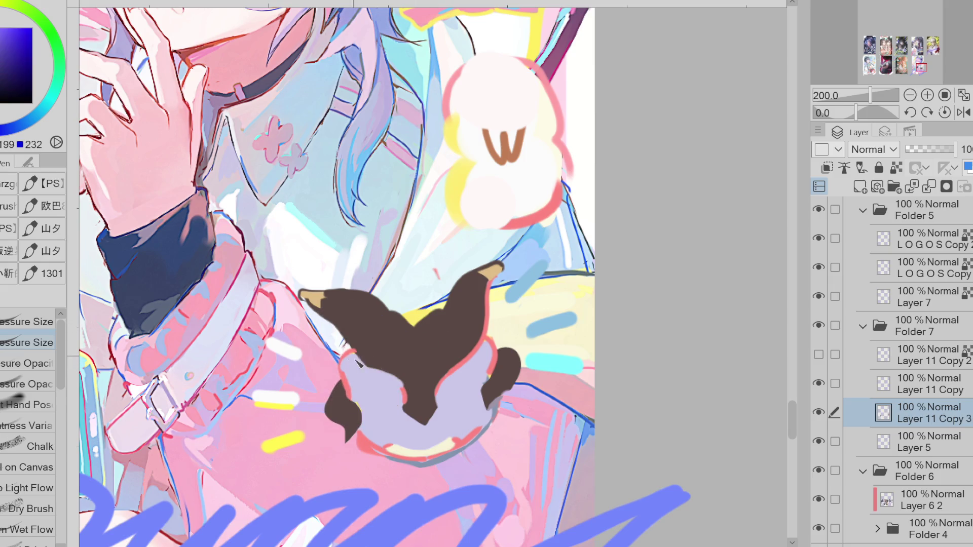
alt+click(339, 370)
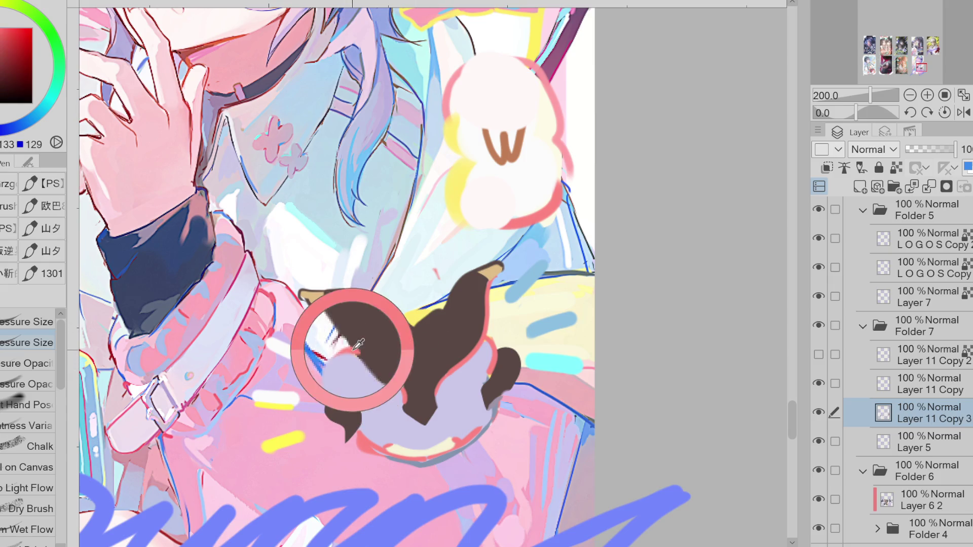
alt+click(484, 351)
alt+click(495, 358)
mouse_move(492, 355)
mouse_down()
mouse_move(486, 337)
mouse_move(490, 372)
mouse_up()
Add a pink edge along the right side of the brown lock.
alt+click(484, 354)
alt+click(493, 364)
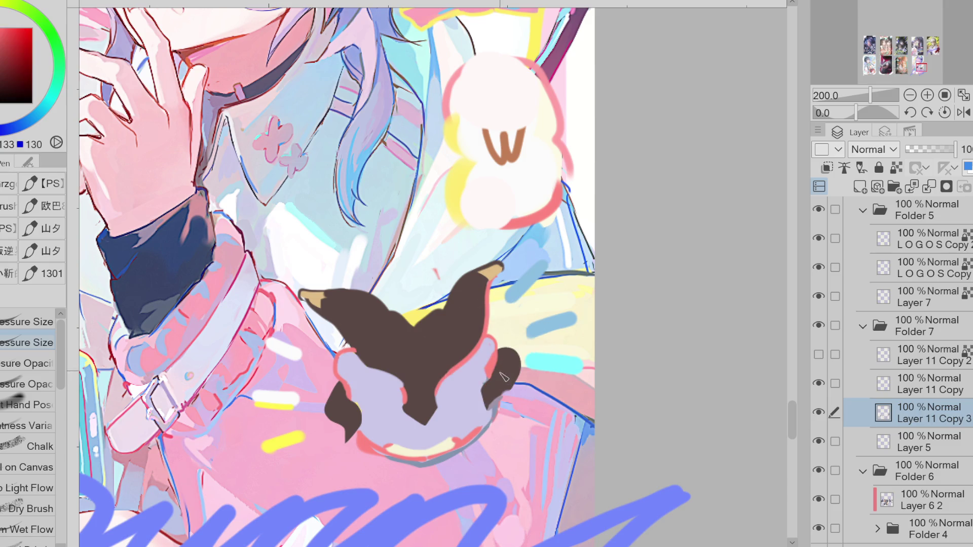
alt+click(513, 349)
mouse_move(518, 362)
mouse_down()
mouse_move(522, 381)
mouse_move(496, 408)
mouse_up()
alt+click(501, 388)
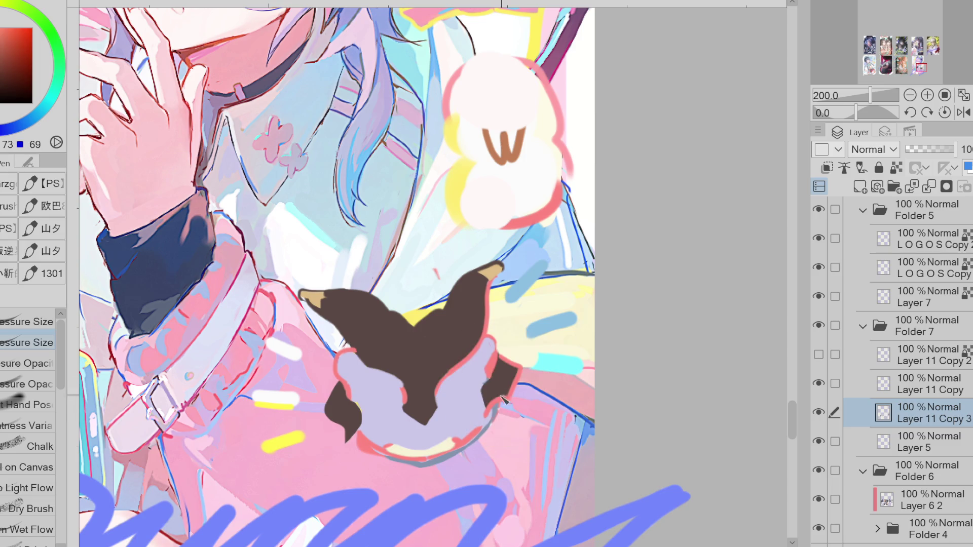
alt+click(469, 339)
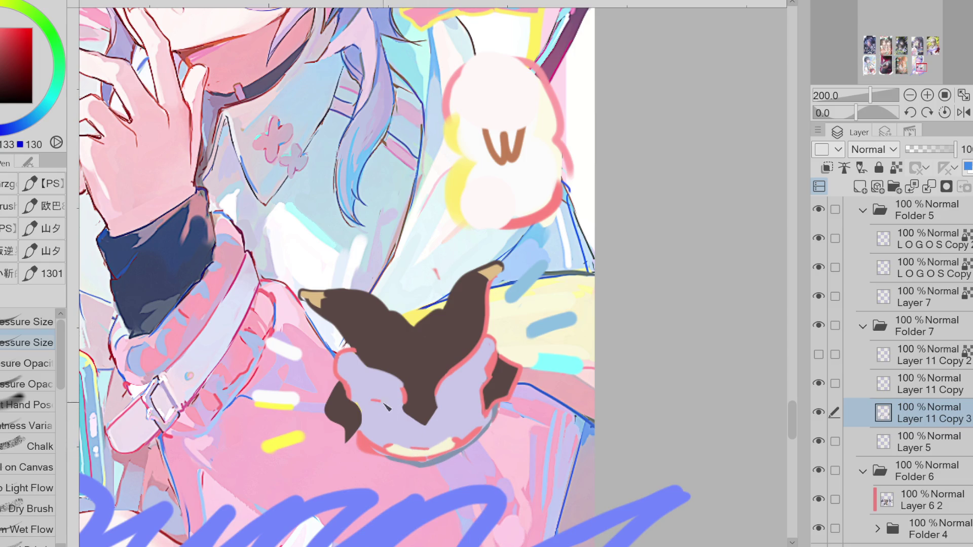
Lasso-fill red eye shapes on the lavender face, enlarging the right eye.
key(g)
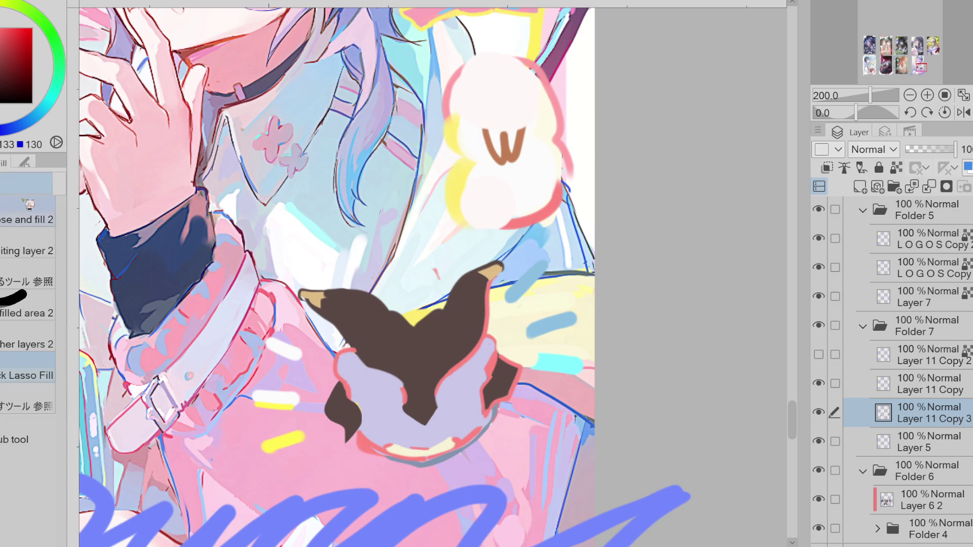
scroll(448, 385, up, 3)
mouse_move(353, 456)
mouse_down()
mouse_move(314, 410)
mouse_move(324, 463)
mouse_move(356, 456)
mouse_up()
mouse_move(467, 403)
mouse_down()
mouse_move(446, 446)
mouse_move(509, 403)
mouse_move(468, 398)
mouse_move(504, 389)
mouse_up()
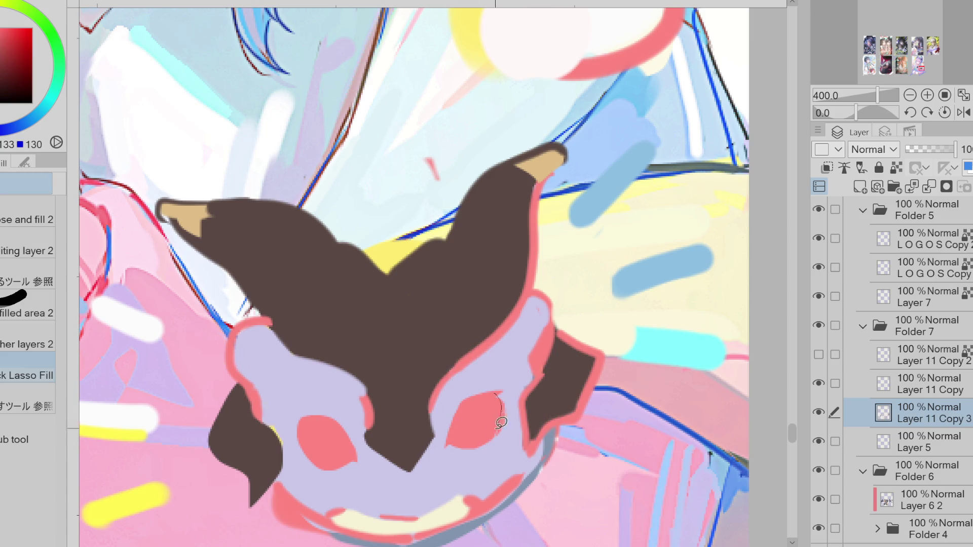
mouse_move(461, 434)
mouse_down()
mouse_move(505, 411)
mouse_move(496, 410)
mouse_move(512, 391)
mouse_move(470, 403)
mouse_move(460, 428)
mouse_up()
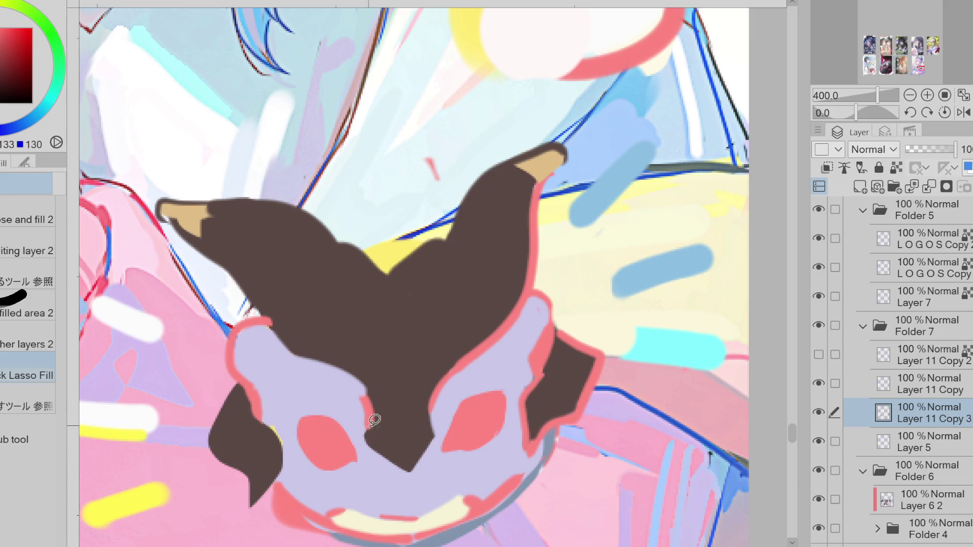
Fix the brown spike's left edge in lavender and refine both red eyes.
alt+click(356, 369)
mouse_move(346, 381)
mouse_down()
mouse_move(372, 446)
mouse_move(382, 423)
mouse_up()
alt+click(464, 420)
mouse_move(464, 444)
mouse_down()
mouse_move(477, 393)
mouse_move(449, 446)
mouse_move(464, 449)
mouse_move(492, 418)
mouse_move(504, 428)
mouse_move(507, 375)
mouse_up()
drag(471, 432, 501, 408)
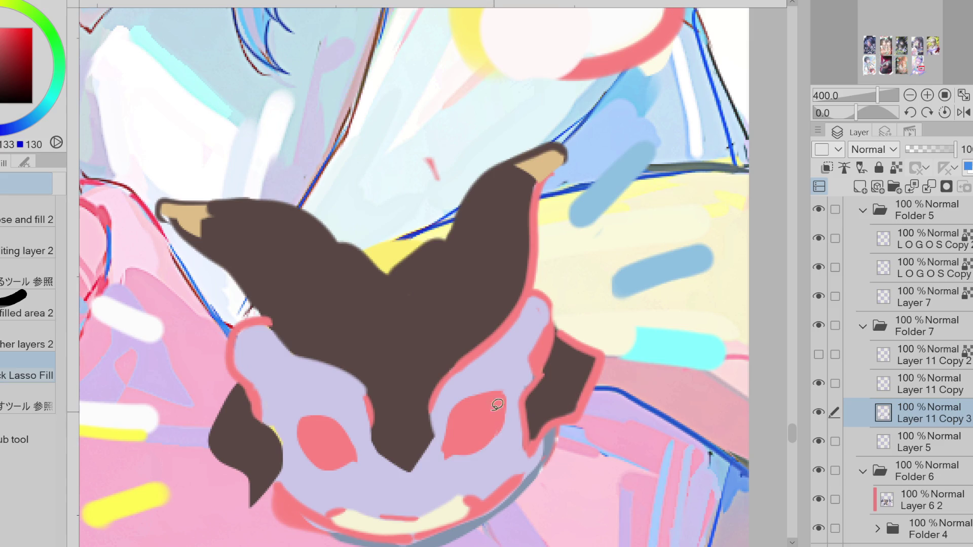
mouse_move(351, 425)
mouse_down()
mouse_move(332, 412)
mouse_move(374, 458)
mouse_move(336, 432)
mouse_move(340, 466)
mouse_move(362, 461)
mouse_move(354, 455)
mouse_up()
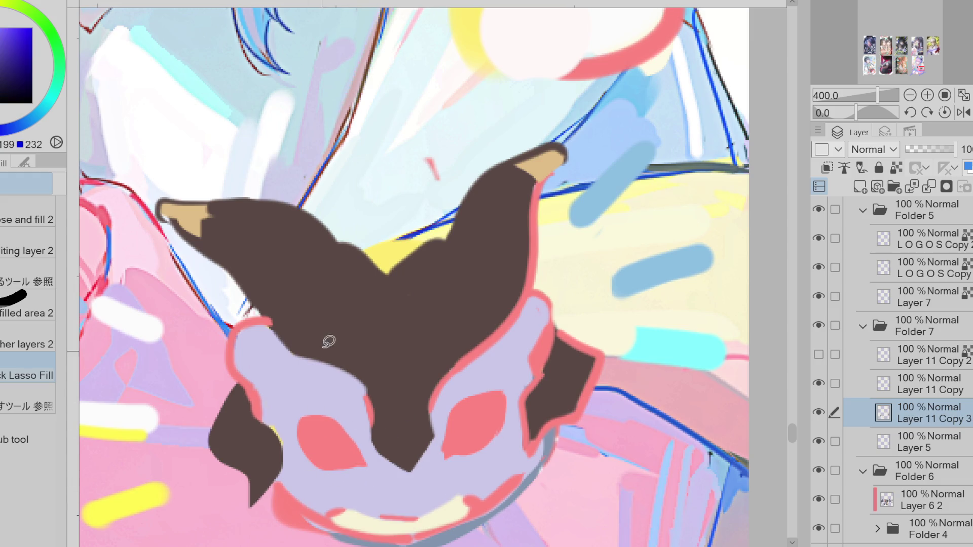
Touch up the mouth's edges and right corner in pale cream with the pen.
scroll(360, 304, down, 2)
key(e)
drag(388, 431, 359, 434)
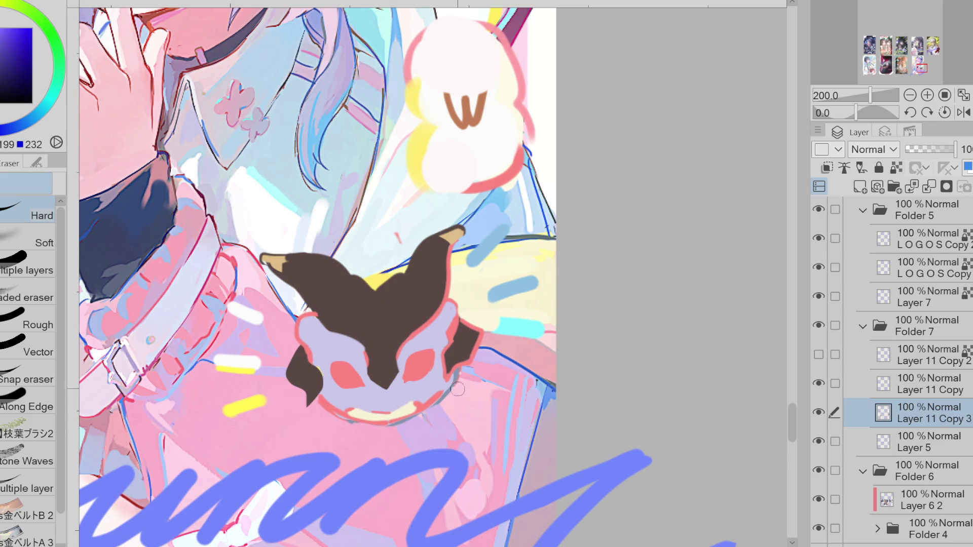
scroll(421, 381, up, 2)
key(p)
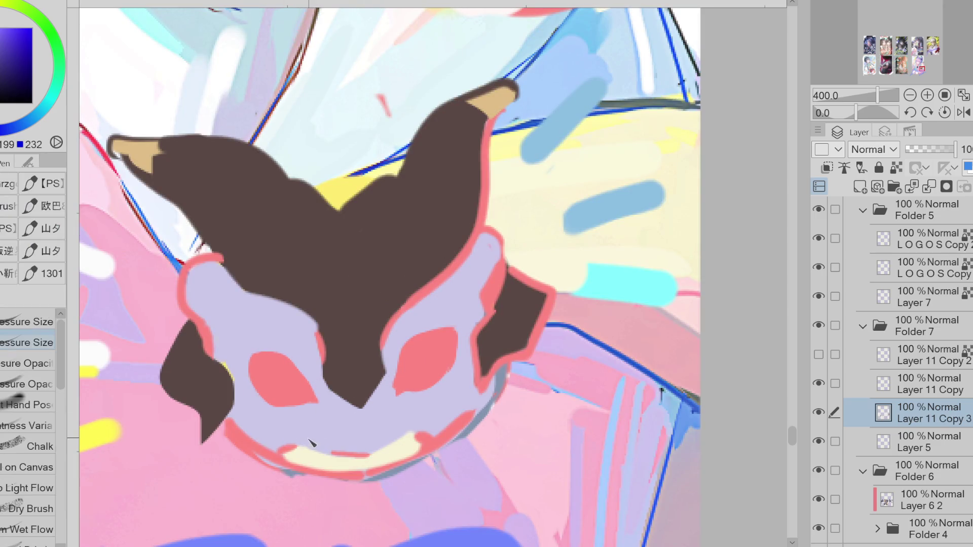
alt+click(287, 458)
drag(327, 459, 342, 453)
alt+click(436, 437)
alt+click(405, 440)
drag(420, 447, 454, 419)
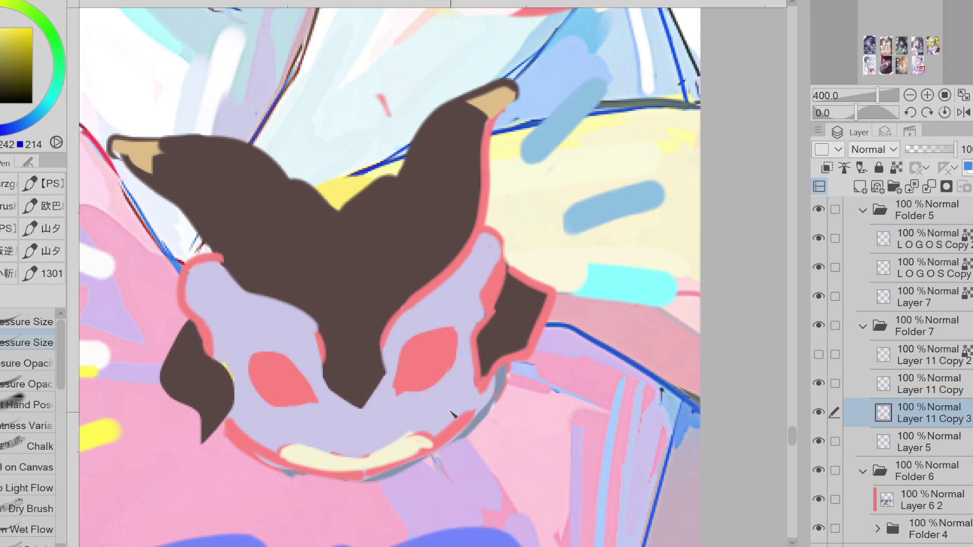
Fill cream and light grey highlights into both red eyes.
key(g)
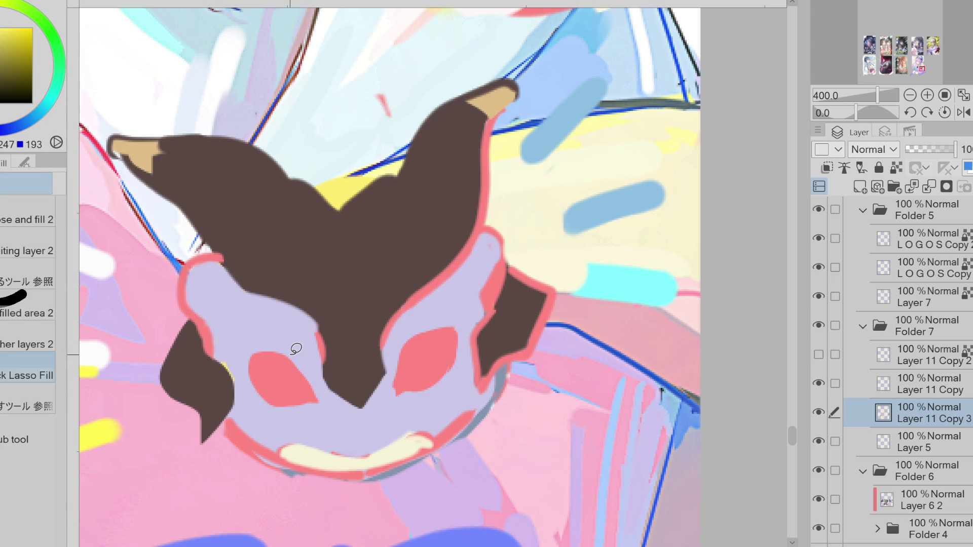
drag(301, 388, 305, 398)
mouse_move(428, 372)
mouse_down()
mouse_move(413, 385)
mouse_move(441, 370)
mouse_up()
alt+click(423, 353)
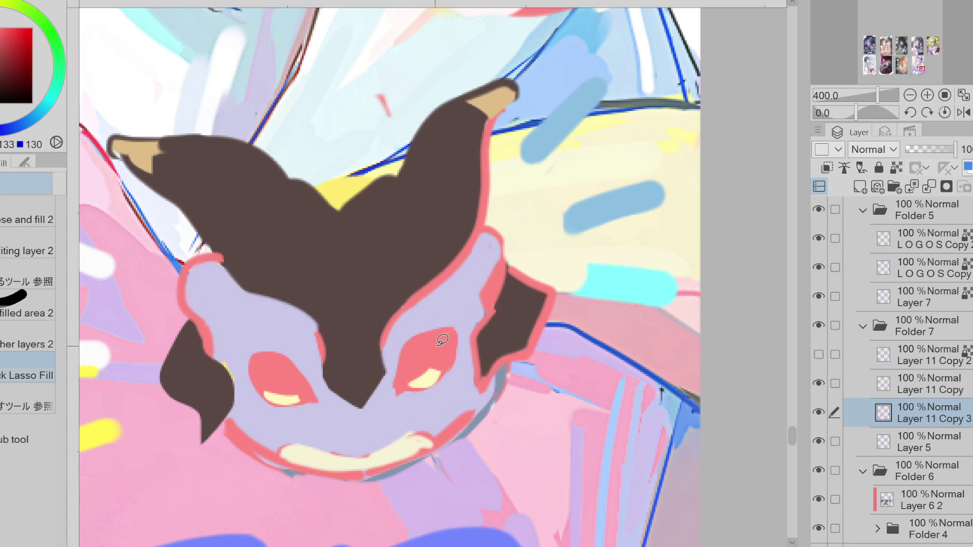
mouse_move(423, 349)
mouse_down()
mouse_move(410, 368)
mouse_move(425, 351)
mouse_up()
mouse_move(297, 370)
mouse_down()
mouse_move(281, 385)
mouse_move(294, 368)
mouse_up()
Draw a dark blue line along the right eye's top edge.
alt+click(341, 430)
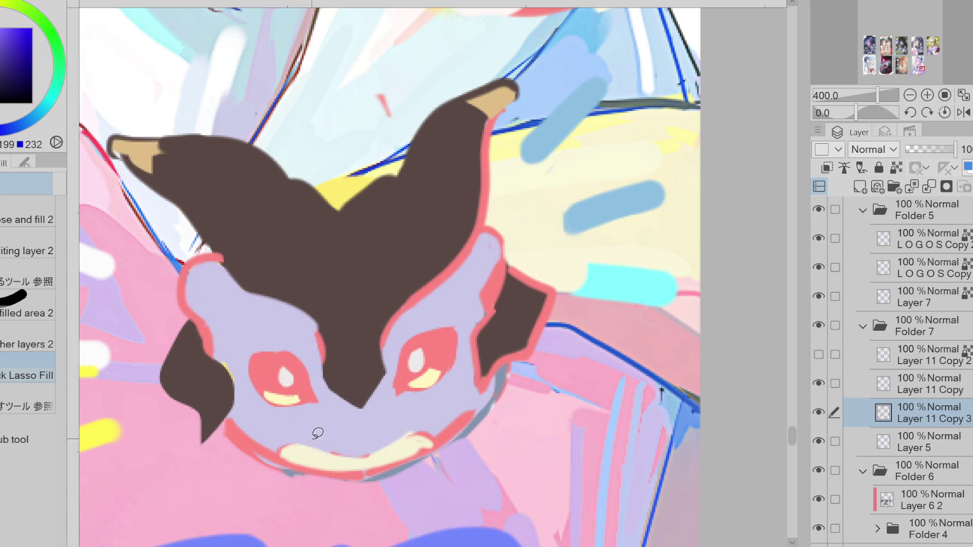
key(e)
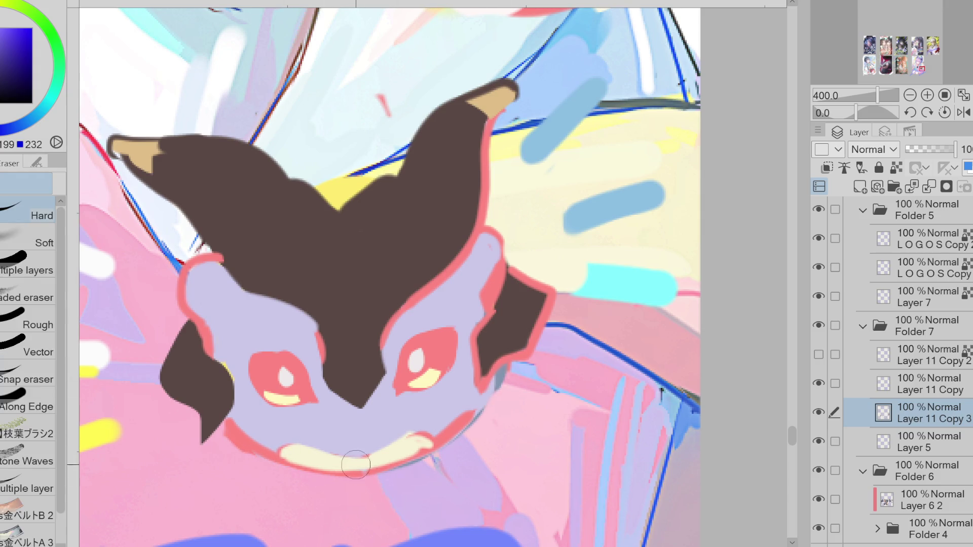
scroll(358, 463, down, 2)
scroll(398, 366, up, 2)
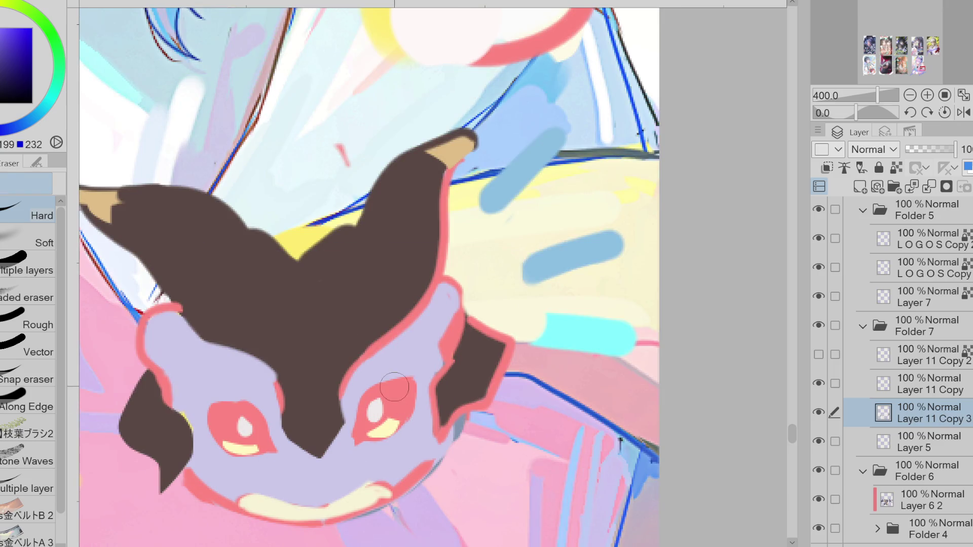
key(p)
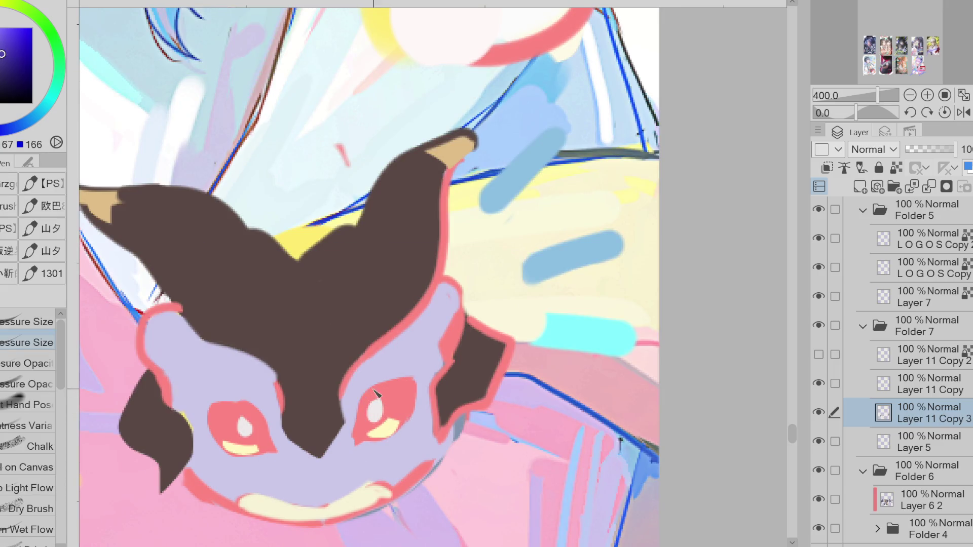
drag(362, 398, 356, 423)
alt+click(379, 406)
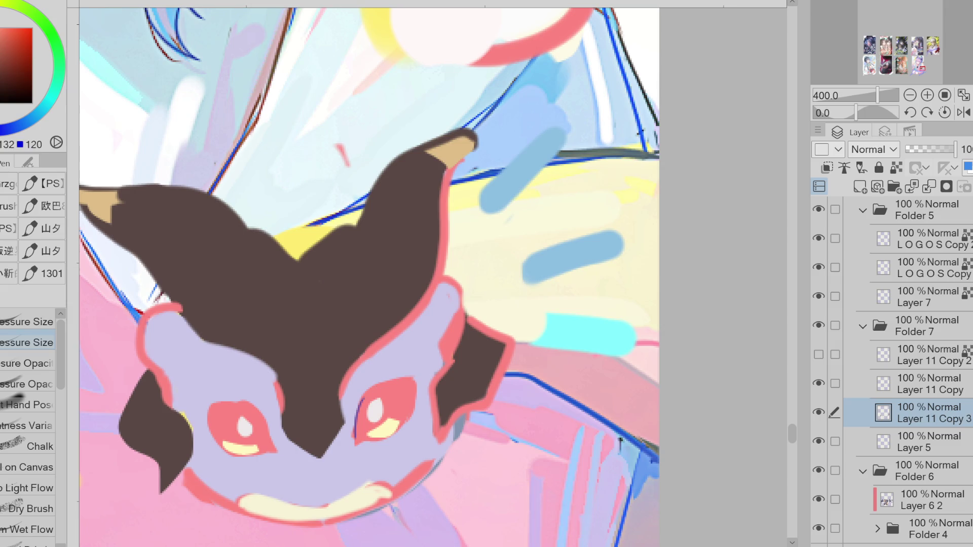
alt+click(592, 413)
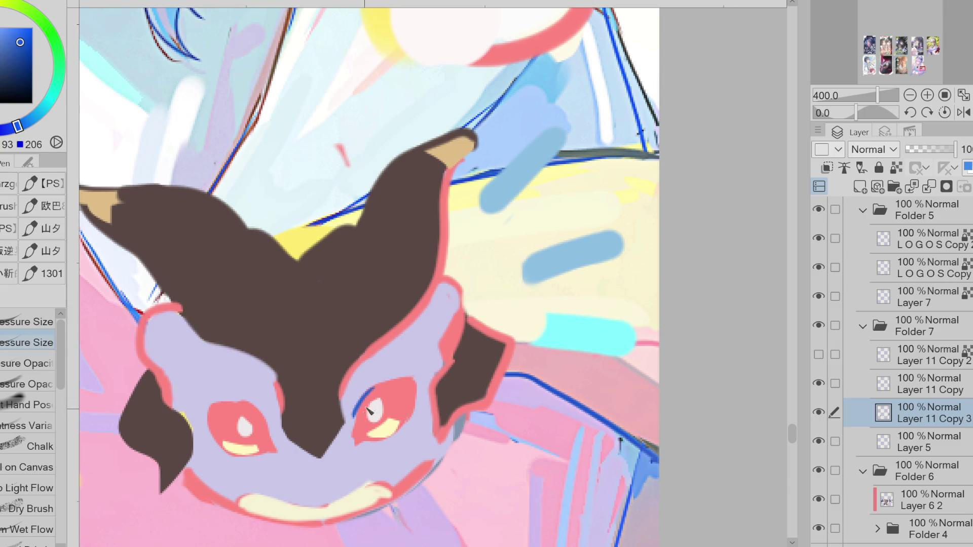
drag(390, 384, 406, 381)
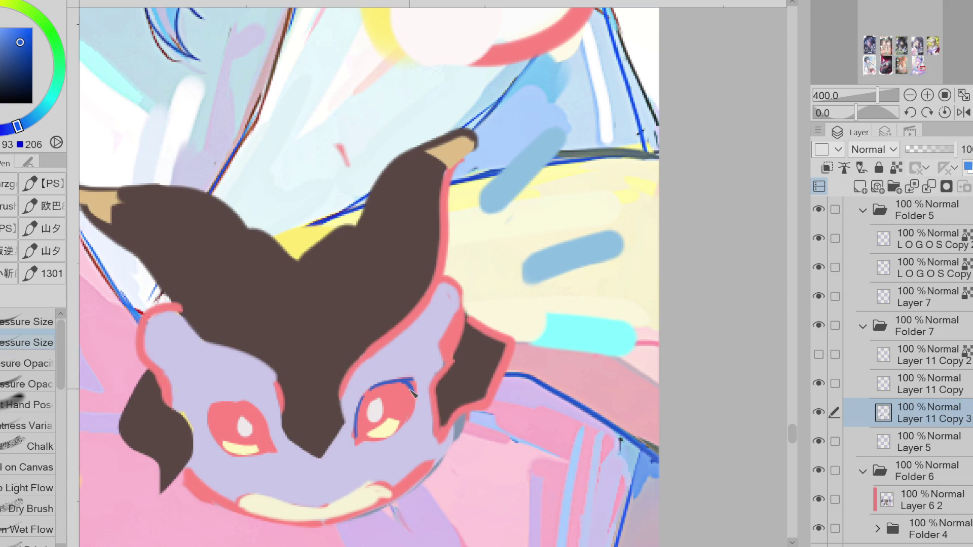
Try outlining the left eye's top edge in blue, undoing both attempts.
mouse_move(277, 456)
mouse_down()
mouse_move(251, 407)
mouse_move(220, 406)
mouse_up()
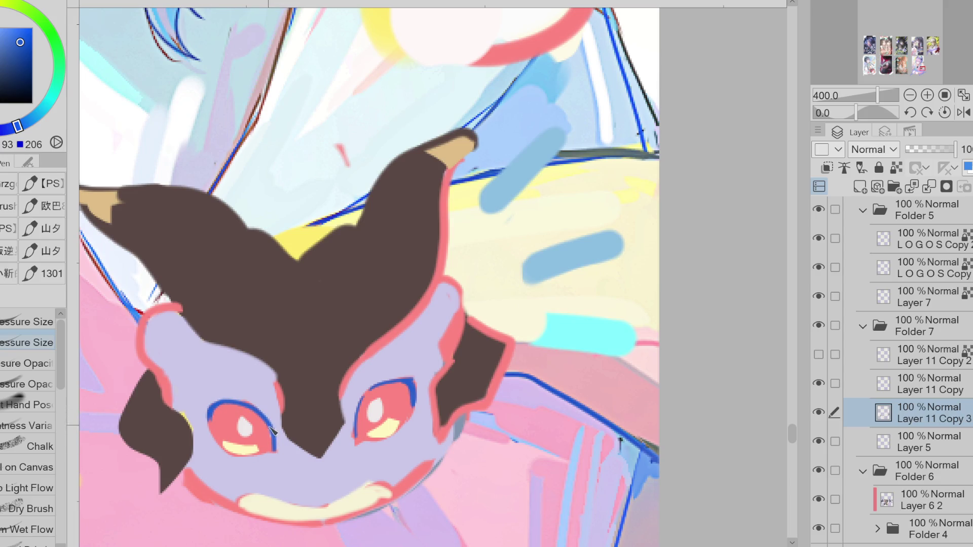
key(ctrl+z)
mouse_move(277, 446)
mouse_down()
mouse_move(244, 409)
mouse_move(276, 442)
mouse_move(221, 404)
mouse_move(239, 433)
mouse_move(240, 464)
mouse_up()
key(ctrl+z)
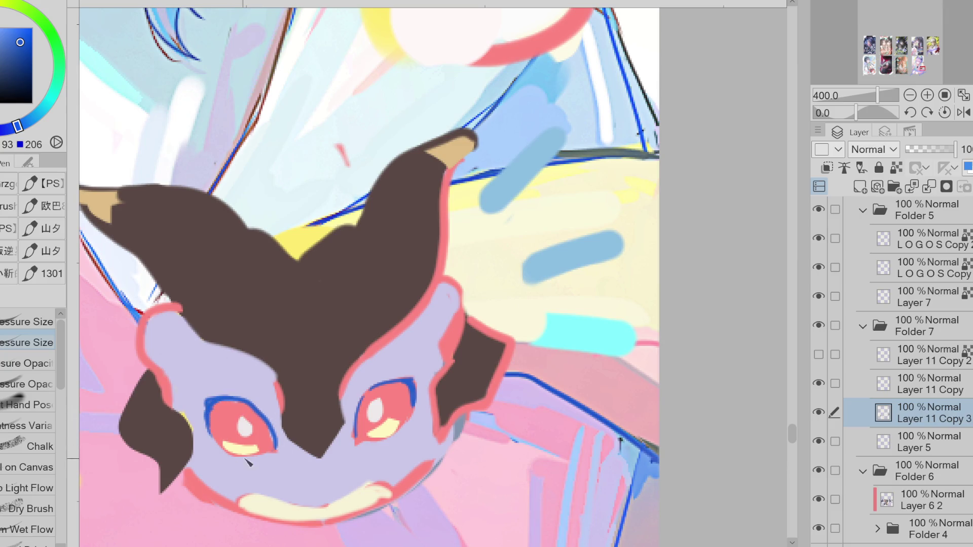
alt+click(245, 430)
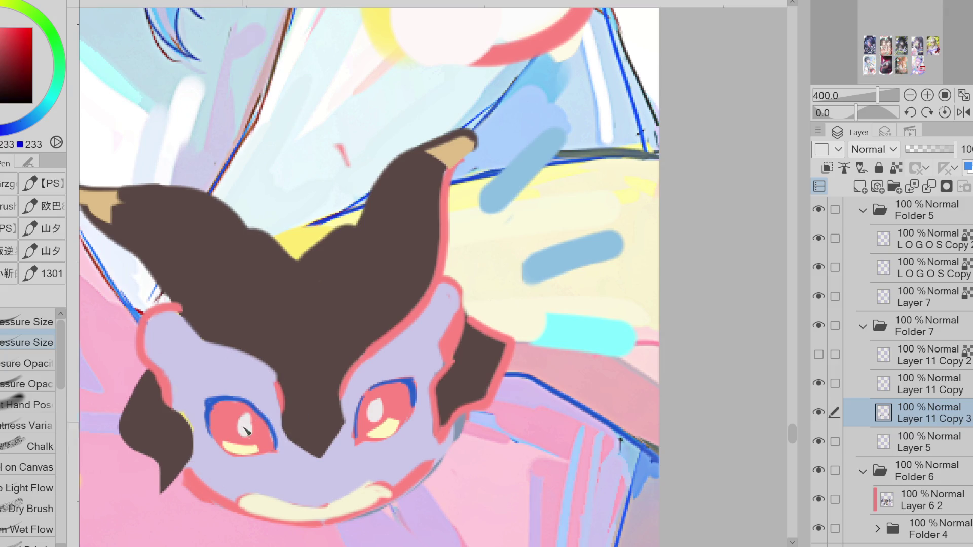
Thicken the cream mouth's right side and paint lavender over its top edge.
alt+click(383, 401)
alt+click(380, 489)
drag(393, 474, 316, 504)
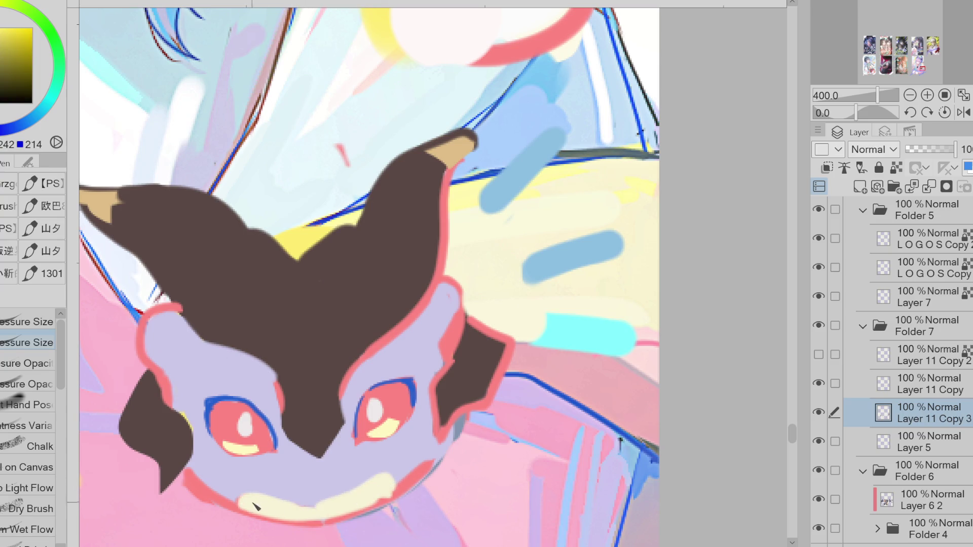
alt+click(310, 474)
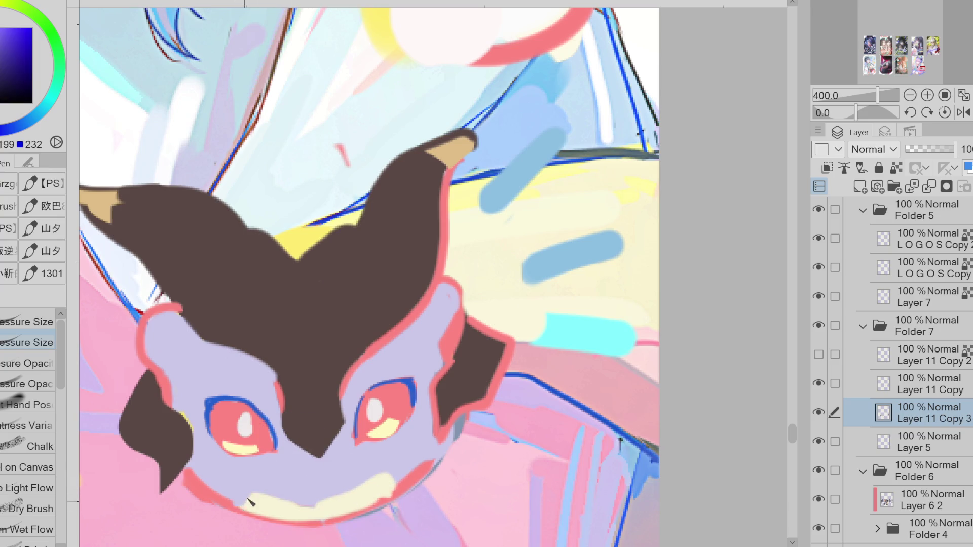
drag(383, 480, 387, 479)
alt+click(421, 471)
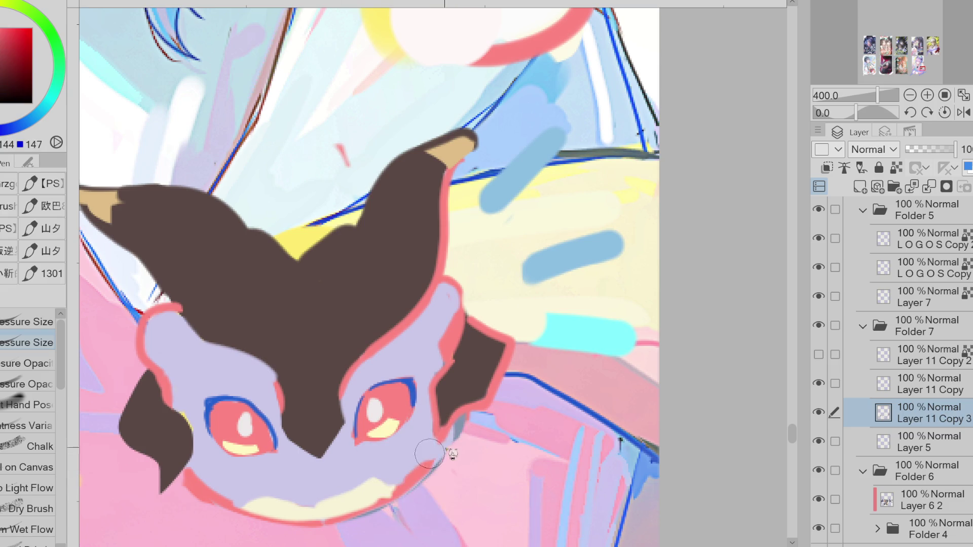
Lasso-fill the area right of the eye with the hair's dark brown.
alt+click(450, 388)
key(m)
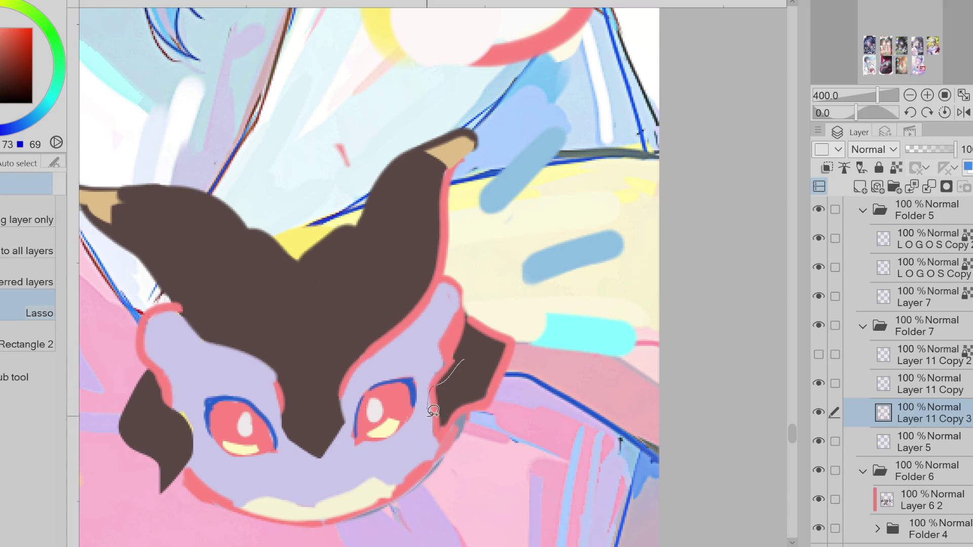
key(g)
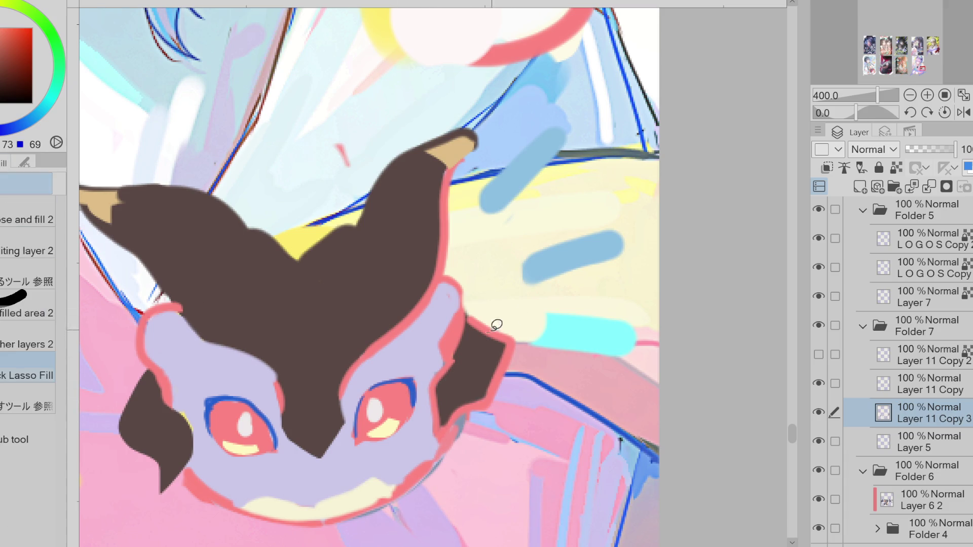
mouse_move(513, 347)
mouse_down()
mouse_move(469, 424)
mouse_move(431, 413)
mouse_move(451, 388)
mouse_up()
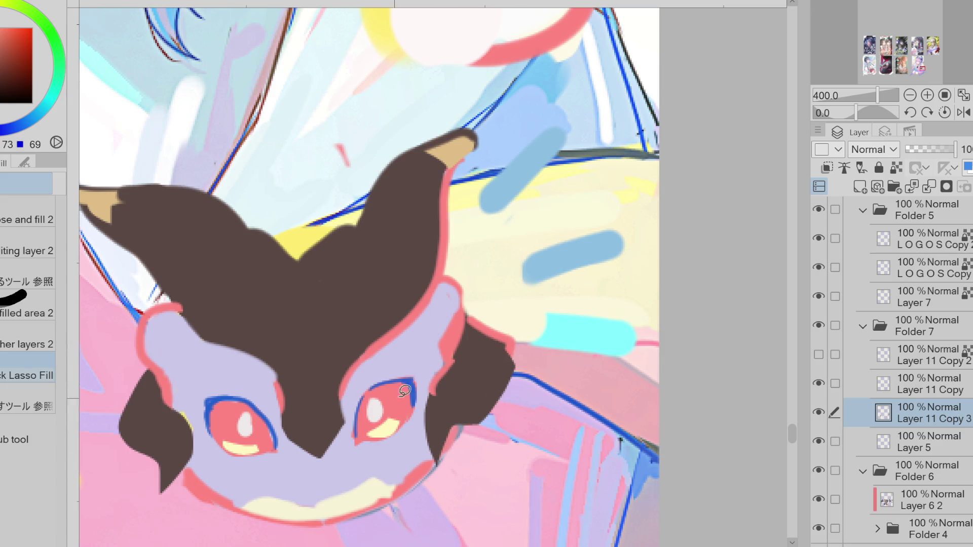
scroll(448, 398, down, 2)
scroll(478, 404, up, 2)
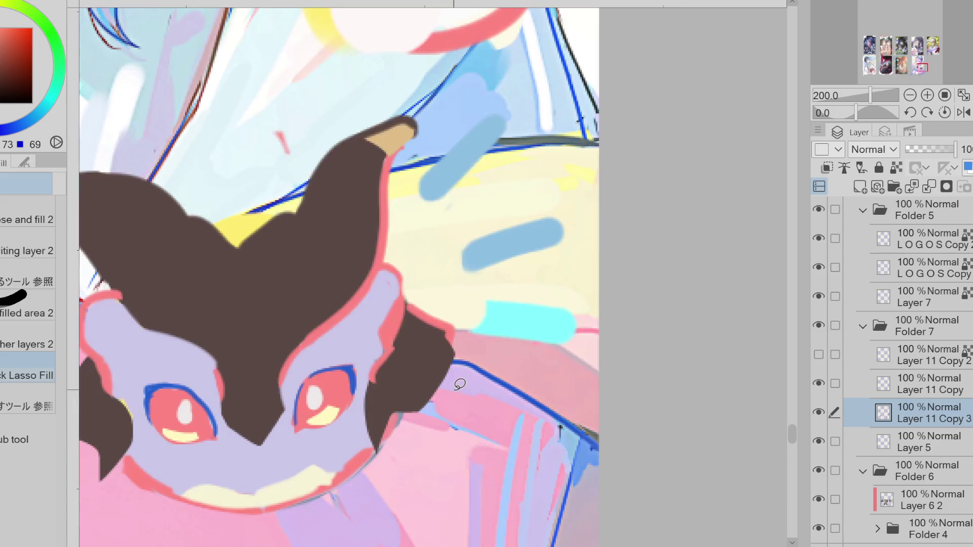
key(e)
scroll(582, 281, down, 3)
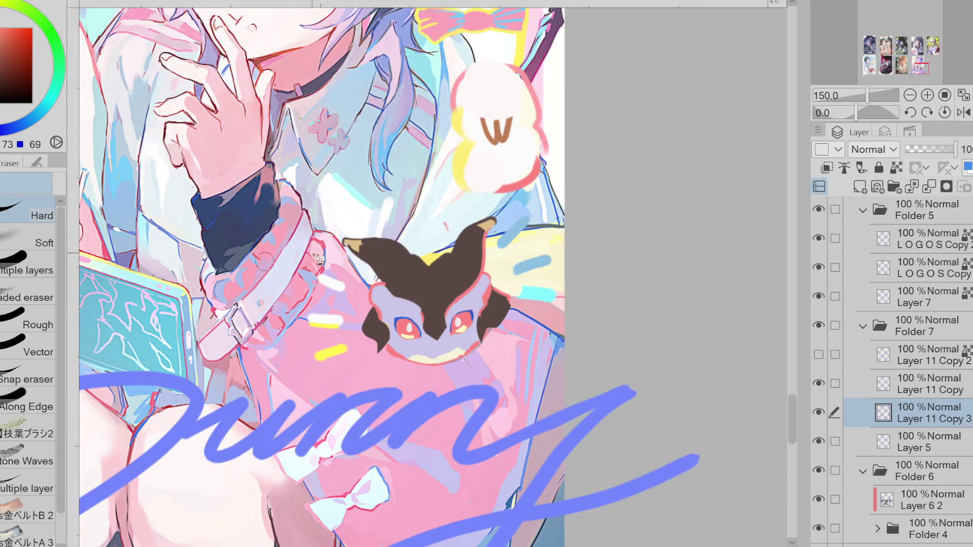
Erase the left ear's tan tip and fill extra dark hair locks on the right.
mouse_move(343, 260)
mouse_down()
mouse_move(376, 265)
mouse_move(351, 261)
mouse_up()
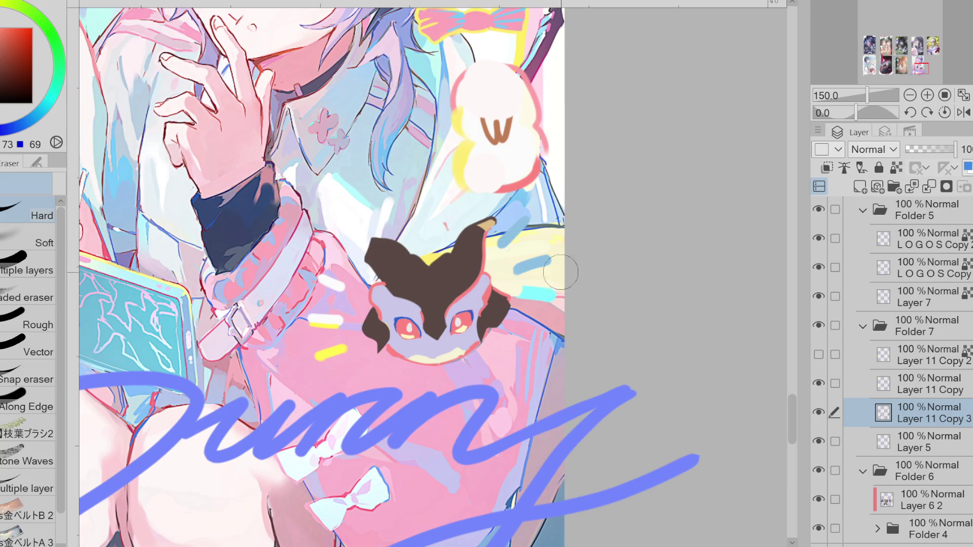
scroll(507, 286, up, 1)
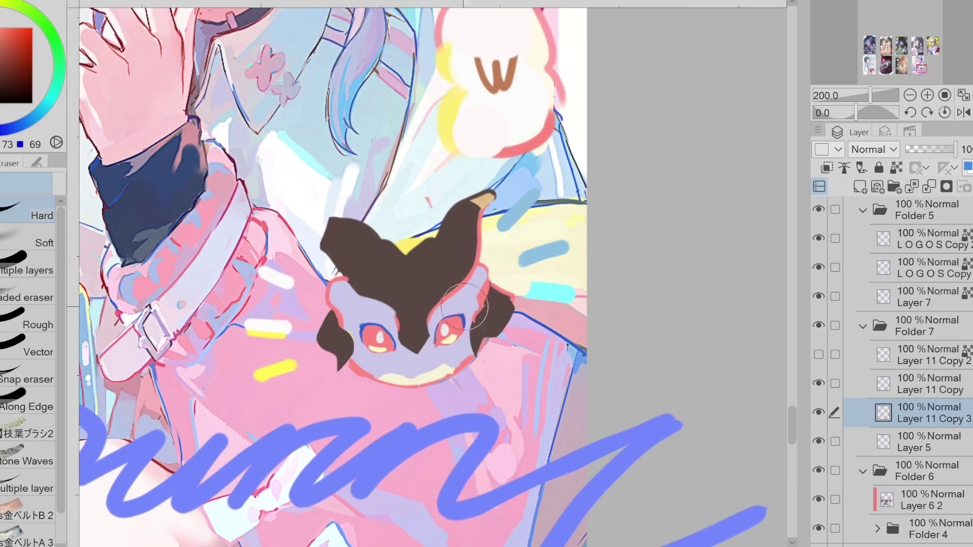
key(g)
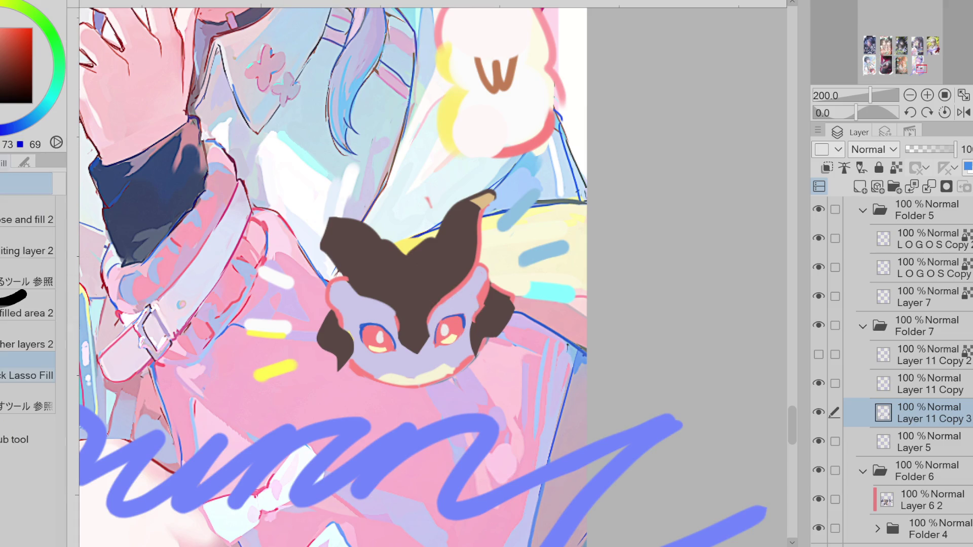
alt+click(473, 326)
alt+click(497, 313)
drag(474, 310, 489, 350)
drag(502, 304, 514, 320)
Draw a small red smile under the nose.
key(e)
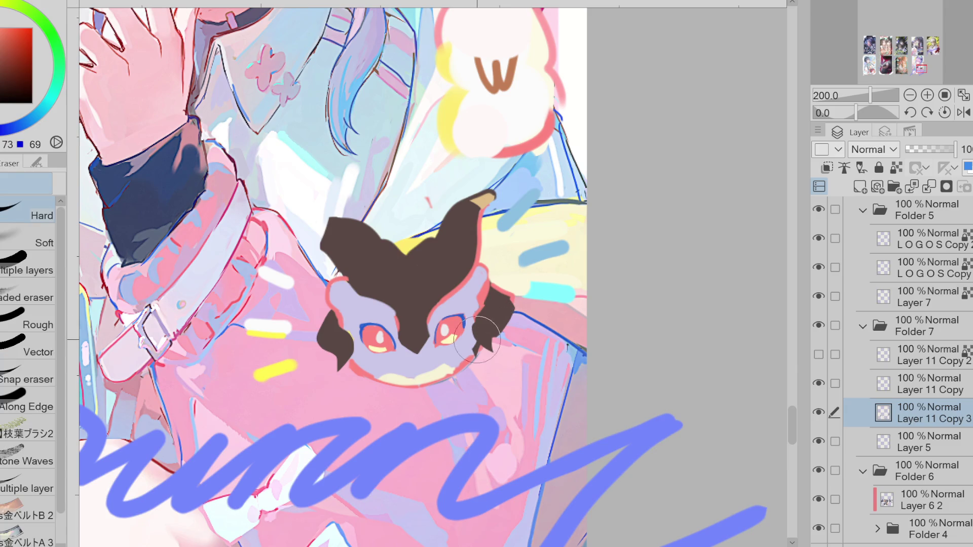
key(p)
alt+click(478, 353)
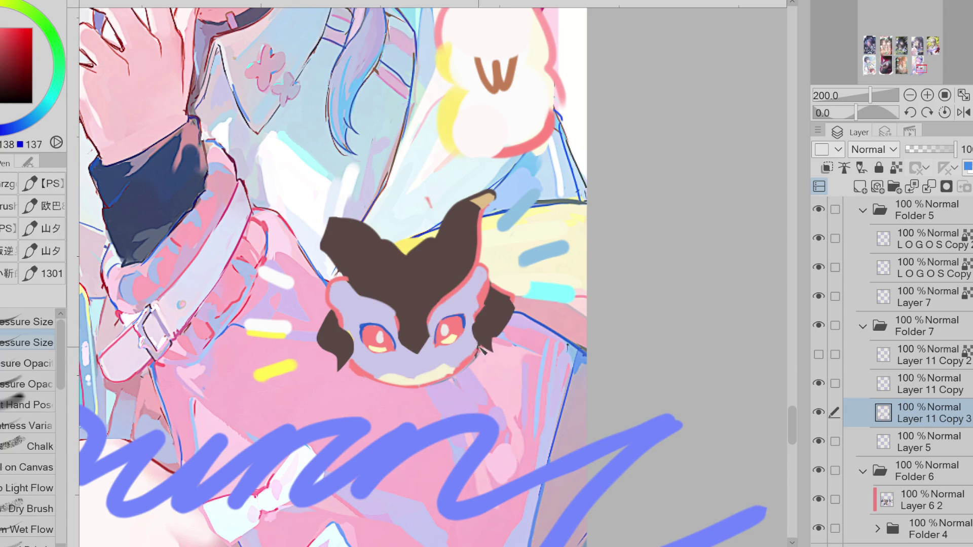
drag(403, 371, 424, 370)
alt+click(424, 375)
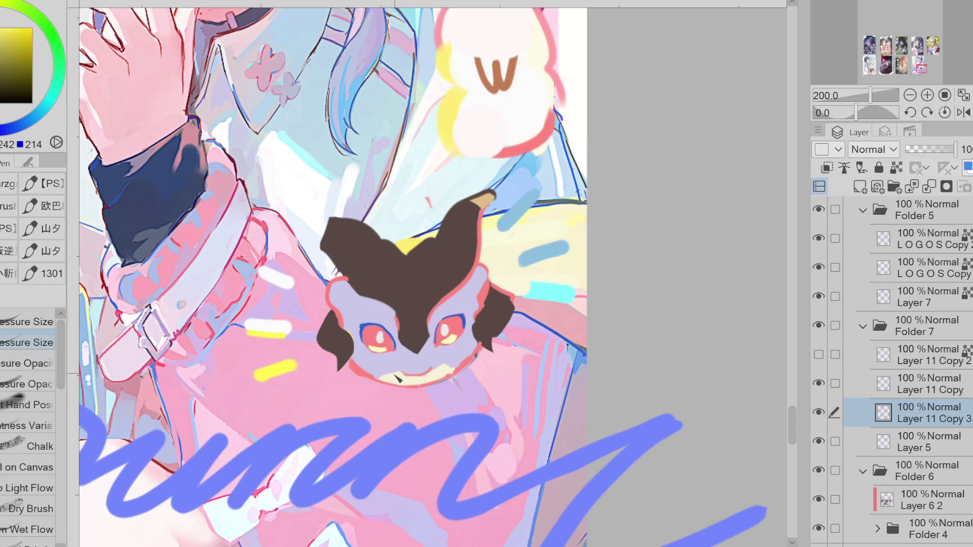
alt+click(392, 379)
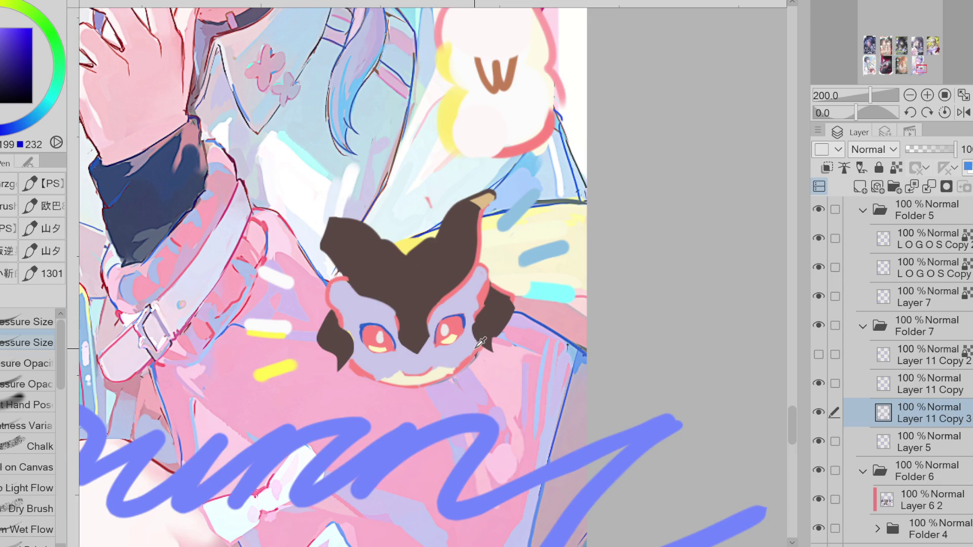
Fill the creature's chin cream and erase stray pixels along its edge.
key(g)
alt+click(433, 375)
drag(449, 365, 449, 368)
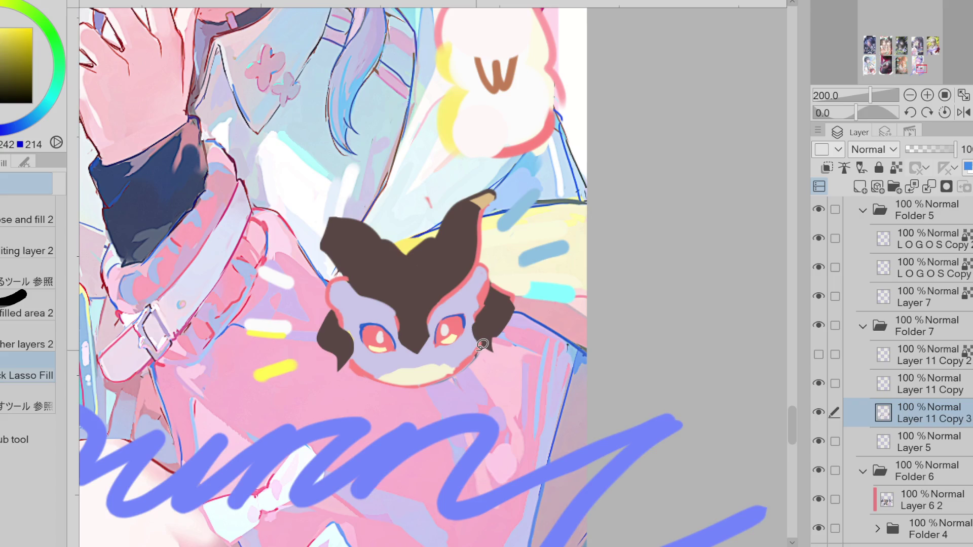
alt+click(366, 336)
alt+click(355, 368)
key(e)
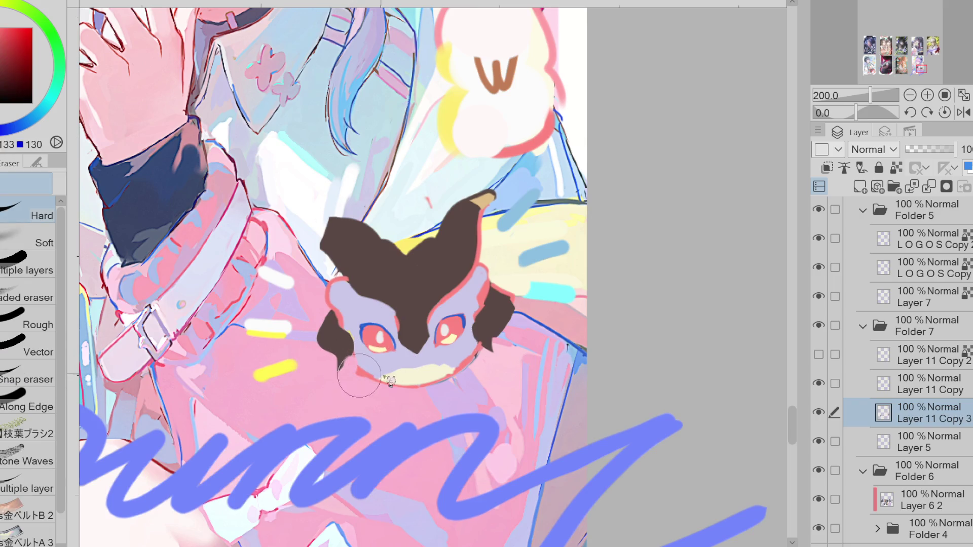
drag(350, 370, 362, 381)
alt+click(356, 369)
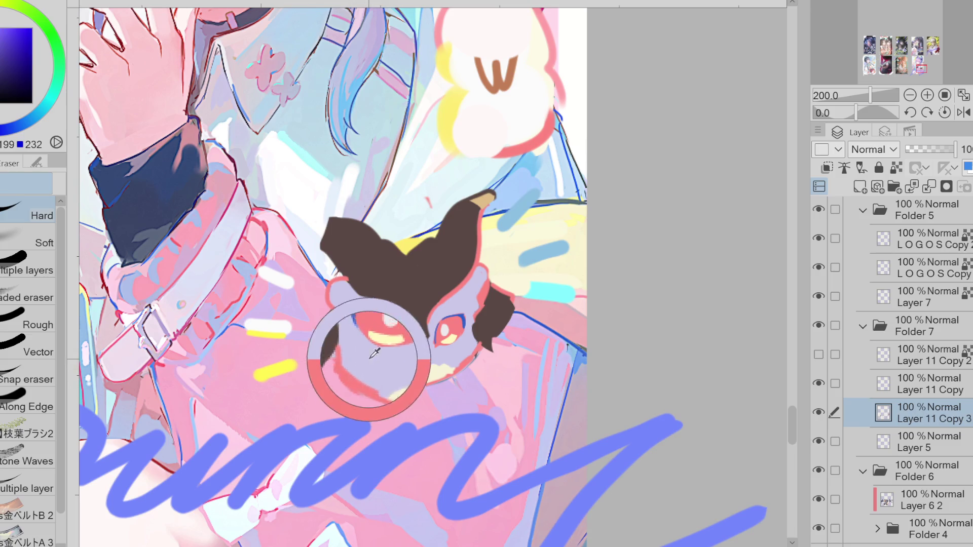
Nudge the cream chin area slightly upward with Liquify.
key(p)
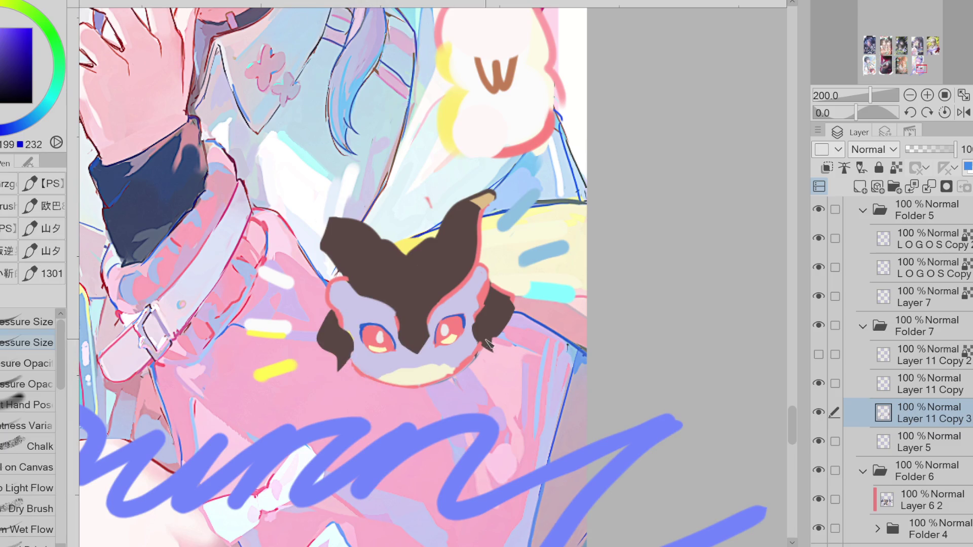
alt+click(485, 342)
key(e)
key(p)
alt+click(477, 351)
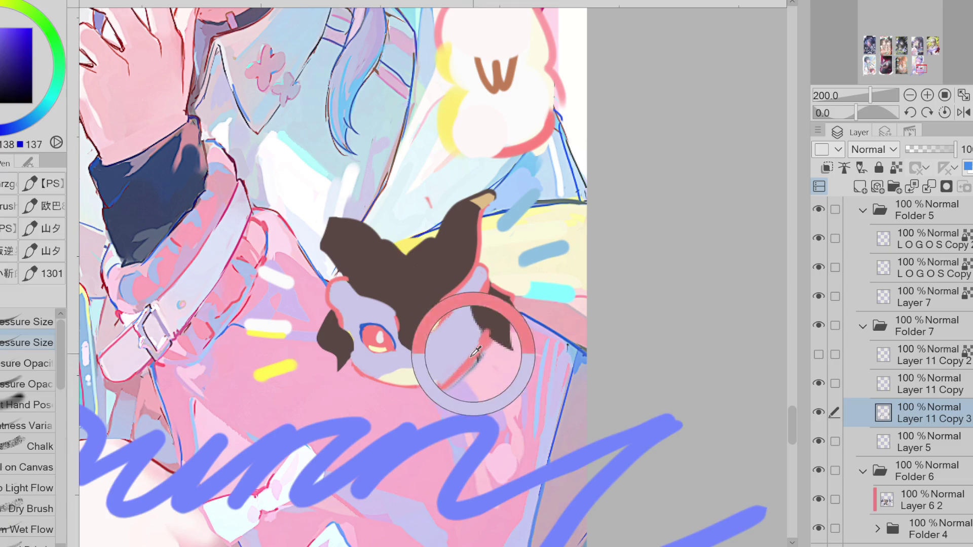
alt+click(408, 374)
key(j)
mouse_move(399, 398)
mouse_down()
mouse_move(410, 387)
mouse_move(423, 420)
mouse_up()
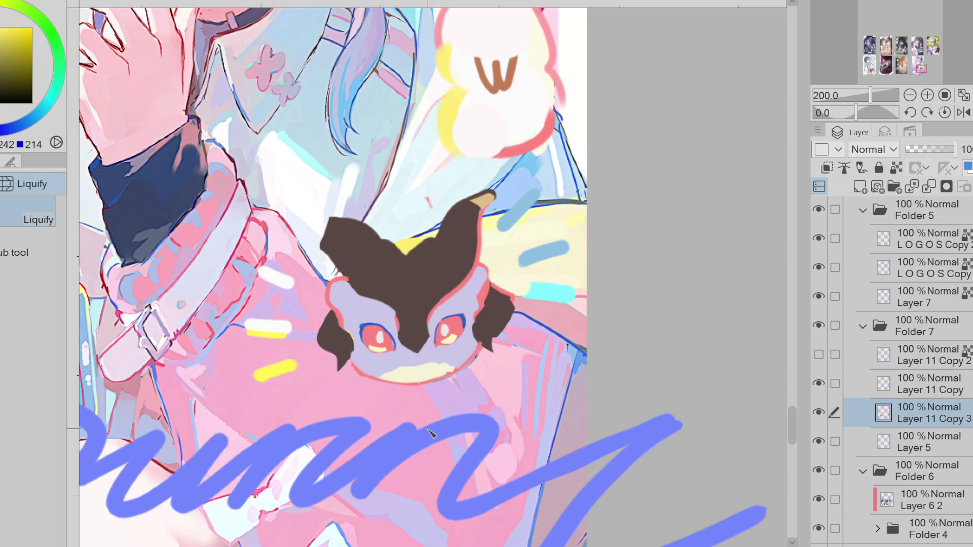
Add yellow highlight strokes beside the right and left eyes.
alt+click(451, 327)
scroll(456, 335, up, 2)
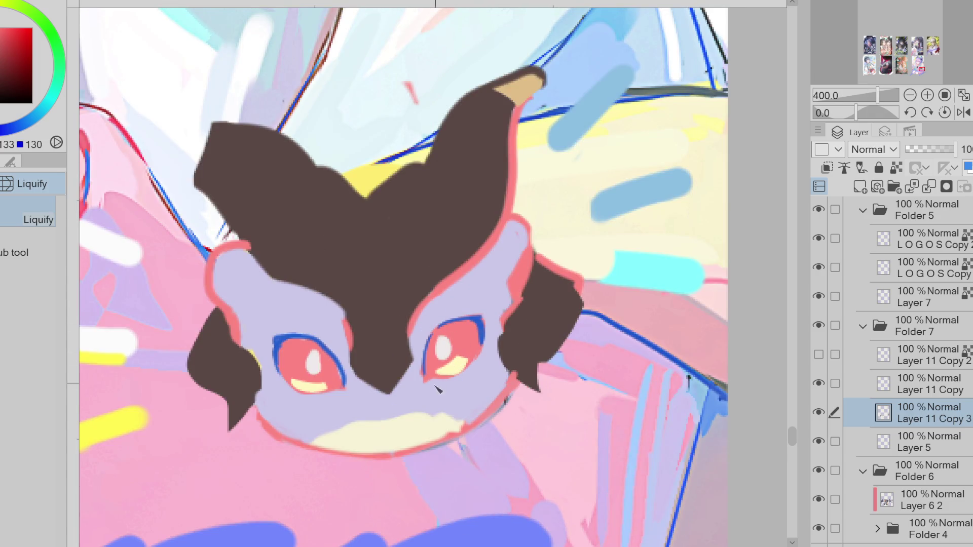
key(p)
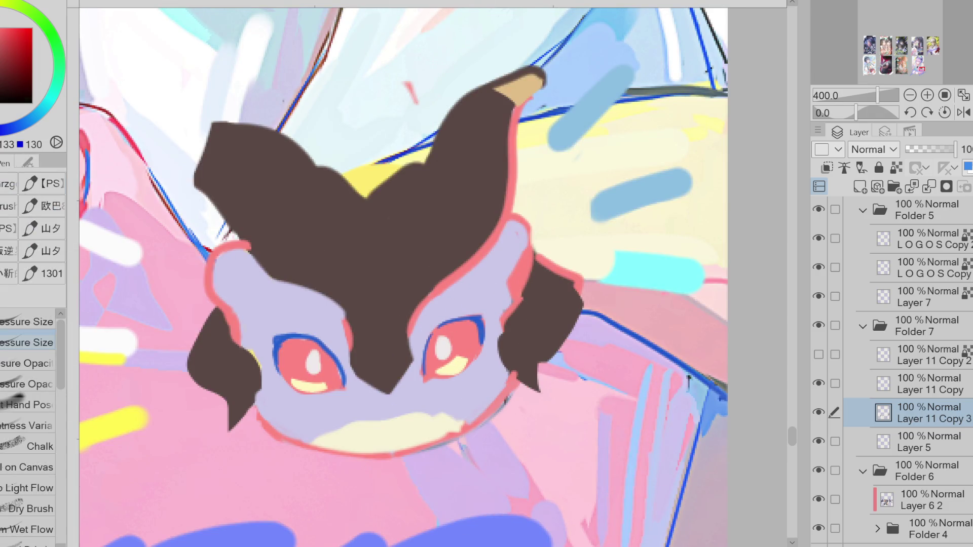
drag(501, 313, 479, 354)
drag(272, 357, 280, 378)
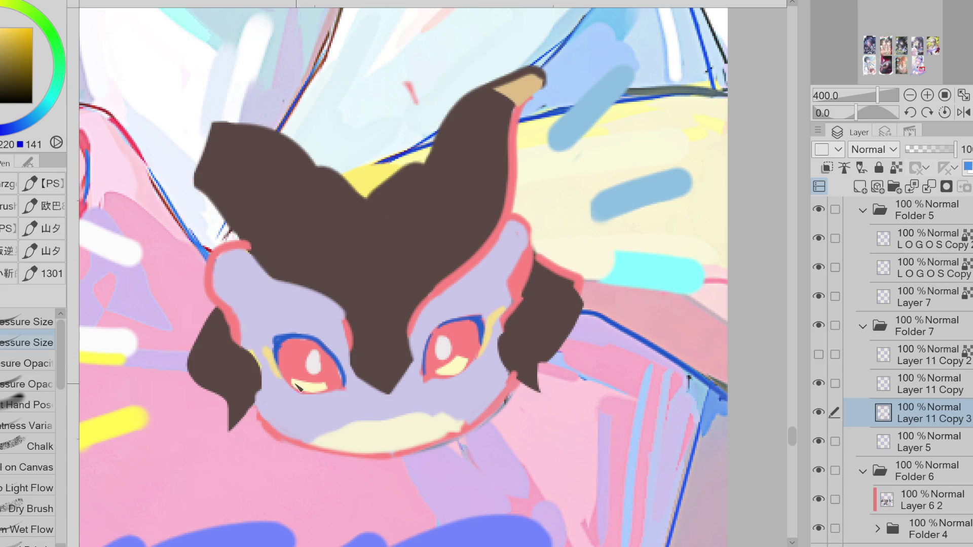
Cover part of the pink outline in lavender and extend the hair's point toward the nose.
alt+click(527, 260)
drag(513, 281, 524, 257)
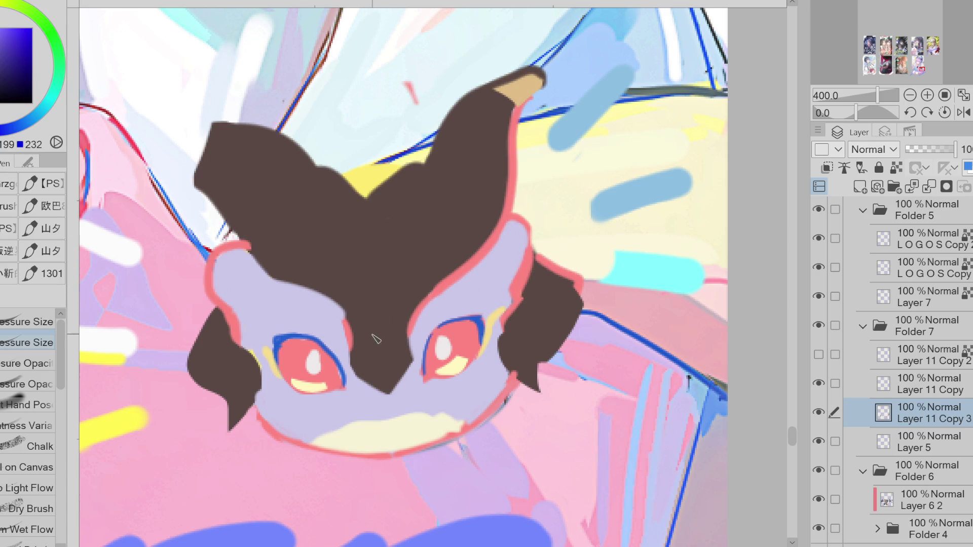
alt+click(379, 359)
drag(360, 369, 377, 388)
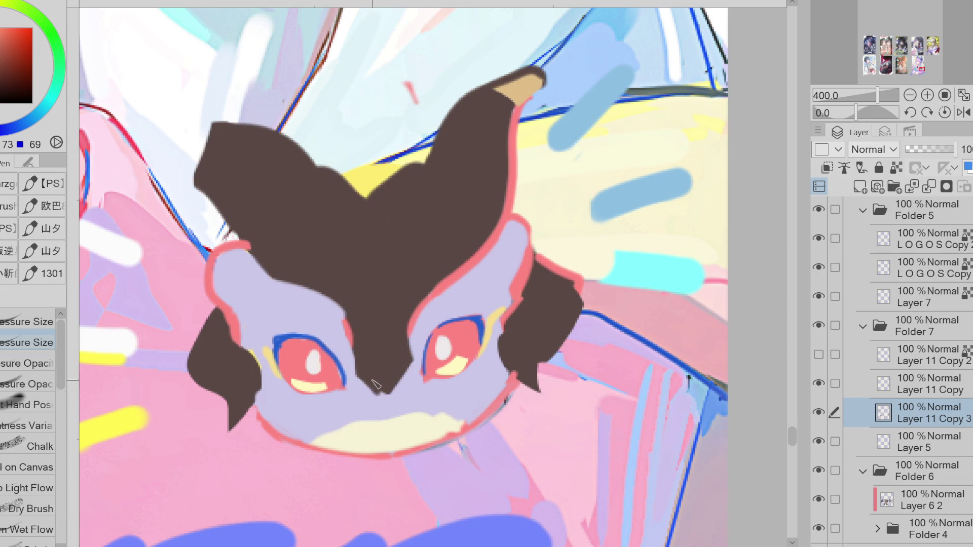
Auto-select the dark brown hair plus the right and lower-left locks.
key(w)
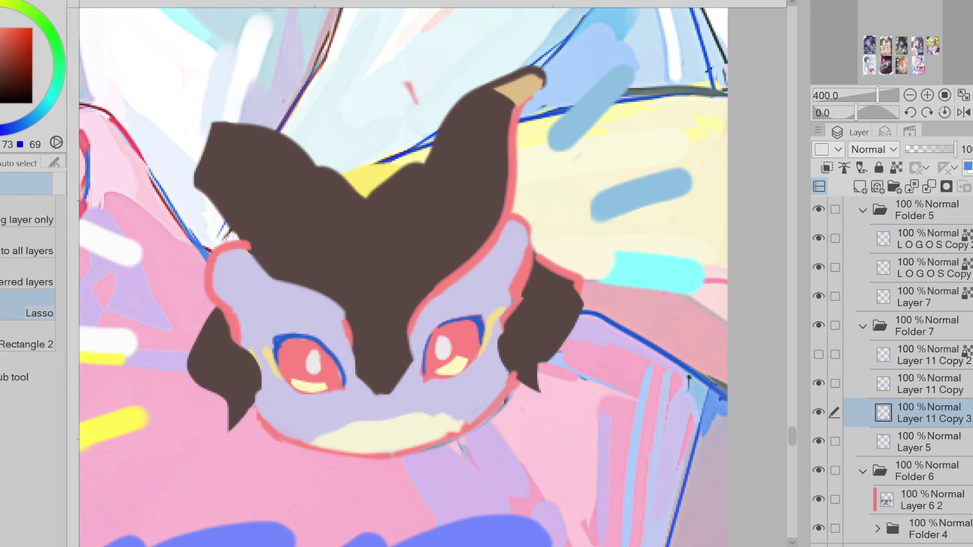
click(333, 250)
shift+click(559, 304)
shift+click(246, 369)
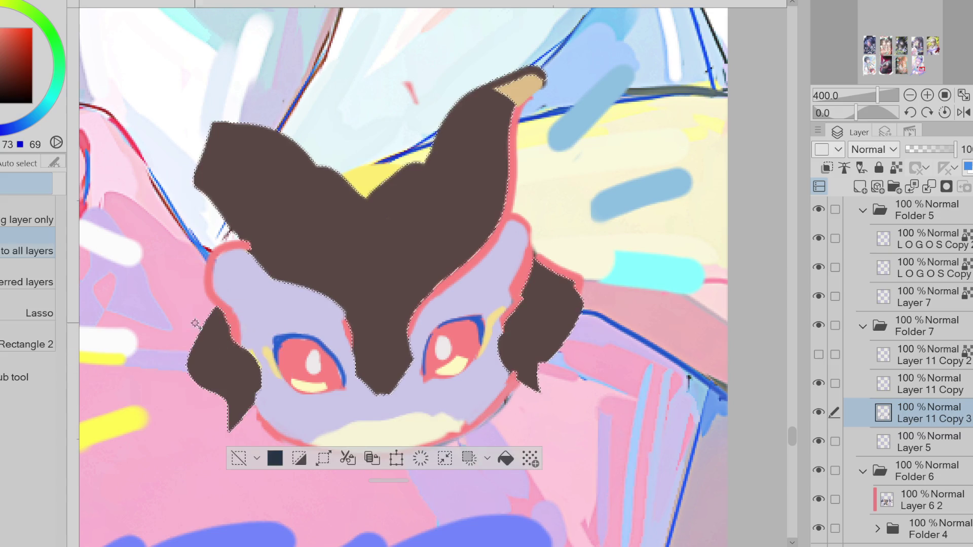
Airbrush the selected hair muted purple, rejecting a blue trial, then deselect.
key(b)
drag(321, 227, 389, 330)
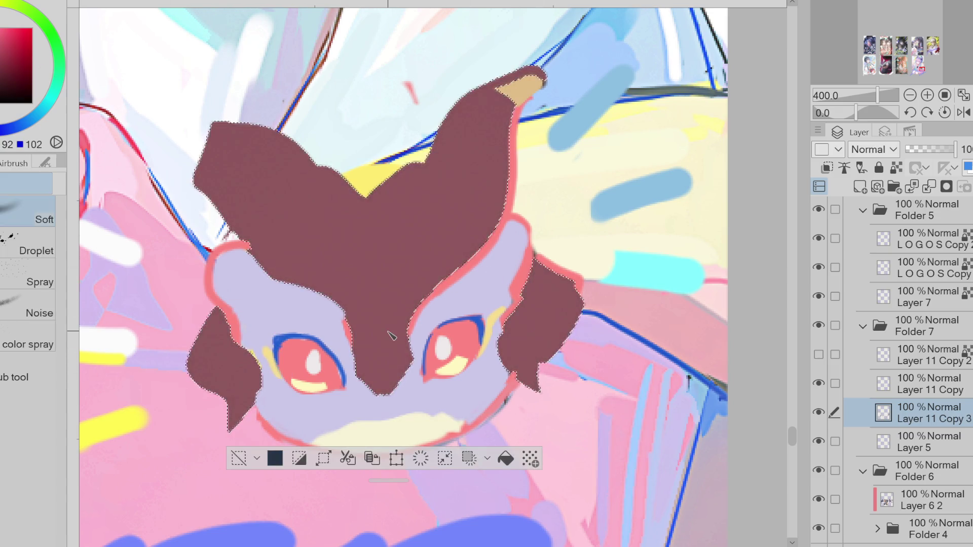
click(15, 127)
drag(325, 213, 436, 283)
key(ctrl+z)
click(2, 126)
drag(355, 229, 404, 372)
alt+click(404, 372)
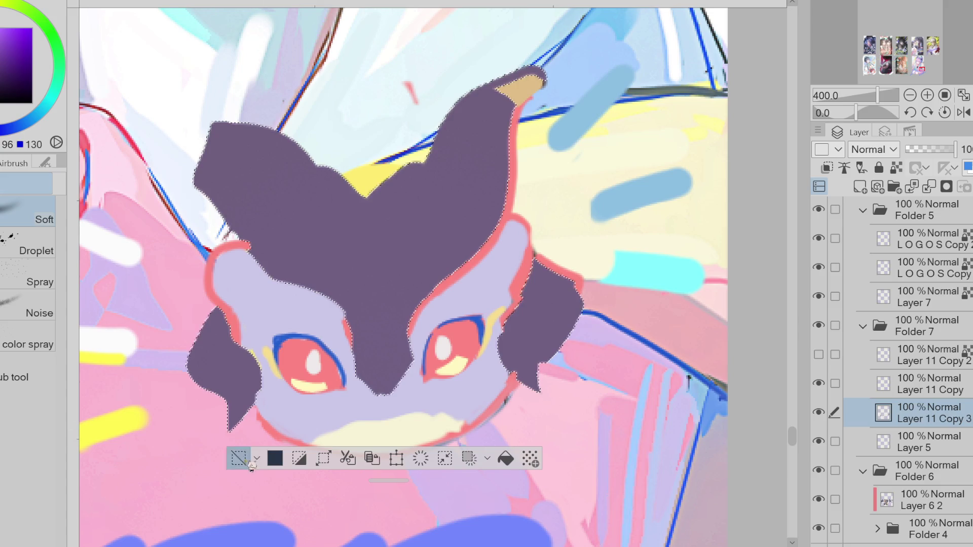
key(ctrl+d)
key(p)
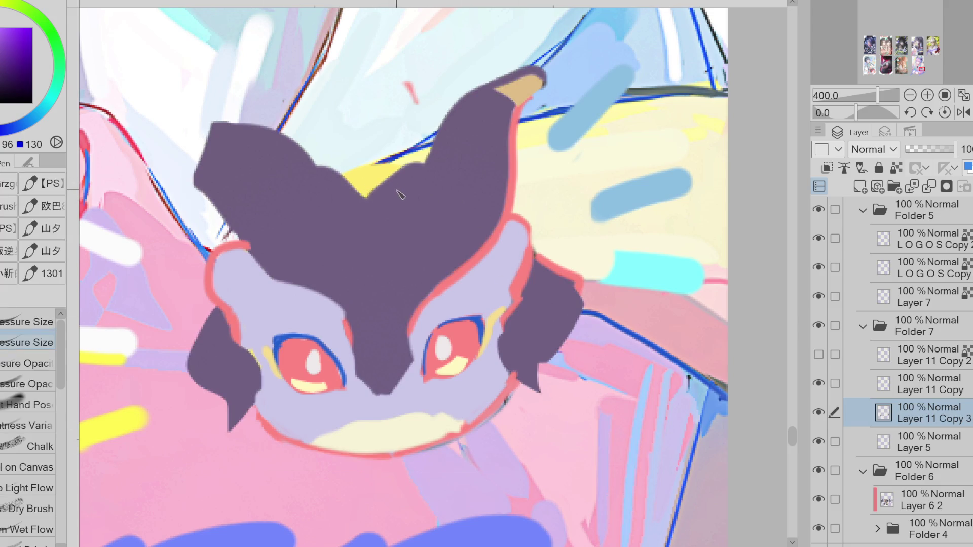
Trace red outlines along the purple hair's lower edge and the left side of the nose.
alt+click(347, 322)
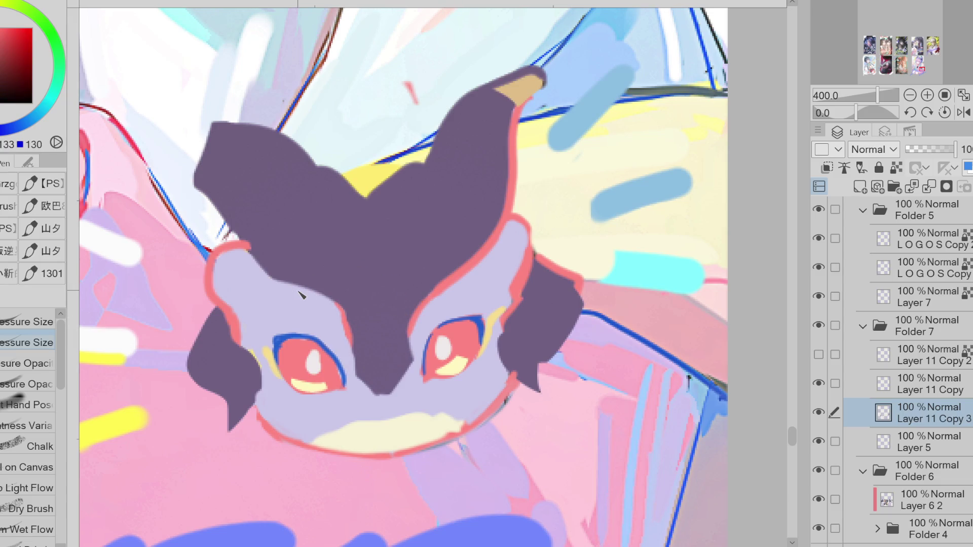
mouse_move(244, 211)
mouse_down()
mouse_move(274, 276)
mouse_move(330, 307)
mouse_up()
alt+click(490, 262)
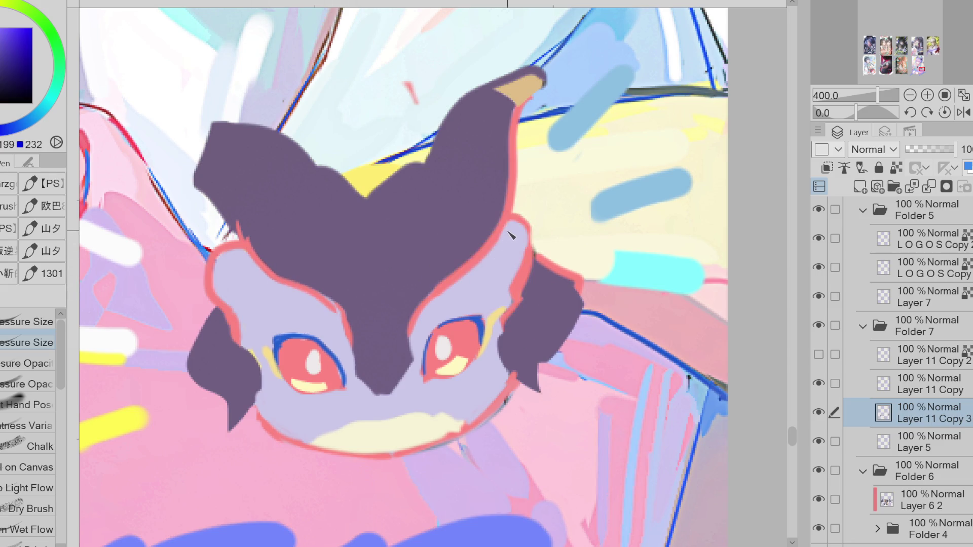
alt+click(509, 201)
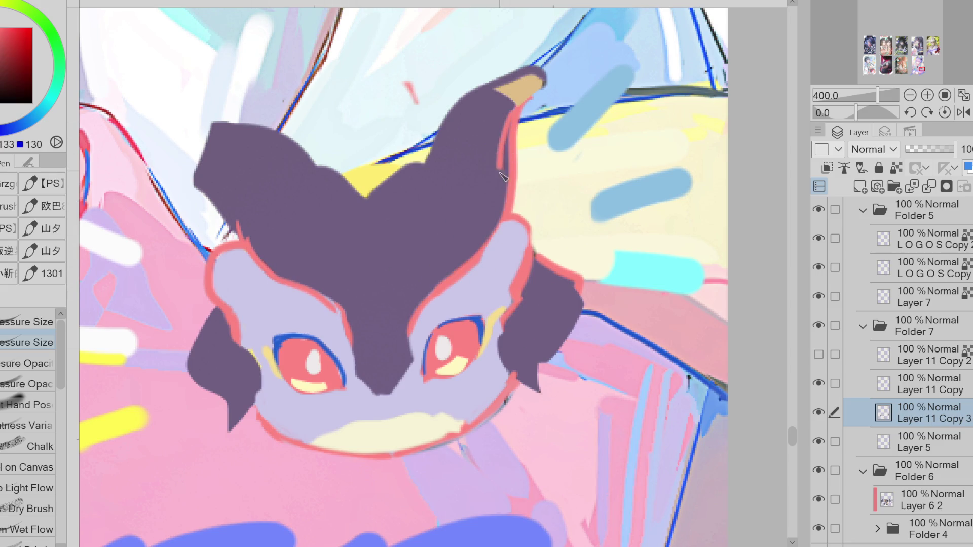
key(e)
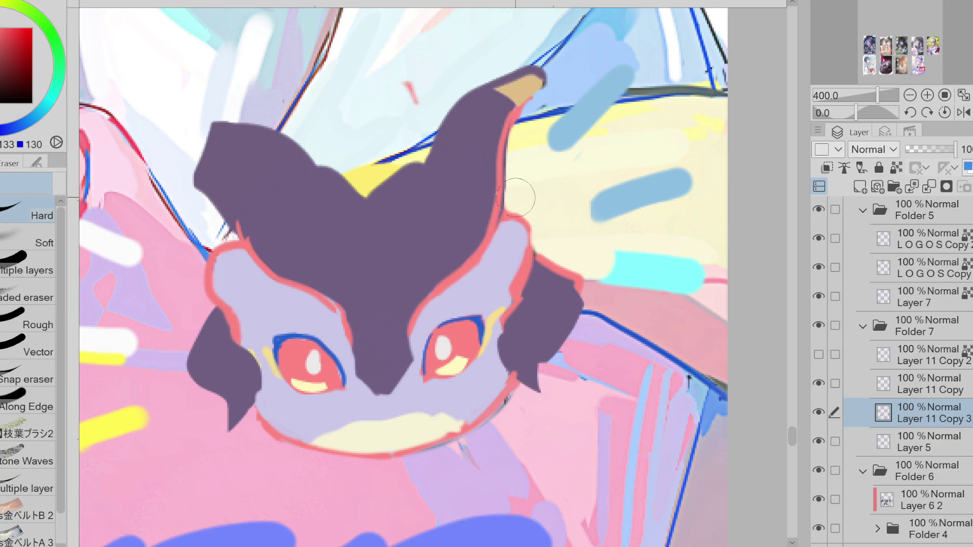
key(p)
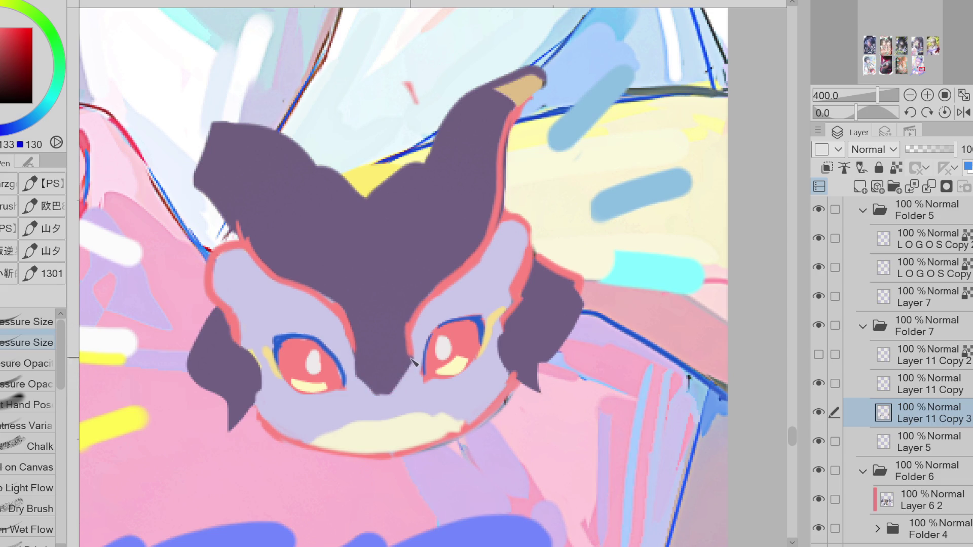
mouse_move(354, 350)
mouse_down()
mouse_move(380, 396)
mouse_move(394, 395)
mouse_up()
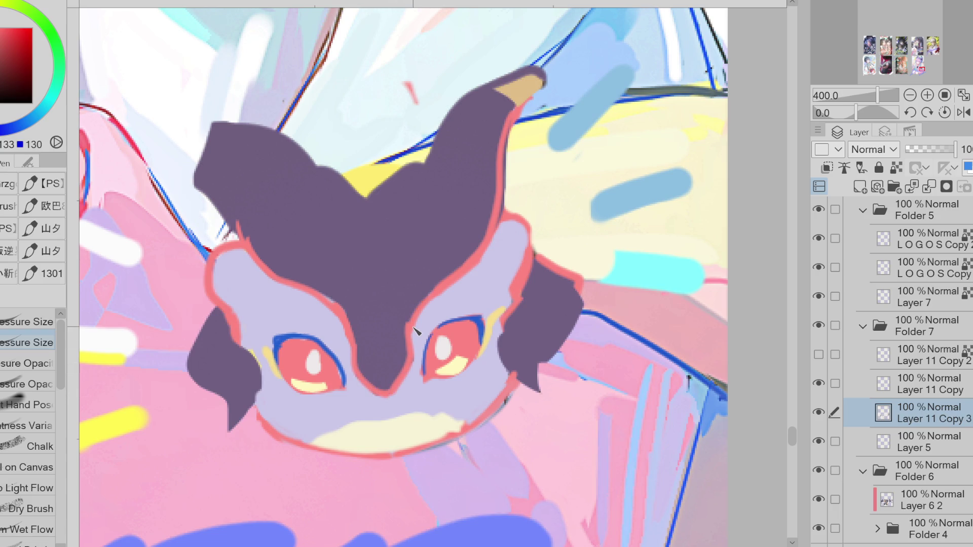
Try red inner-ear and fang strokes, undo them, and sample the lavender face colour.
mouse_move(403, 276)
mouse_down()
mouse_move(476, 208)
mouse_move(471, 256)
mouse_up()
key(ctrl+z)
drag(337, 428, 354, 429)
drag(418, 426, 418, 421)
key(ctrl+z)
key(ctrl+z)
key(ctrl+z)
alt+click(375, 416)
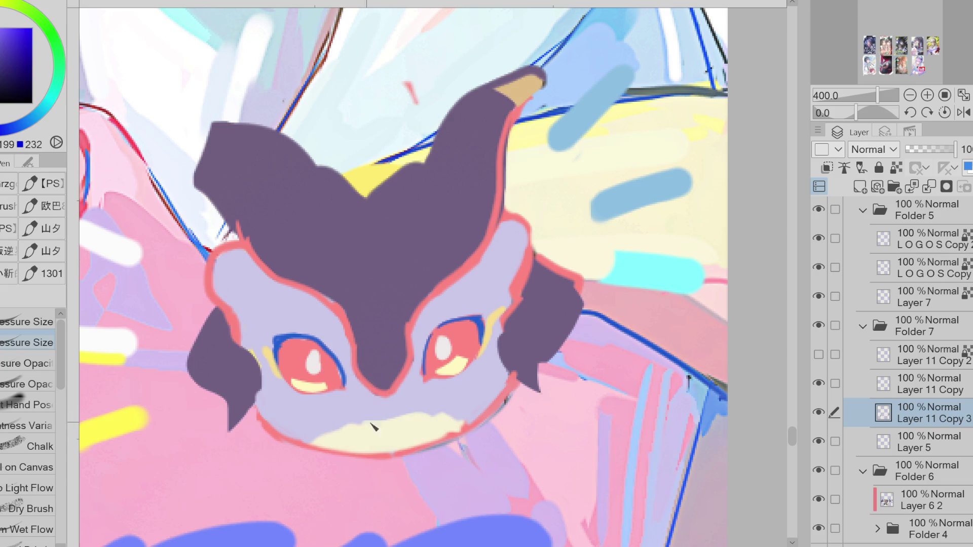
Replace a trial dark fang with short red marks at the mouth's left and top.
alt+click(521, 349)
mouse_move(350, 428)
mouse_down()
mouse_move(358, 436)
mouse_move(362, 425)
mouse_up()
alt+click(456, 349)
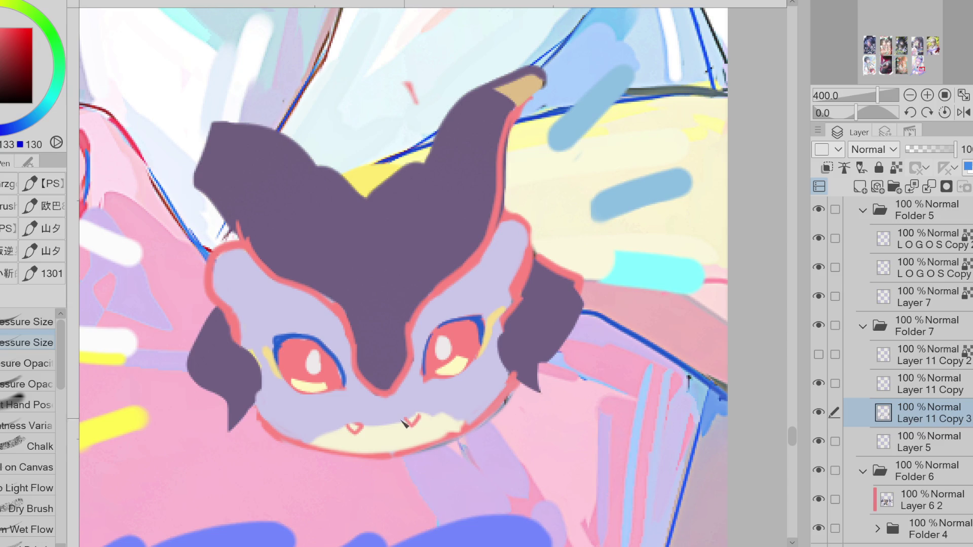
key(ctrl+z)
key(ctrl+z)
mouse_move(338, 430)
mouse_down()
mouse_move(350, 437)
mouse_move(360, 428)
mouse_up()
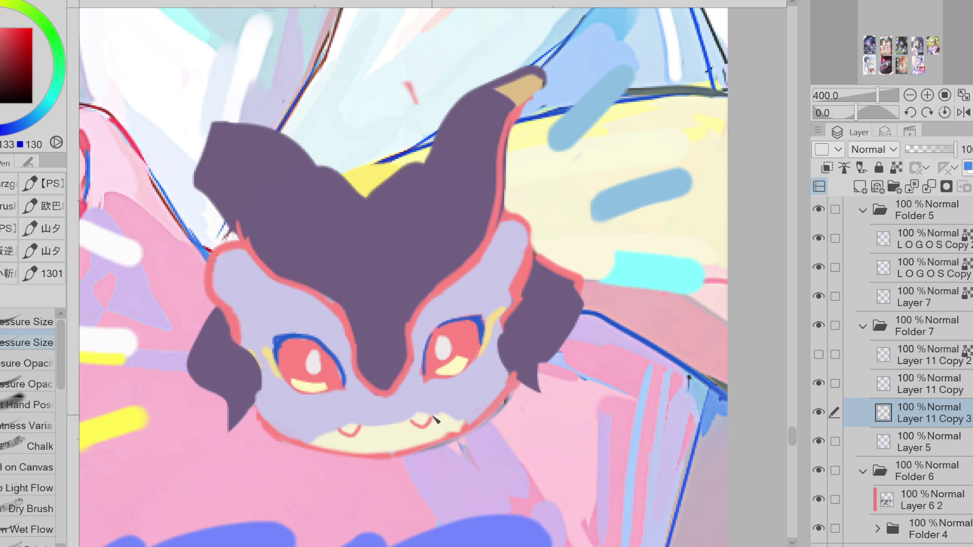
mouse_move(409, 421)
mouse_down()
mouse_move(358, 429)
mouse_move(408, 416)
mouse_up()
Redraw the right fang's outline rounder in the mouth's salmon-red.
alt+click(401, 415)
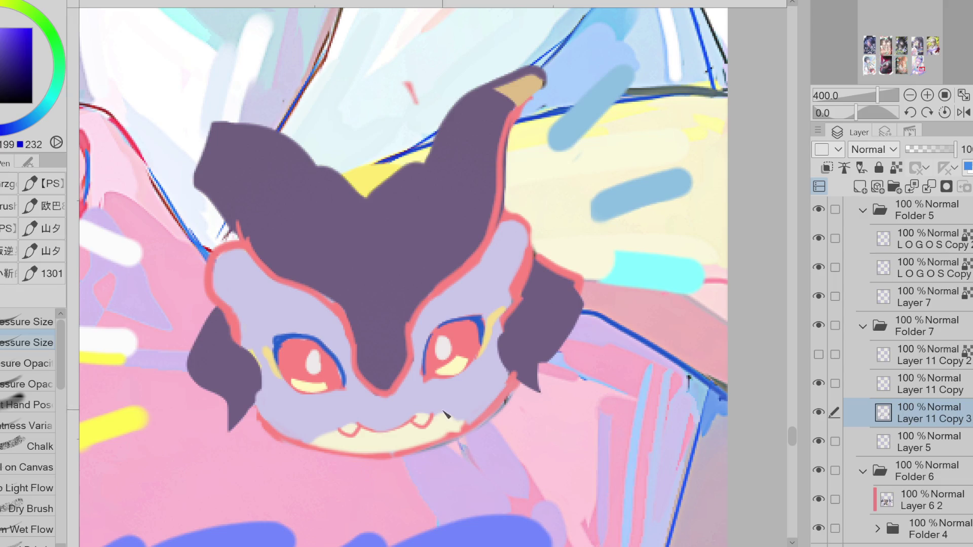
alt+click(438, 421)
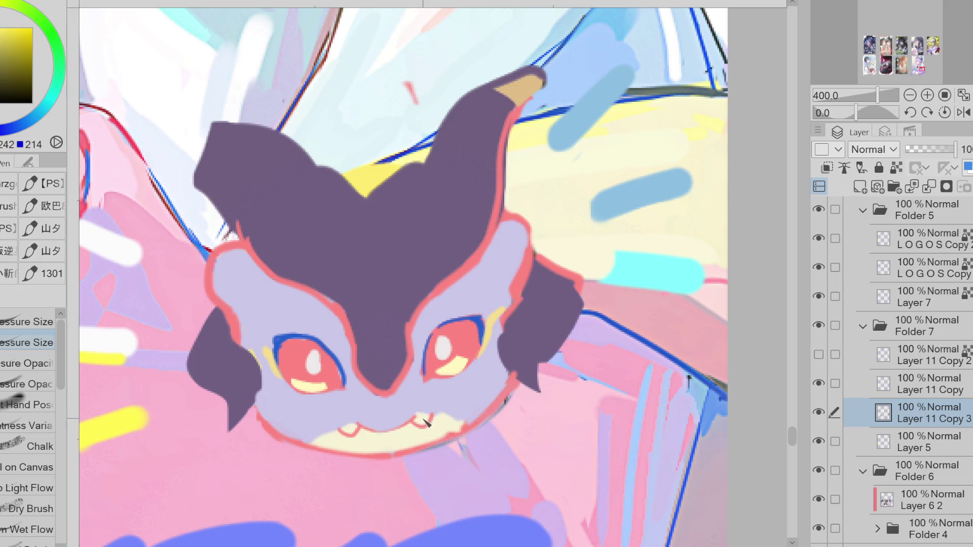
alt+click(428, 409)
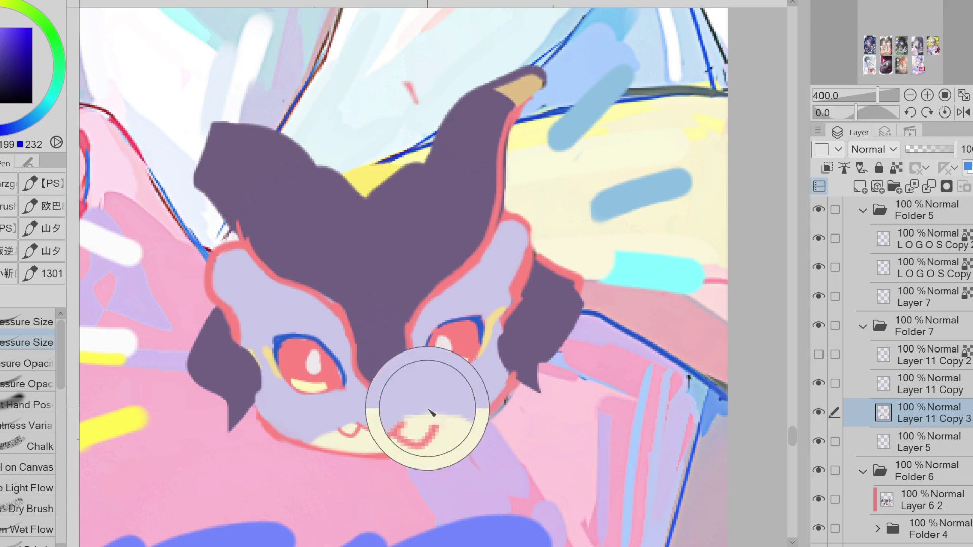
alt+click(353, 430)
alt+click(354, 430)
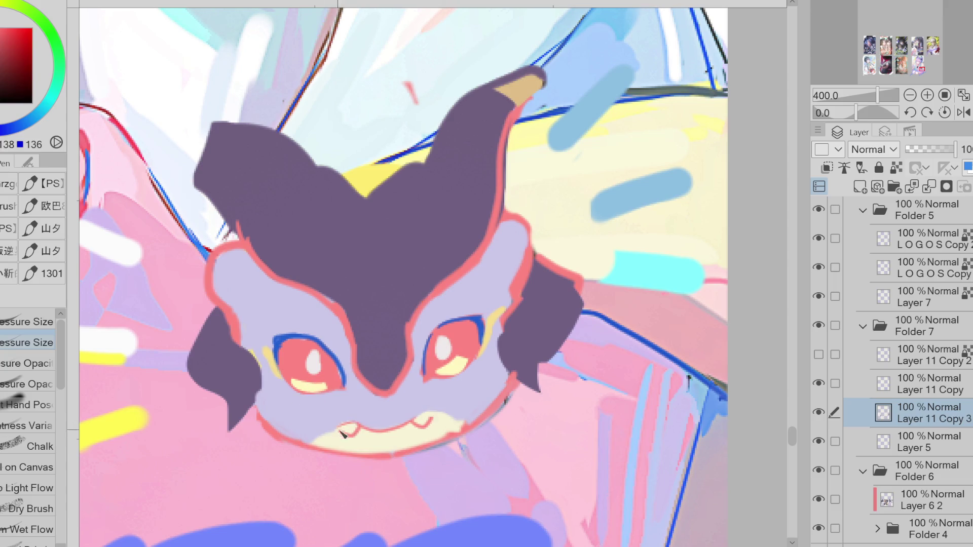
drag(423, 420, 431, 416)
Trim the right eye's highlight higher and rounder using the eye's red.
key(e)
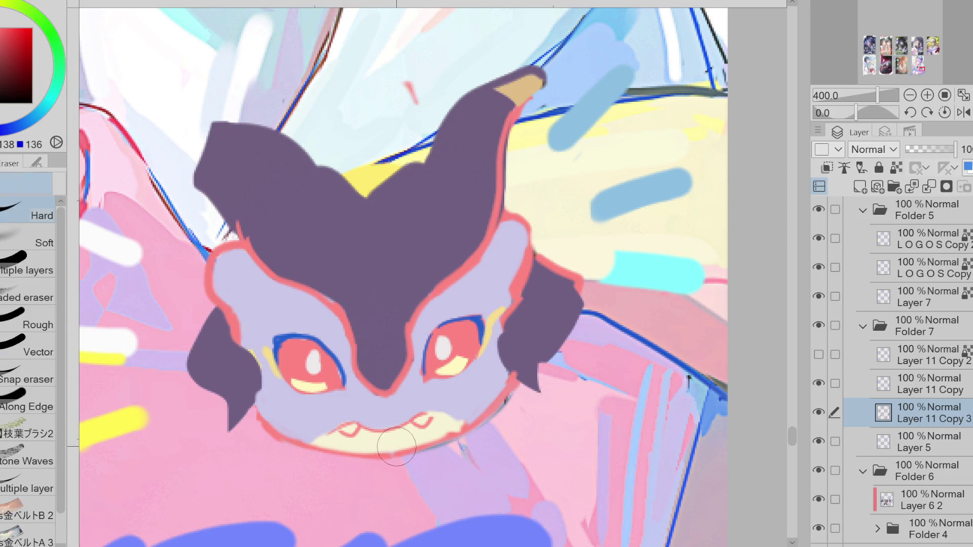
alt+click(479, 318)
key(p)
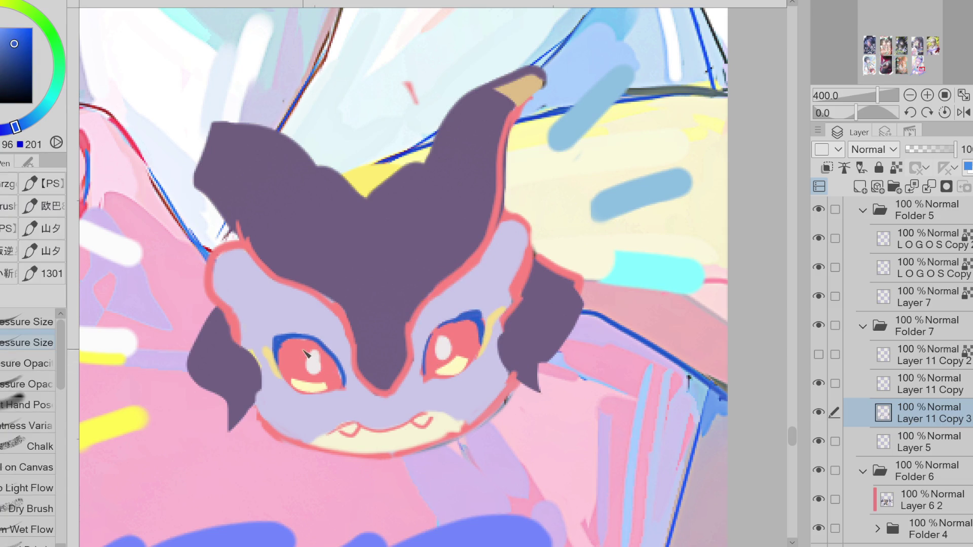
alt+click(295, 364)
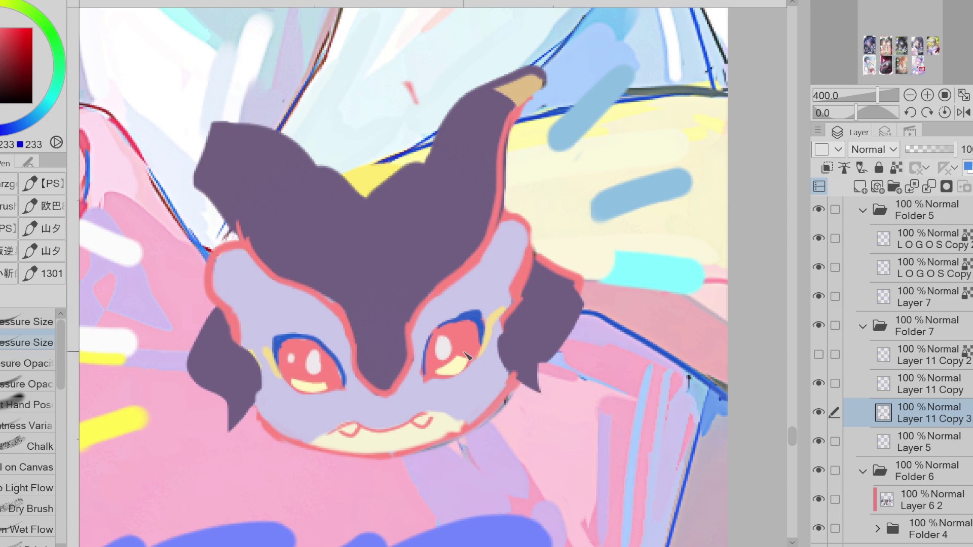
drag(469, 348, 475, 353)
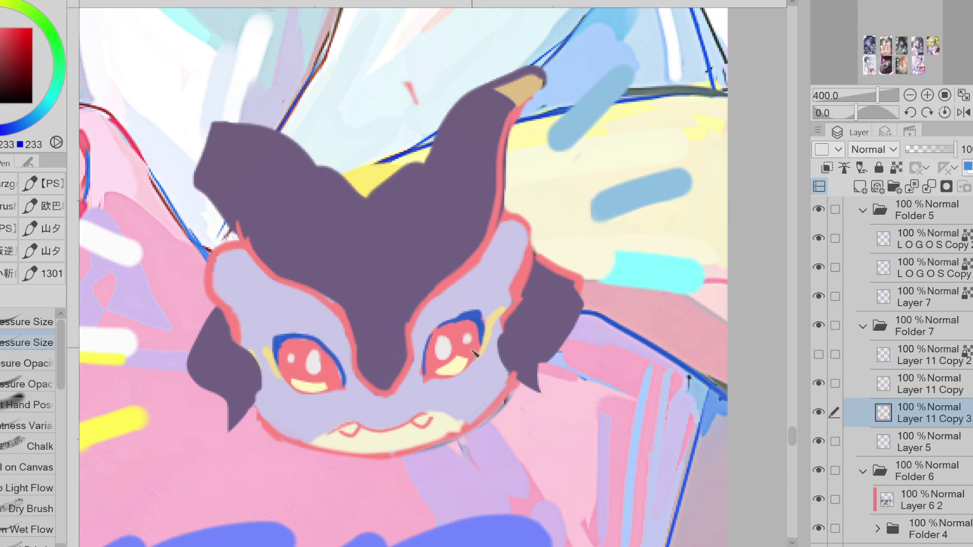
Paint the mouth's pale yellow over the left and right fang outlines.
alt+click(366, 429)
drag(359, 427, 345, 437)
drag(436, 423, 396, 434)
alt+click(362, 425)
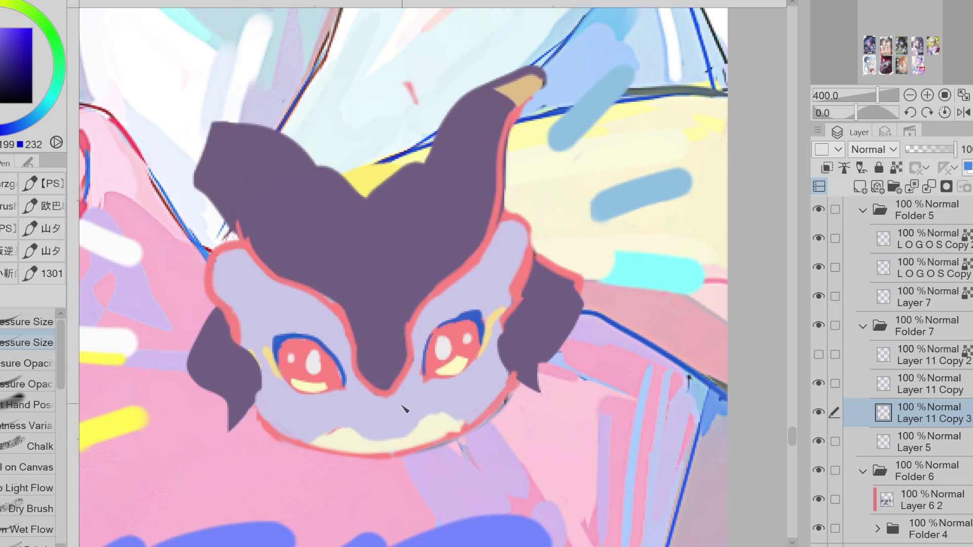
scroll(423, 408, down, 2)
scroll(471, 398, down, 2)
scroll(433, 354, up, 2)
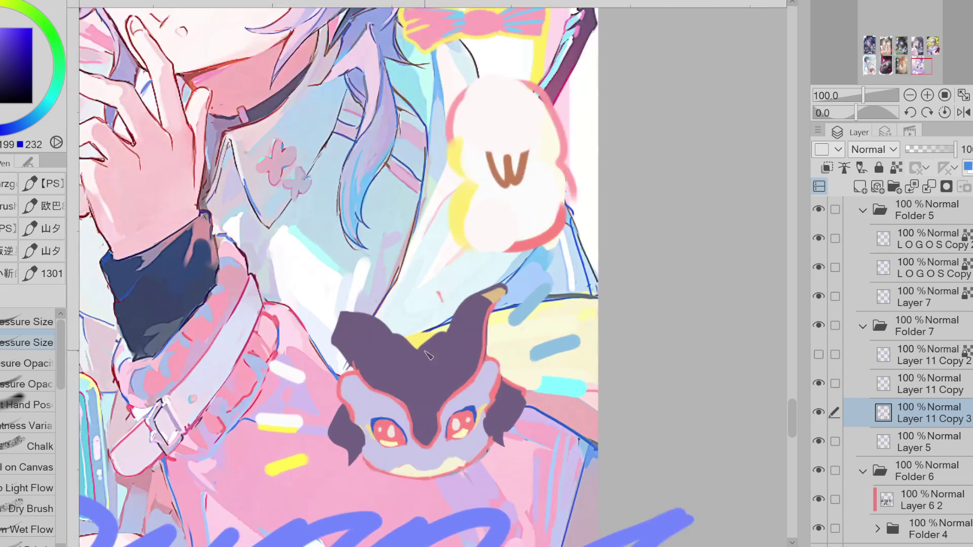
Choose a deep blue and draw a thin curve on the face, discarding a W-shaped brow.
alt+click(433, 355)
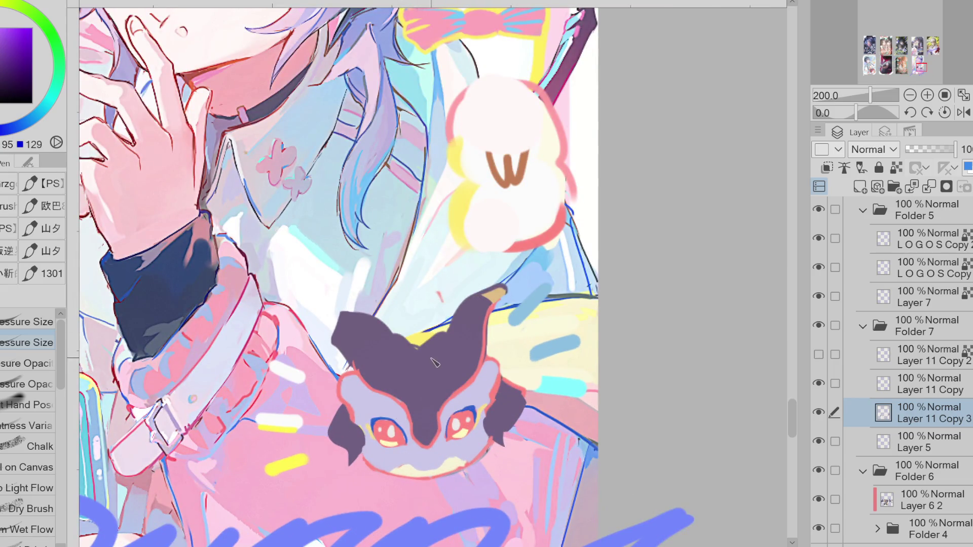
alt+click(406, 343)
alt+click(404, 403)
alt+click(437, 387)
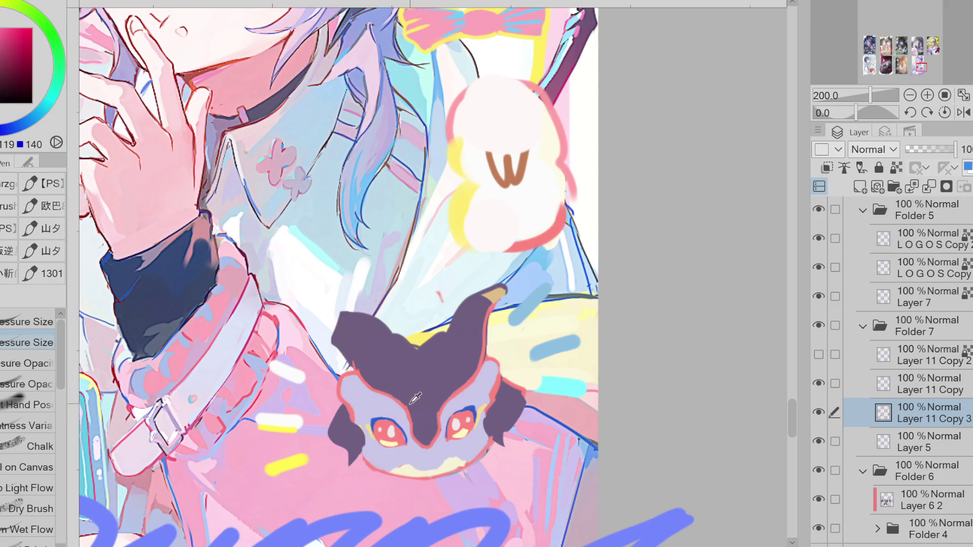
click(3, 57)
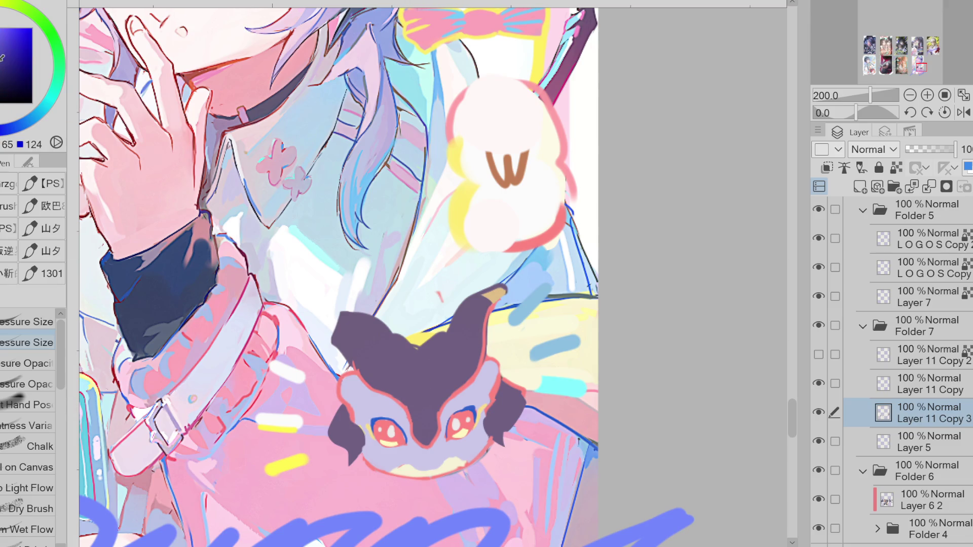
drag(395, 396, 428, 407)
mouse_move(423, 401)
mouse_down()
mouse_move(440, 390)
mouse_move(424, 401)
mouse_up()
key(ctrl+z)
key(ctrl+z)
Draw dark-blue lines rising from the brow, inside the right ear, and a petal on the head.
mouse_move(436, 389)
mouse_down()
mouse_move(455, 356)
mouse_move(482, 348)
mouse_up()
key(ctrl+z)
mouse_move(436, 391)
mouse_down()
mouse_move(439, 369)
mouse_move(474, 345)
mouse_up()
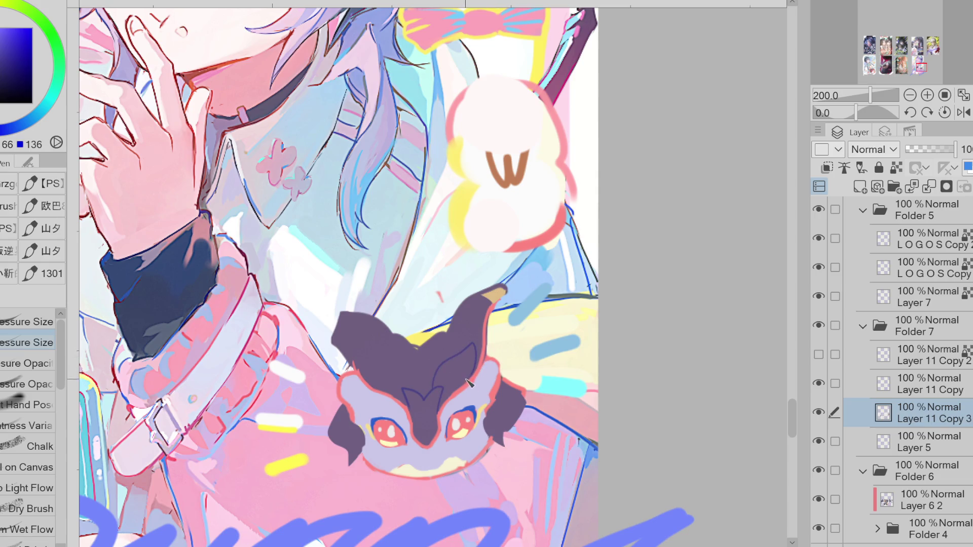
drag(481, 314, 460, 357)
mouse_move(448, 351)
mouse_down()
mouse_move(445, 339)
mouse_move(422, 383)
mouse_up()
Add another dark-blue petal-shaped line on the left side of the head.
key(e)
alt+click(400, 371)
key(p)
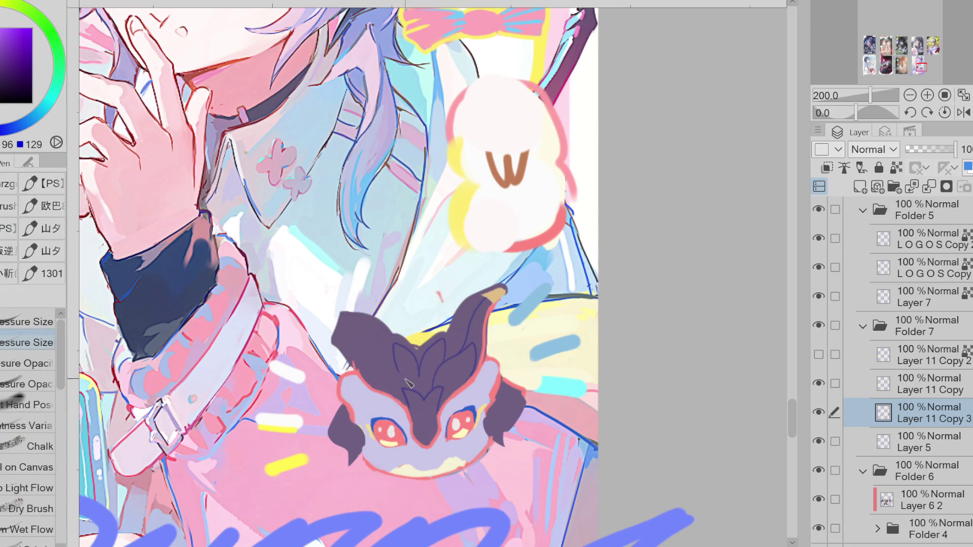
alt+click(401, 371)
mouse_move(401, 371)
mouse_down()
mouse_move(368, 360)
mouse_move(399, 396)
mouse_up()
Erase the red line running across the top of the creature's head.
alt+click(398, 373)
alt+click(405, 401)
alt+click(420, 343)
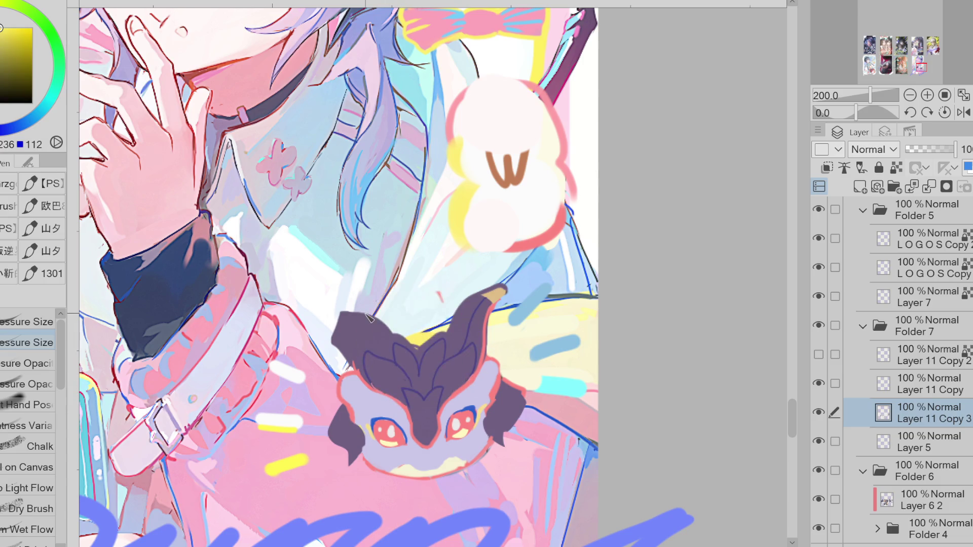
key(e)
mouse_move(409, 333)
mouse_down()
mouse_move(428, 350)
mouse_move(408, 337)
mouse_move(422, 358)
mouse_up()
Lasso-fill the gap atop the head with purple and the spot between the horns with yellow.
key(g)
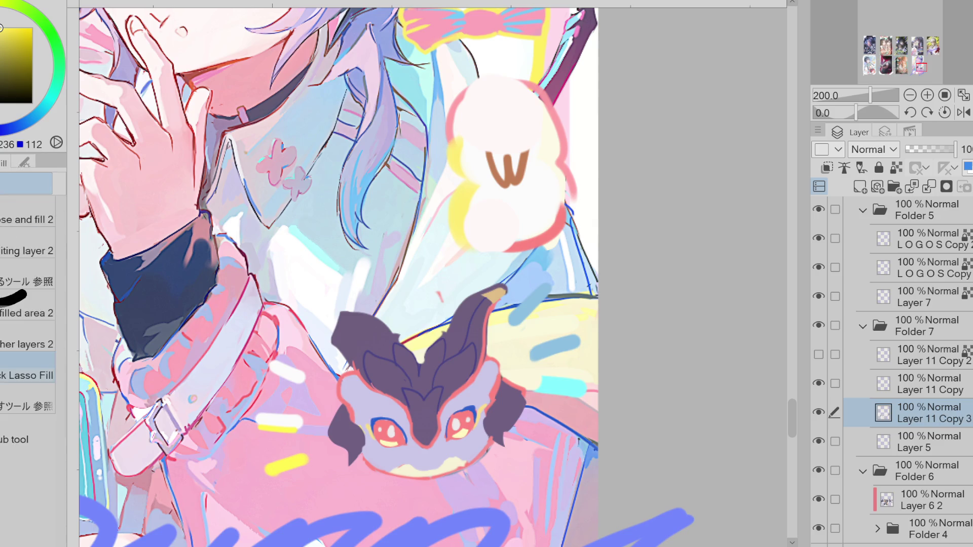
drag(425, 360, 428, 356)
mouse_move(423, 357)
mouse_down()
mouse_move(411, 334)
mouse_move(439, 339)
mouse_up()
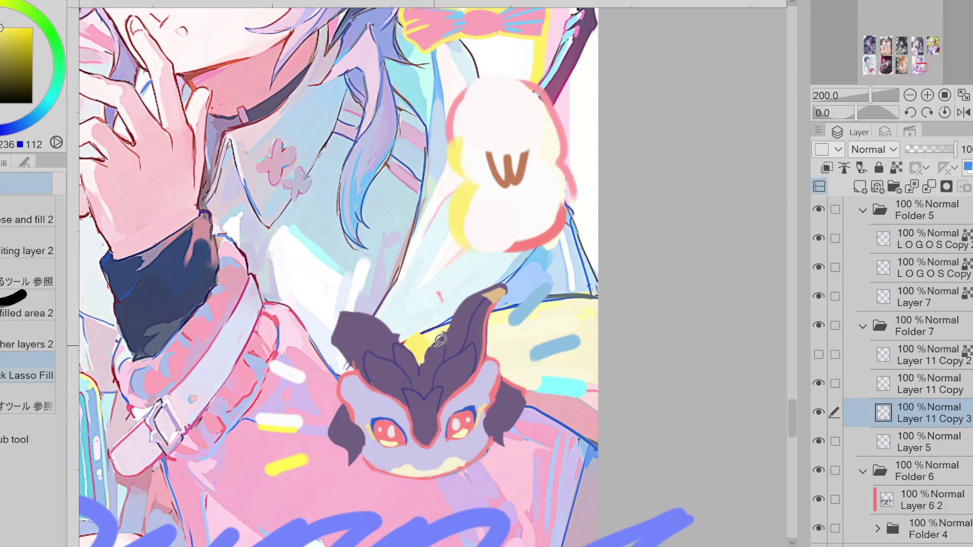
Edge the yellow patch's top in dark pinkish red and reshape it into a sharper crown.
key(p)
alt+click(510, 351)
alt+click(497, 378)
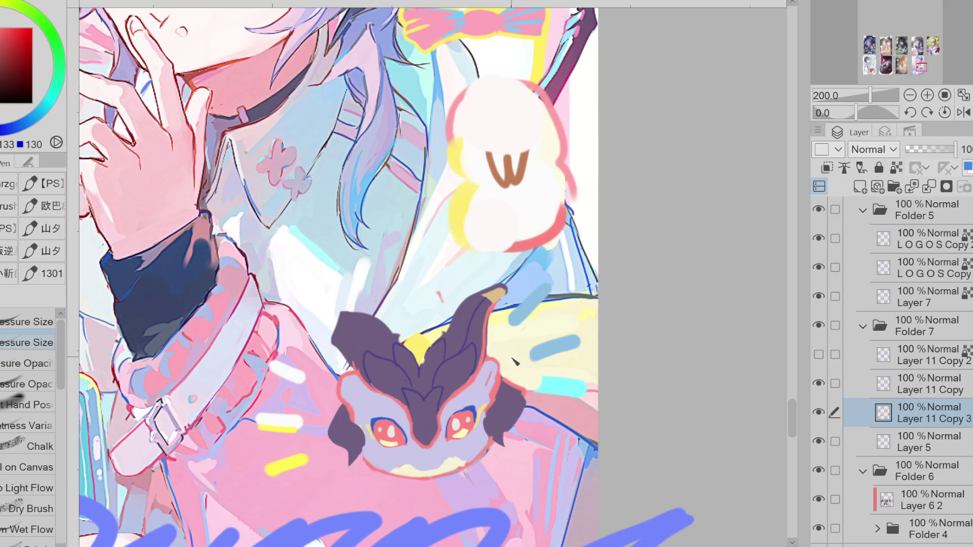
drag(404, 338, 434, 334)
alt+click(429, 345)
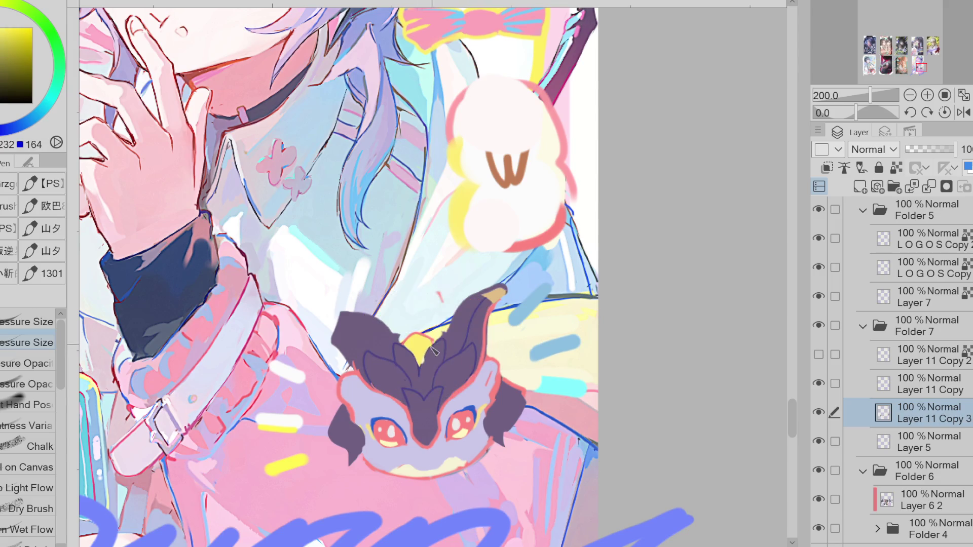
alt+click(433, 341)
drag(404, 350, 426, 370)
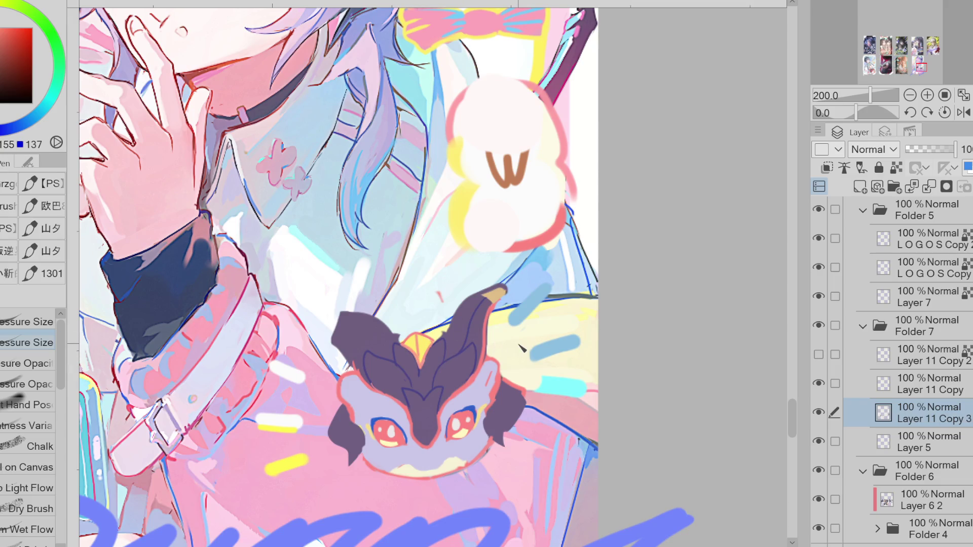
Lighten a horn tip by erasing and lasso-fill an area with purple.
key(e)
mouse_move(517, 284)
mouse_down()
mouse_move(476, 284)
mouse_move(537, 296)
mouse_up()
key(g)
alt+click(464, 314)
mouse_move(460, 317)
mouse_down()
mouse_move(507, 299)
mouse_move(492, 304)
mouse_up()
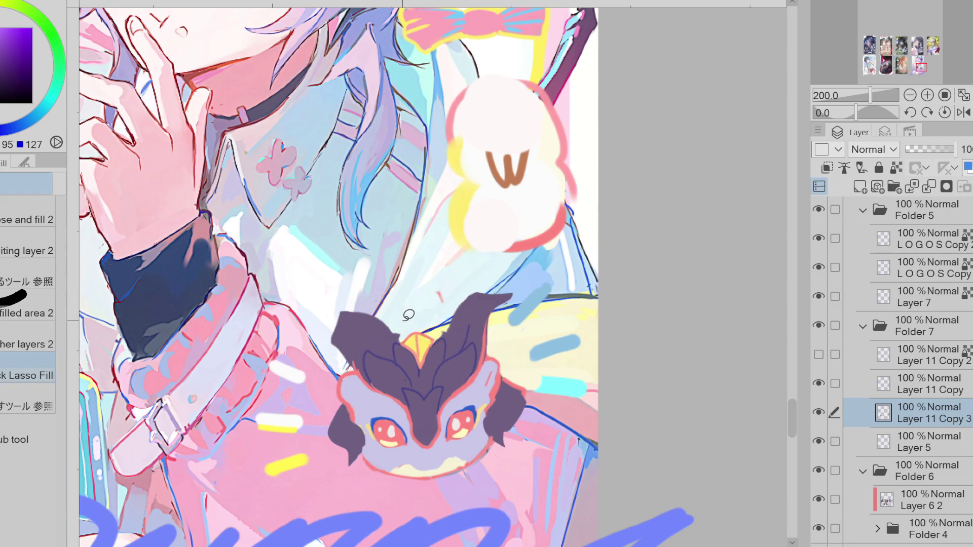
Reshape the left horn, trimming its base and giving it a longer, smoother tip.
key(e)
mouse_move(398, 329)
mouse_down()
mouse_move(365, 325)
mouse_move(403, 332)
mouse_move(377, 306)
mouse_move(326, 304)
mouse_move(421, 341)
mouse_move(355, 324)
mouse_move(344, 341)
mouse_move(390, 338)
mouse_up()
key(g)
key(ctrl+z)
key(e)
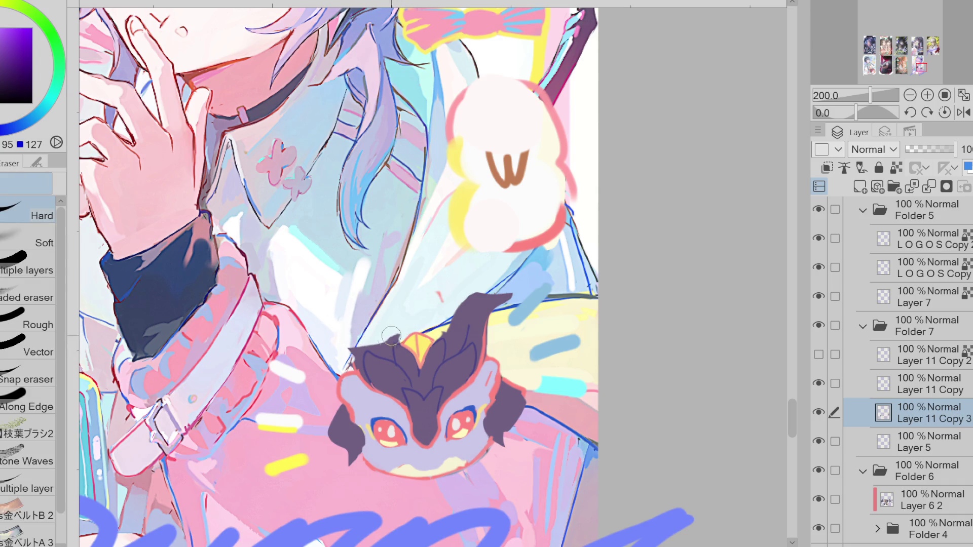
key(g)
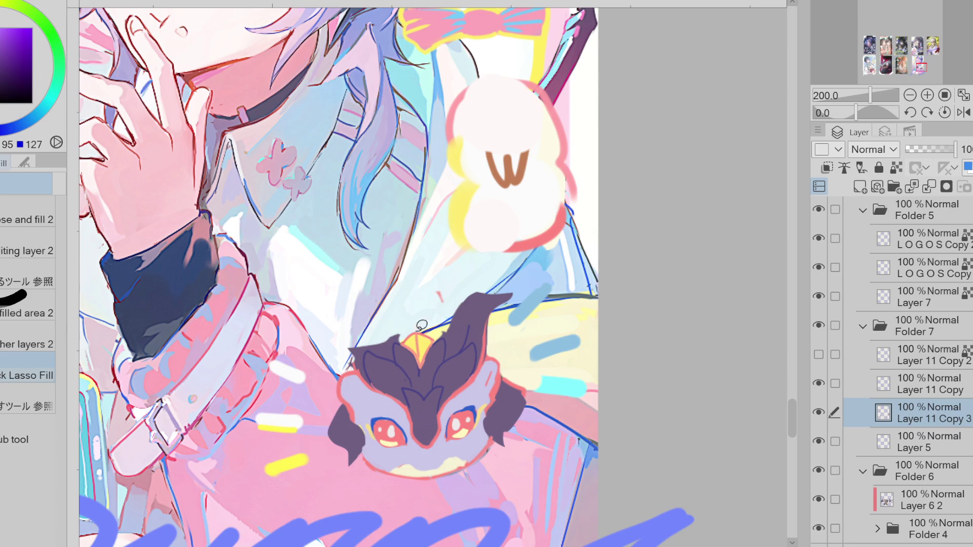
key(e)
mouse_move(400, 335)
mouse_down()
mouse_move(357, 350)
mouse_move(345, 300)
mouse_move(381, 357)
mouse_up()
key(g)
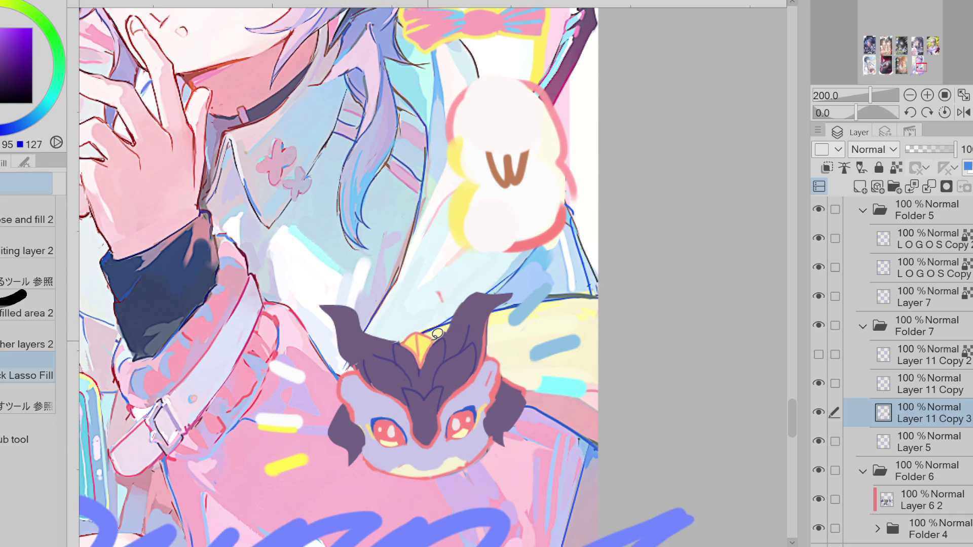
key(p)
mouse_move(383, 344)
mouse_down()
mouse_move(329, 308)
mouse_move(368, 310)
mouse_move(340, 324)
mouse_move(355, 363)
mouse_move(348, 358)
mouse_move(361, 367)
mouse_up()
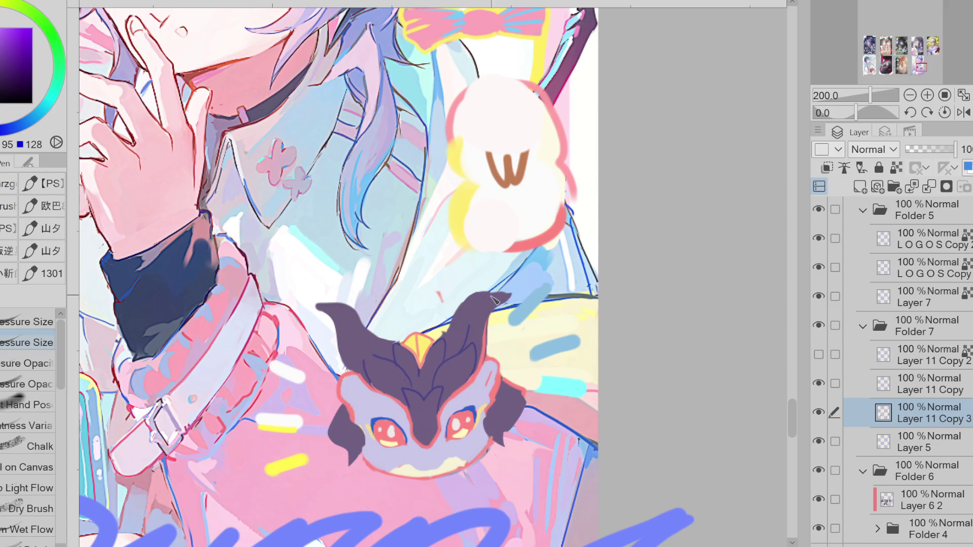
Lasso-fill pale yellow tips onto both horns.
alt+click(464, 436)
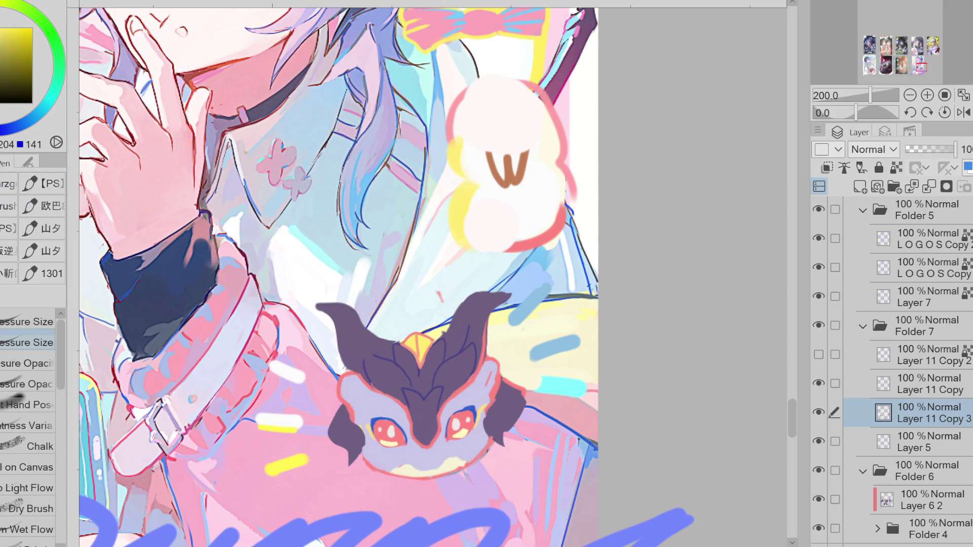
key(g)
mouse_move(517, 273)
mouse_down()
mouse_move(494, 291)
mouse_move(507, 301)
mouse_up()
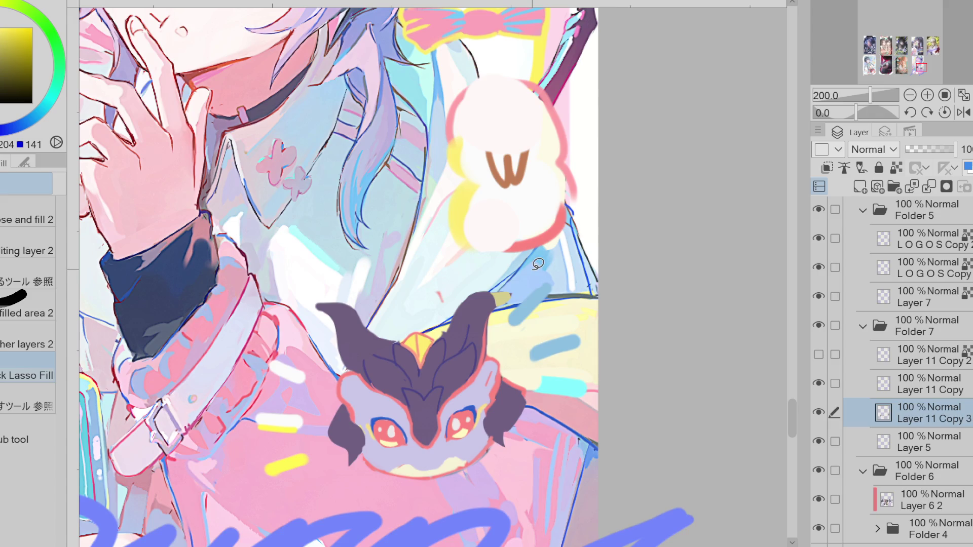
mouse_move(324, 293)
mouse_down()
mouse_move(341, 312)
mouse_move(319, 299)
mouse_up()
Line the right horn's inner edge in red and outline the left horn in pink.
key(e)
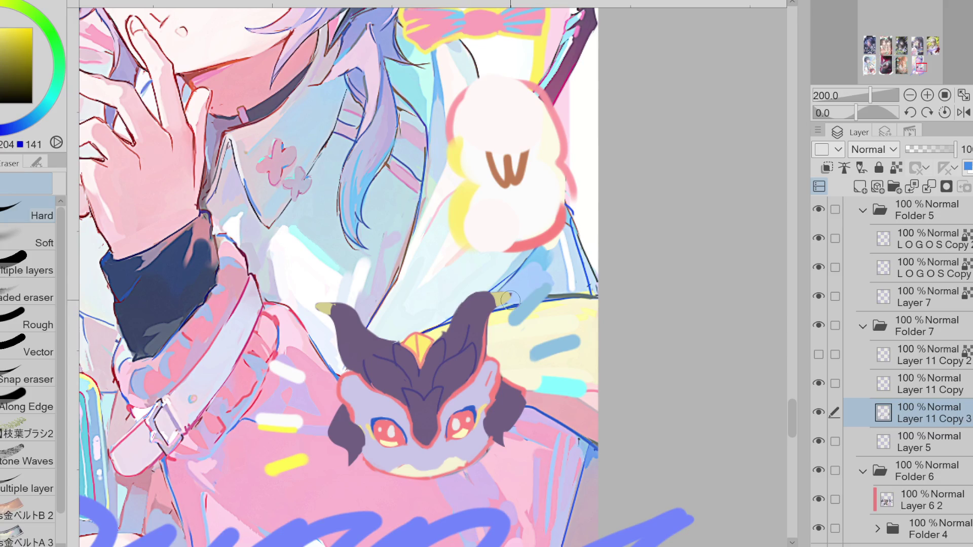
key(p)
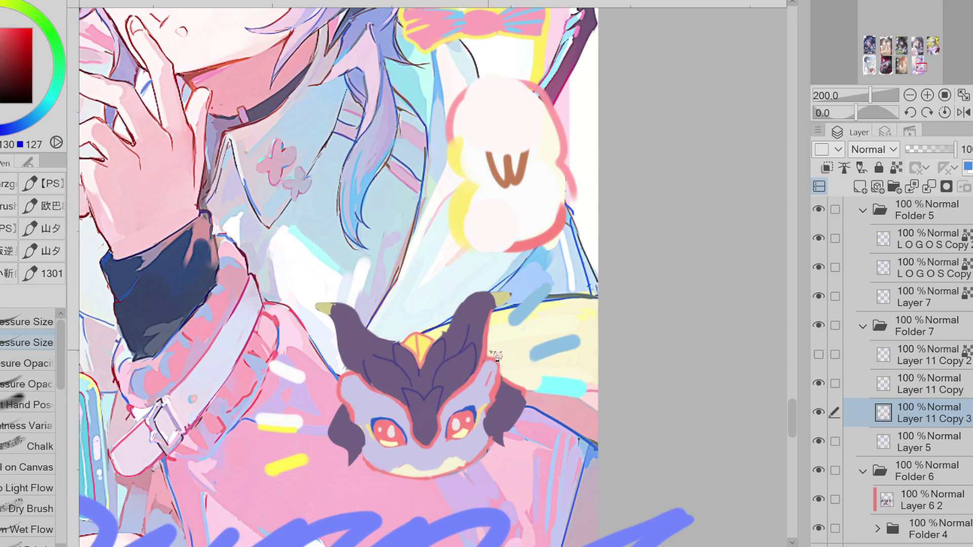
mouse_move(505, 294)
mouse_down()
mouse_move(476, 302)
mouse_move(434, 347)
mouse_move(479, 294)
mouse_move(512, 296)
mouse_move(496, 313)
mouse_up()
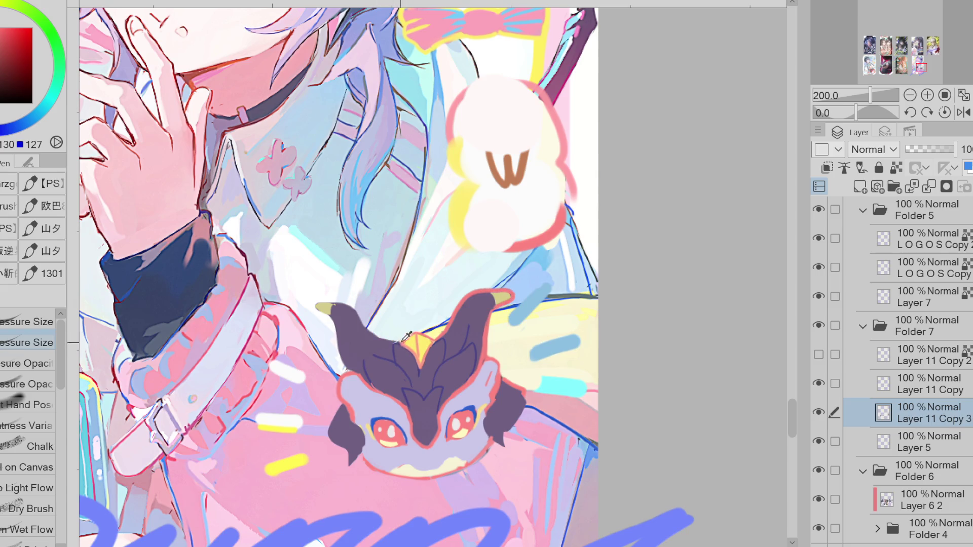
mouse_move(362, 318)
mouse_down()
mouse_move(337, 304)
mouse_move(313, 307)
mouse_move(338, 338)
mouse_move(338, 310)
mouse_up()
Paint dark purple along the left horn's edge and the right horn's inner edge.
alt+click(326, 309)
alt+click(336, 308)
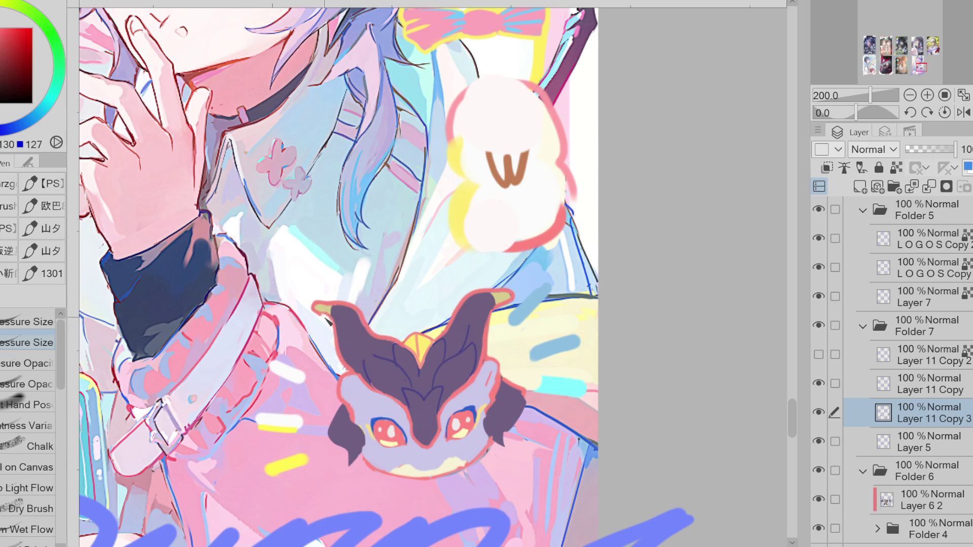
alt+click(338, 315)
drag(337, 314, 343, 342)
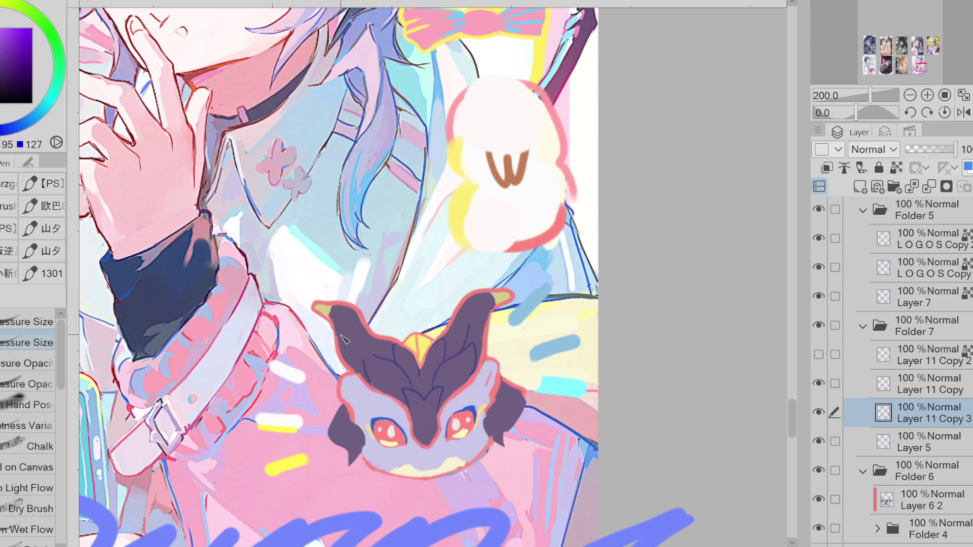
alt+click(381, 350)
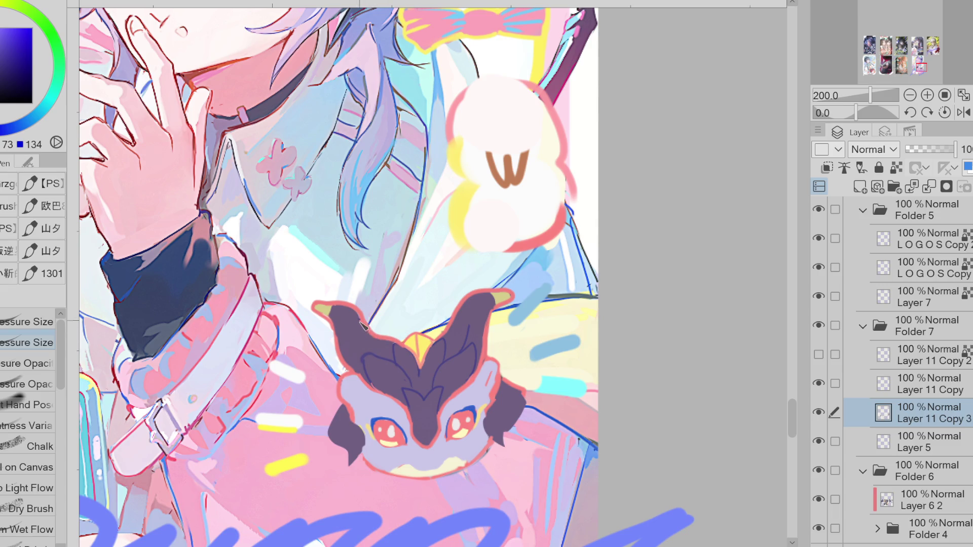
drag(490, 301, 473, 331)
drag(489, 298, 475, 328)
Draw a short dark mouth line under the face and sample colours around the mouth.
scroll(424, 459, up, 2)
drag(396, 464, 443, 472)
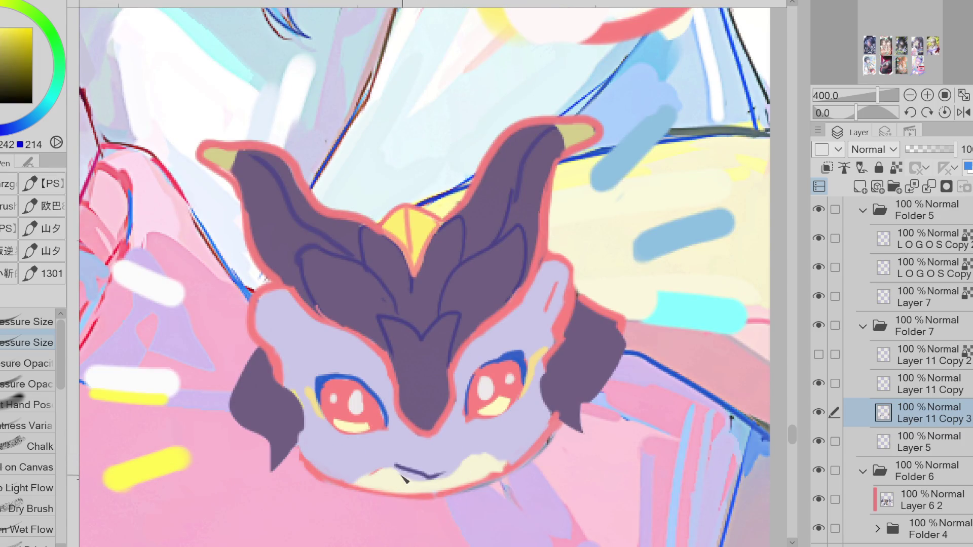
alt+click(435, 470)
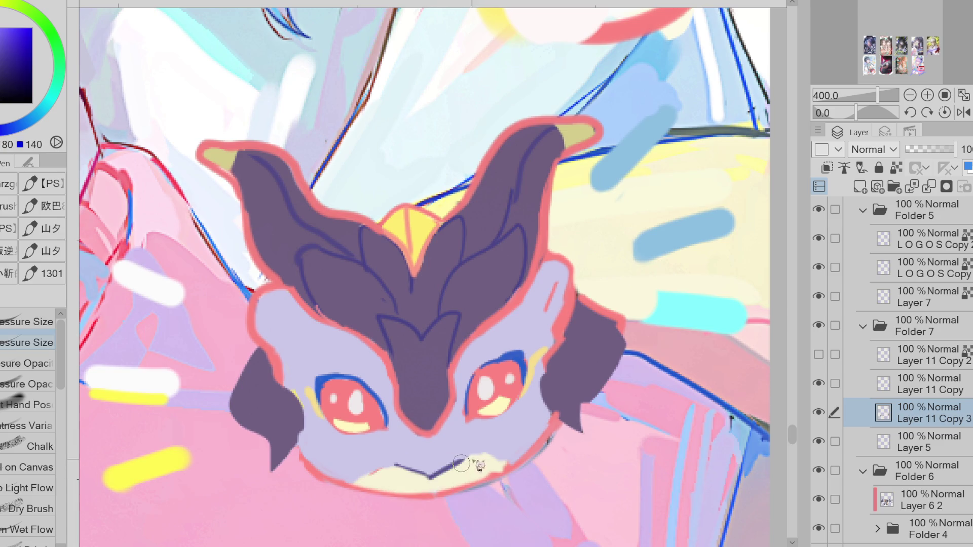
alt+click(562, 330)
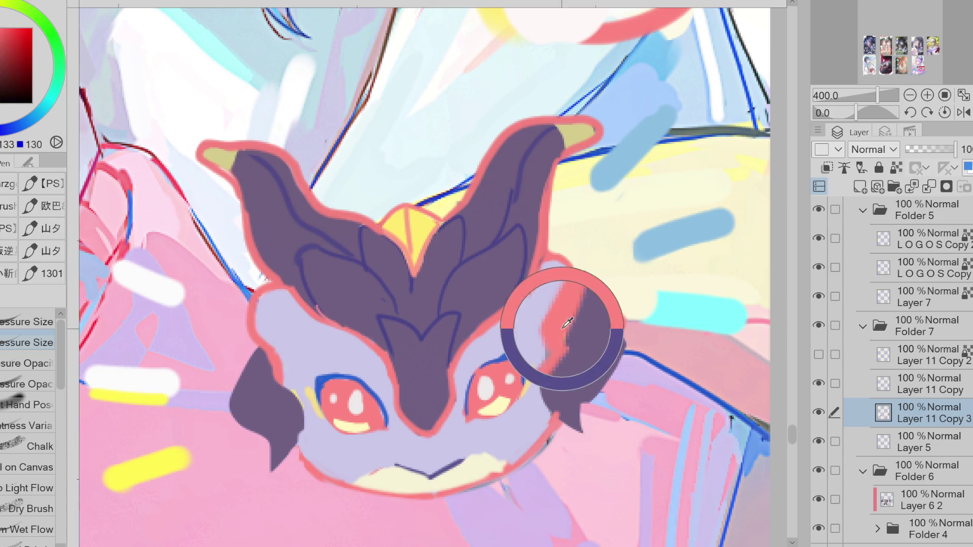
alt+click(446, 464)
alt+click(467, 463)
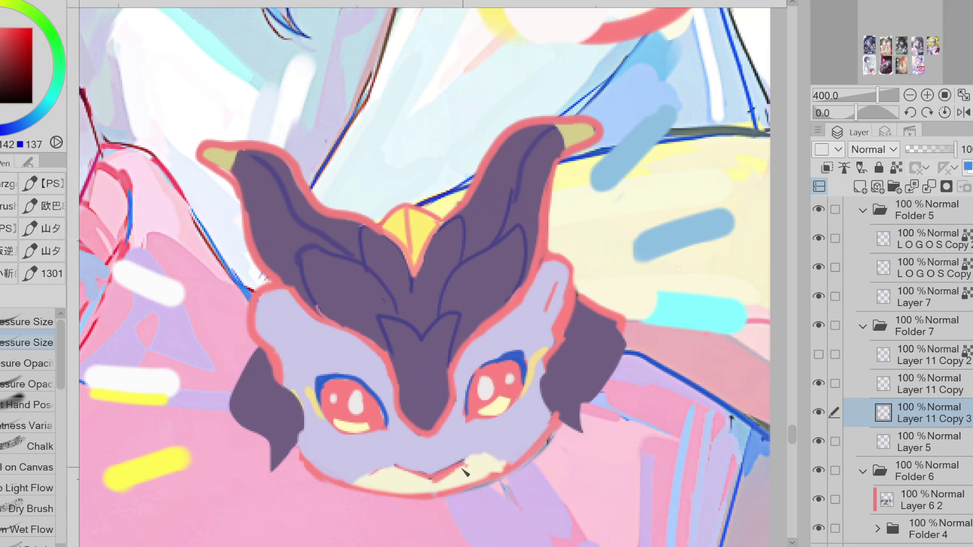
alt+click(465, 469)
alt+click(408, 448)
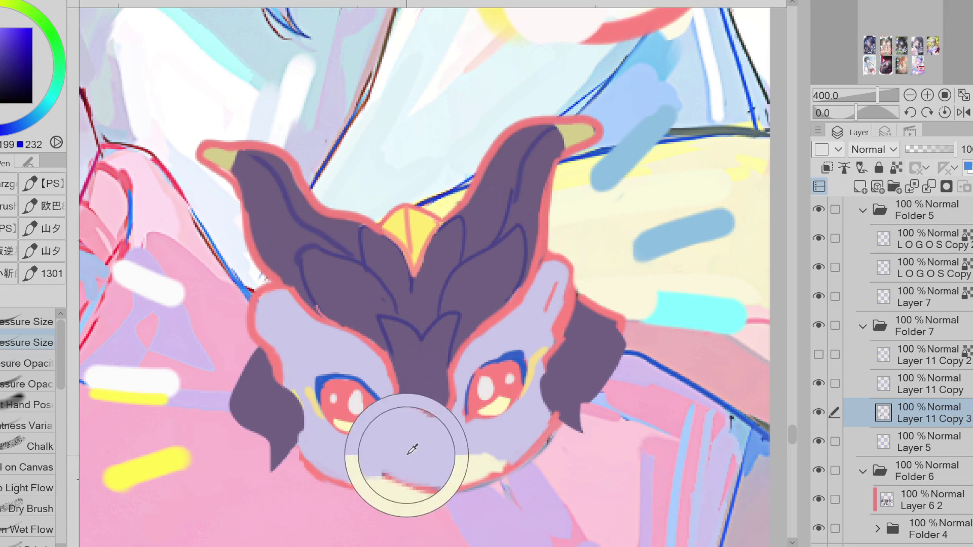
Pick up the darker red from the creature's right eye.
scroll(486, 307, down, 2)
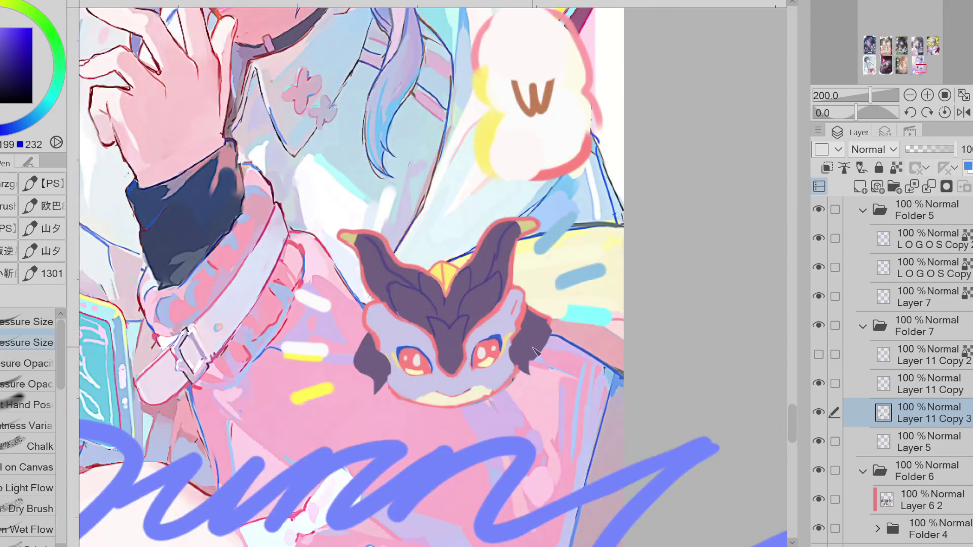
scroll(522, 332, up, 2)
alt+click(331, 385)
alt+click(462, 379)
alt+click(465, 370)
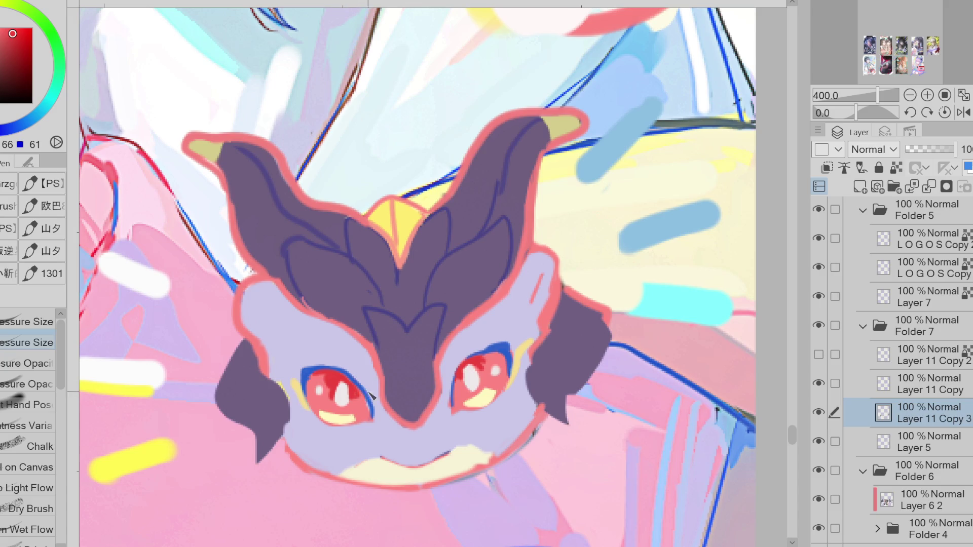
scroll(465, 384, down, 2)
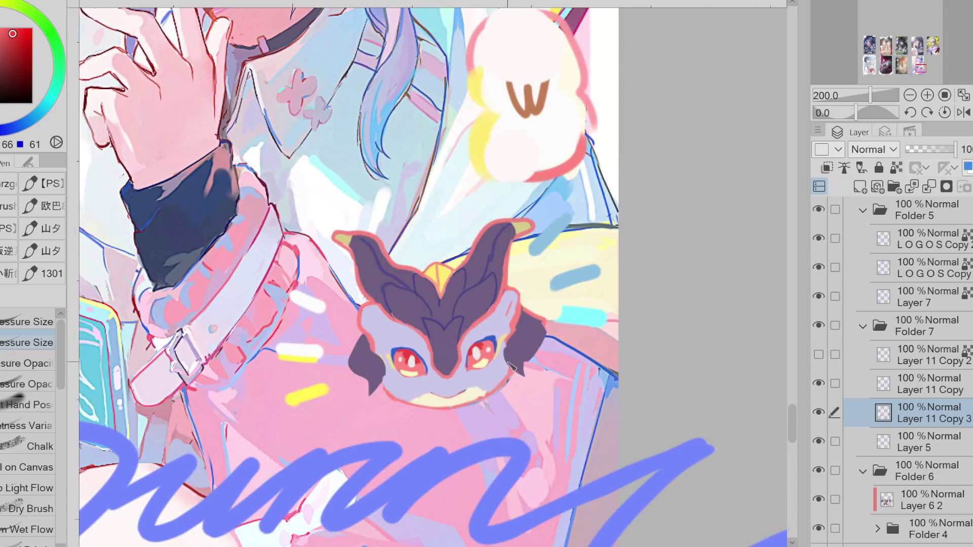
scroll(468, 386, down, 1)
scroll(469, 387, up, 3)
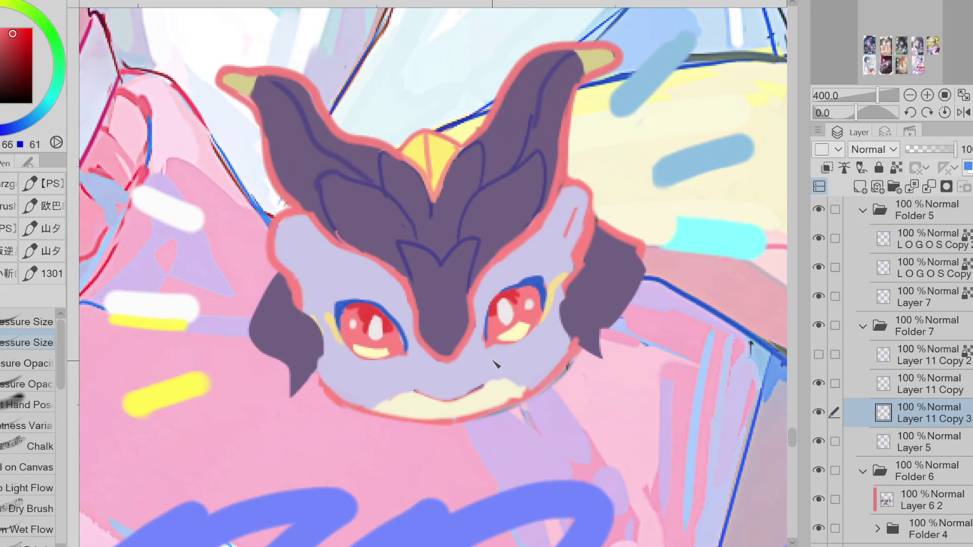
Draw a small red fang at the mouth's left corner and check it zoomed out.
drag(413, 397, 420, 401)
drag(410, 392, 422, 397)
key(ctrl+minus)
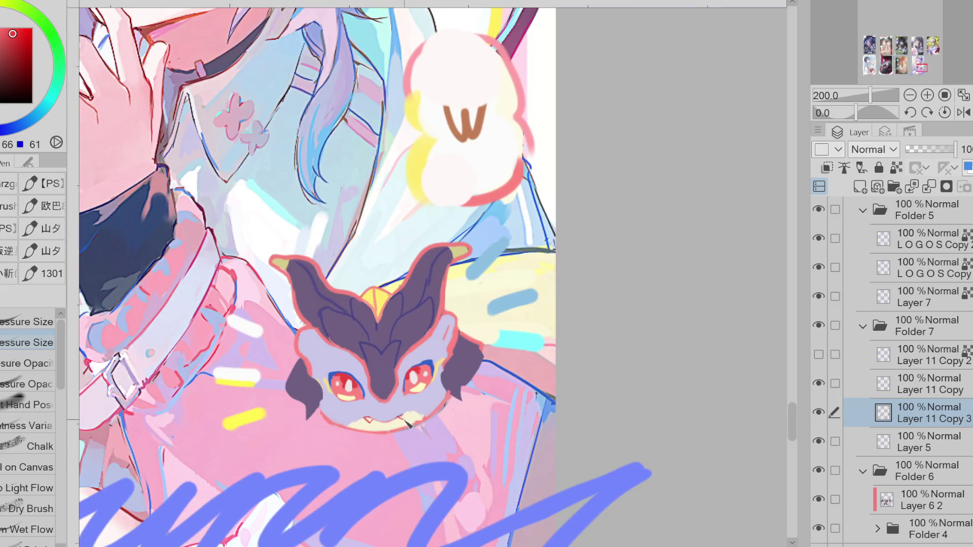
key(ctrl+plus)
key(ctrl+plus)
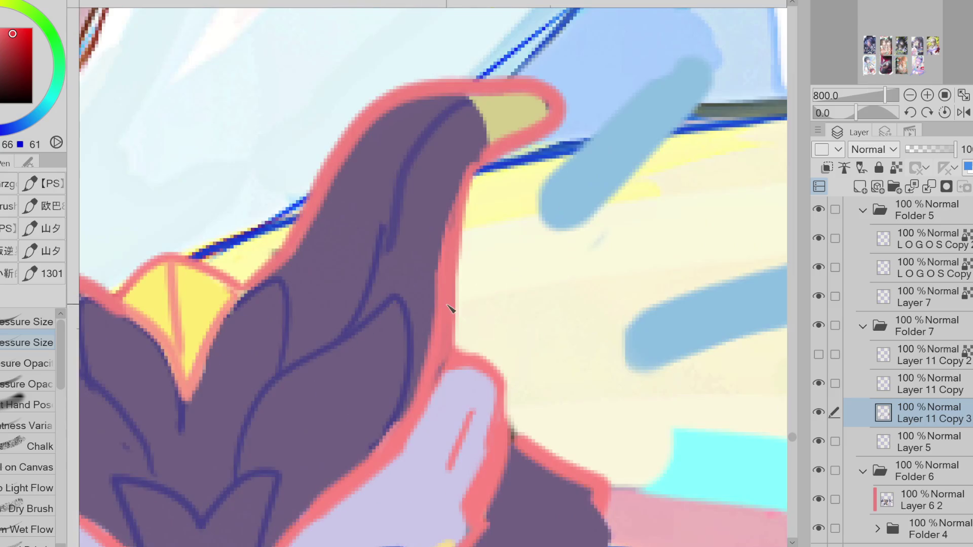
key(ctrl+minus)
key(ctrl+minus)
key(ctrl+minus)
key(ctrl+minus)
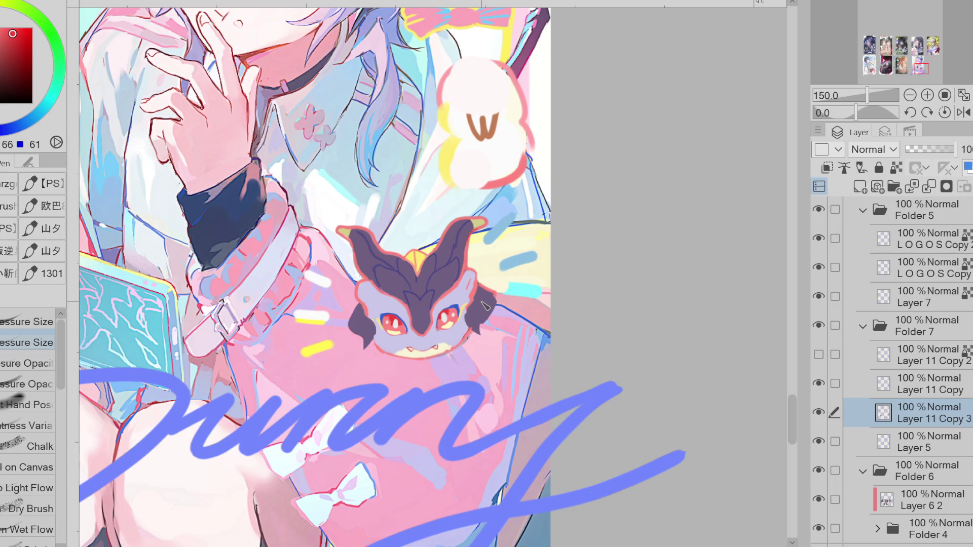
alt+click(366, 296)
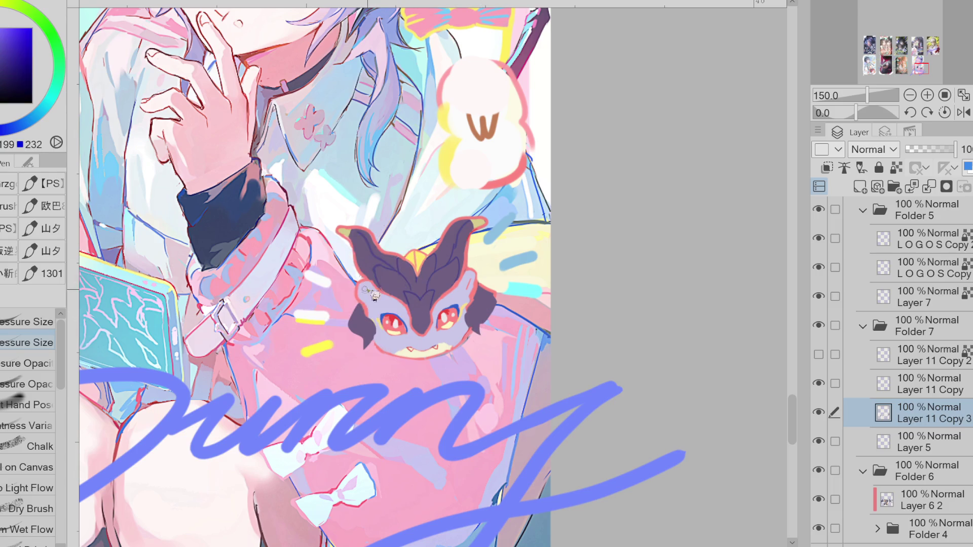
alt+click(363, 276)
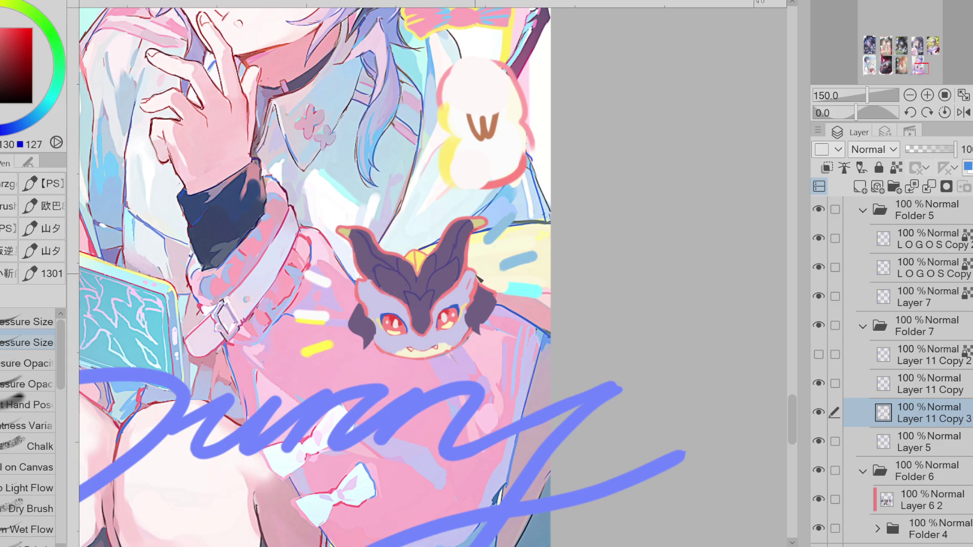
alt+click(446, 307)
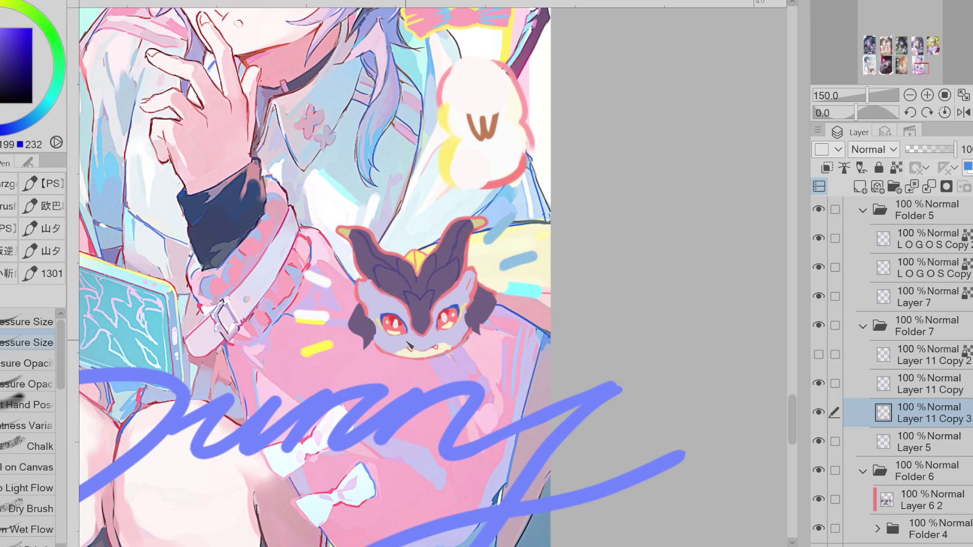
Select the creature's face and fill it with a saturated lavender.
key(w)
click(424, 338)
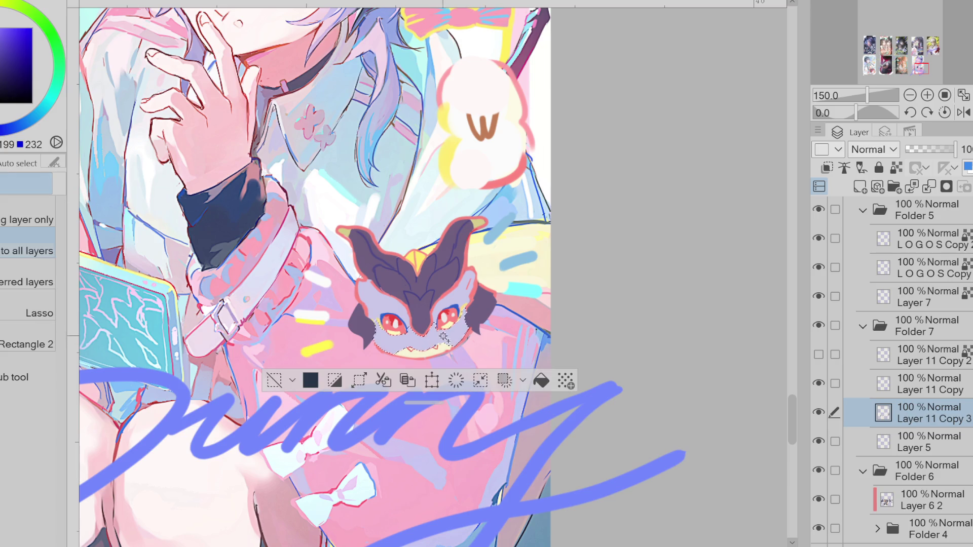
alt+click(455, 308)
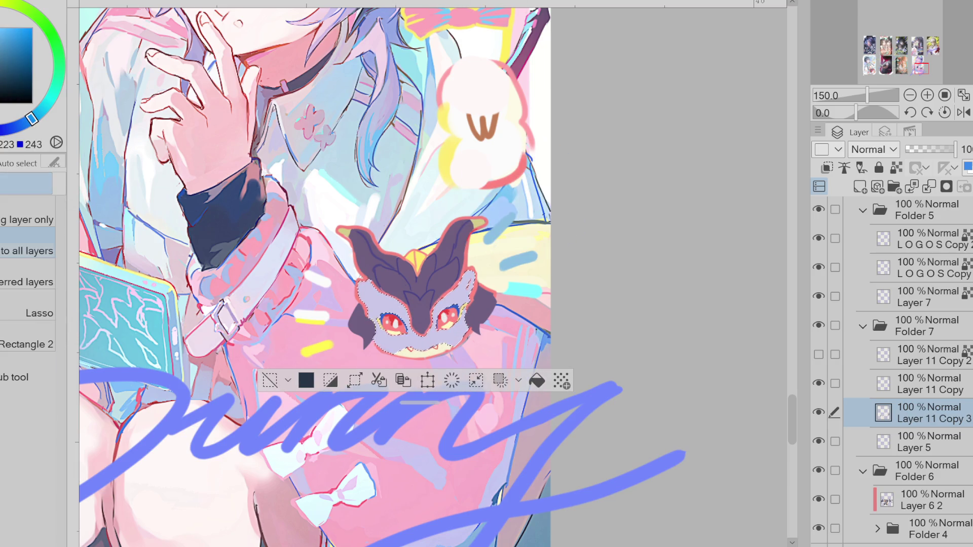
key(b)
alt+click(466, 307)
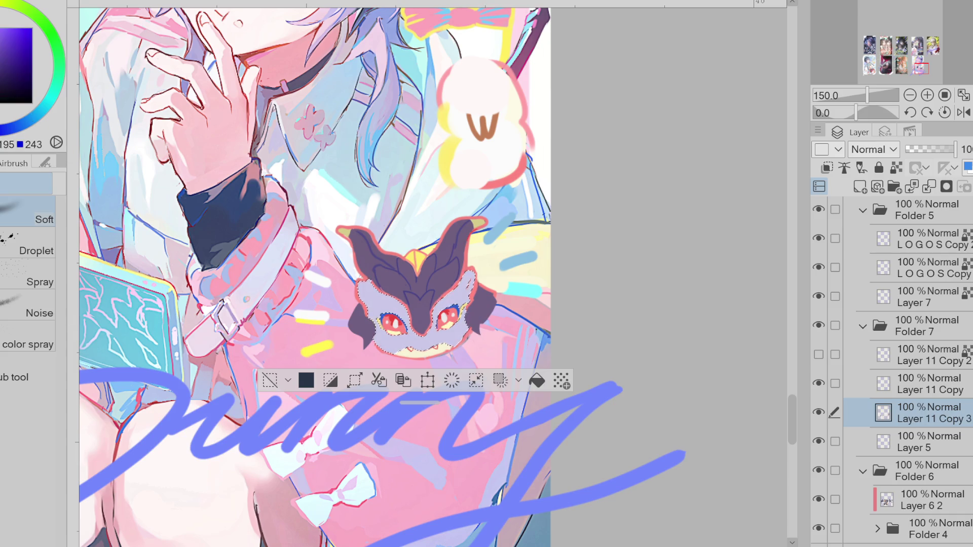
key(alt+Delete)
key(ctrl+z)
key(ctrl+y)
key(j)
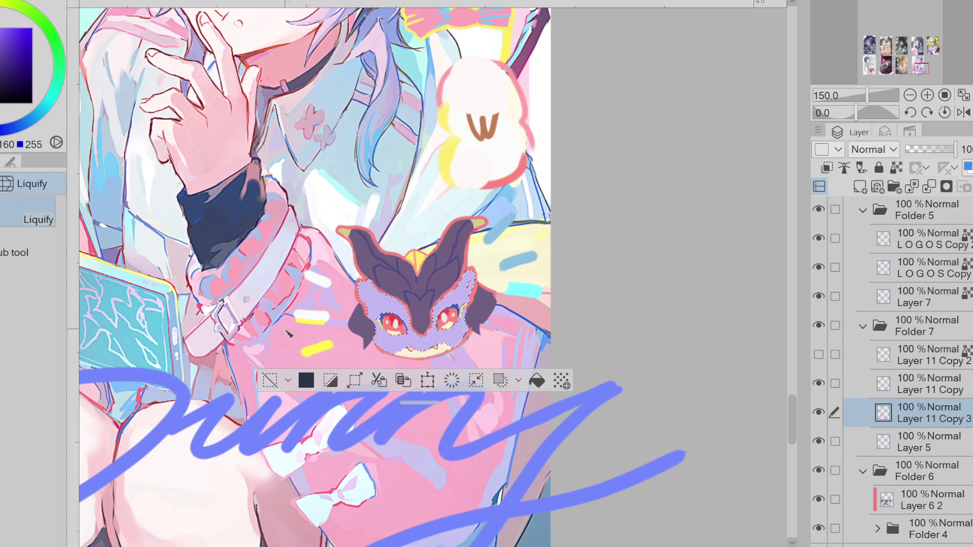
key(ctrl+d)
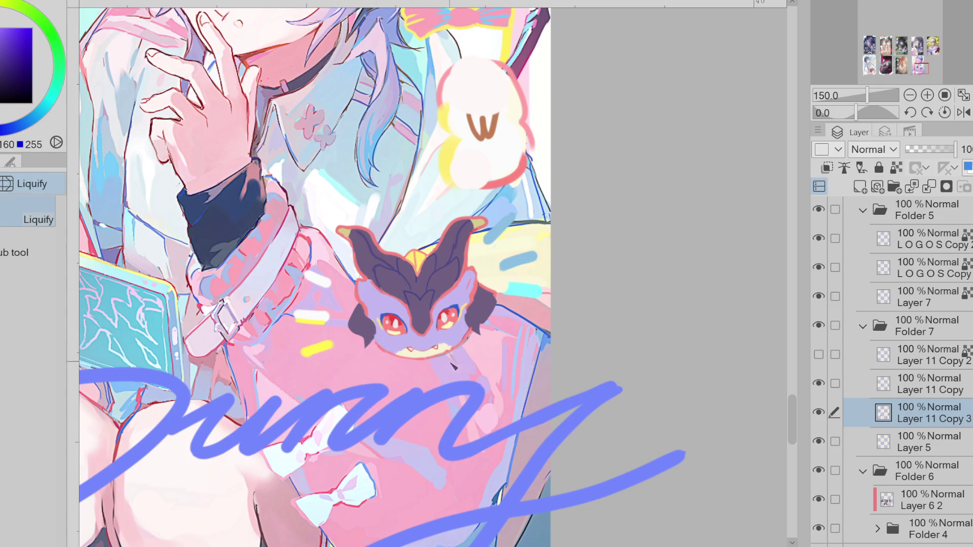
Darken both cheeks' shading in dark red and add a pink edge along the right horn.
alt+click(499, 293)
key(p)
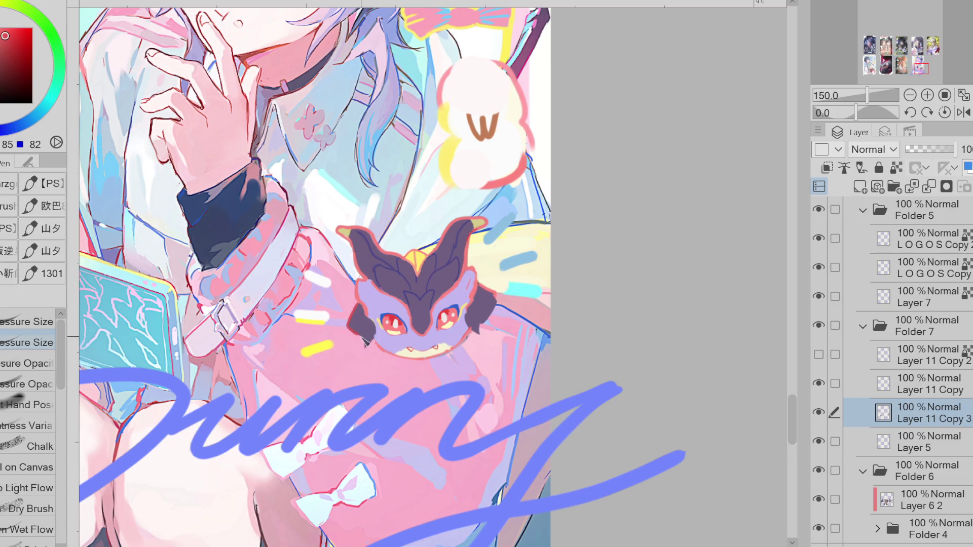
mouse_move(481, 316)
mouse_down()
mouse_move(476, 305)
mouse_move(478, 338)
mouse_up()
drag(378, 310, 371, 325)
drag(472, 261, 476, 291)
alt+click(468, 287)
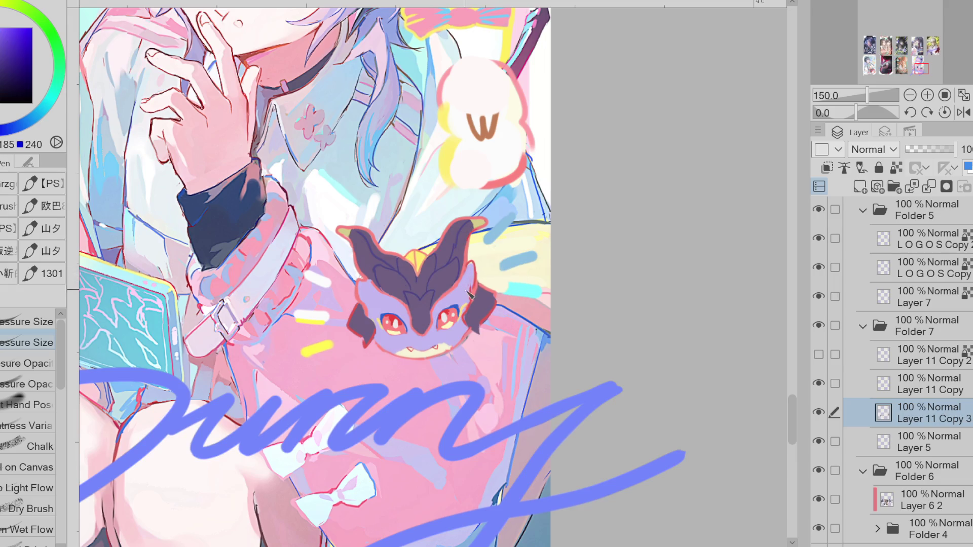
alt+click(366, 309)
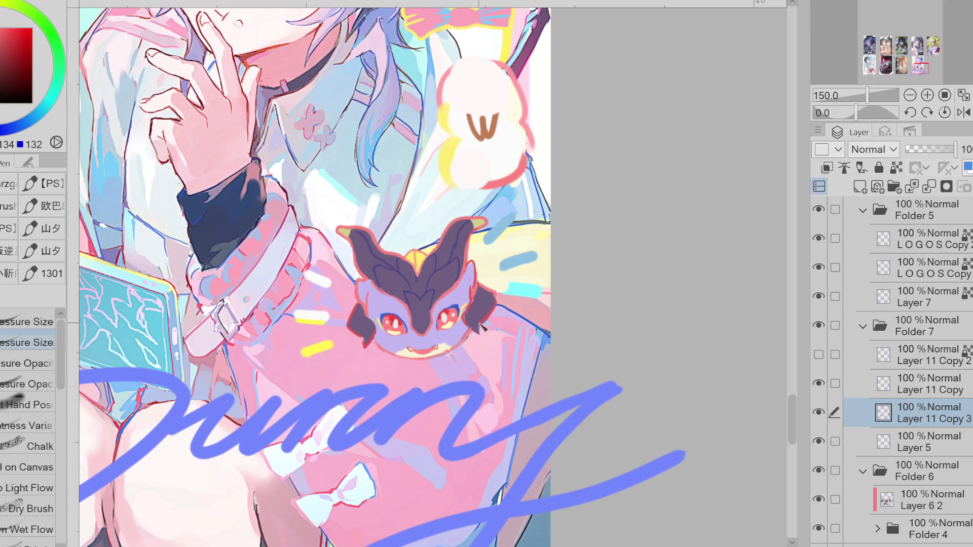
Liquify the lavender under the chin downward to reshape it.
key(j)
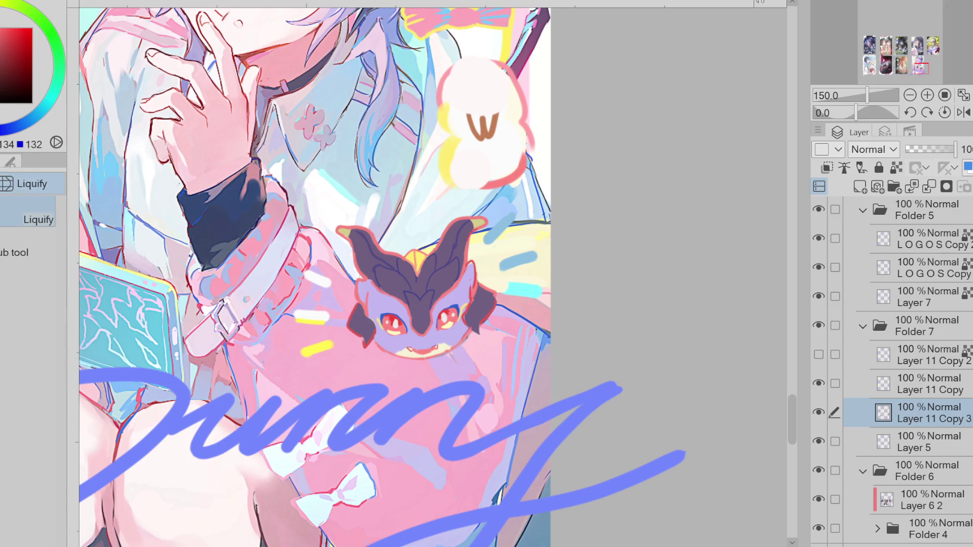
drag(465, 359, 466, 376)
scroll(402, 414, down, 1)
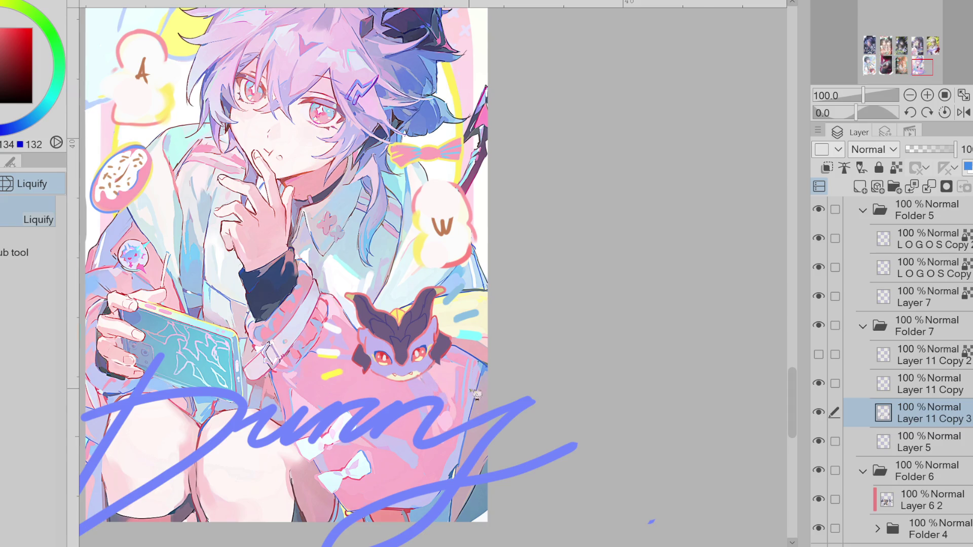
Add a new layer beneath the creature layer and lasso-fill a white outline around it.
scroll(471, 393, up, 1)
click(860, 187)
drag(935, 421, 936, 436)
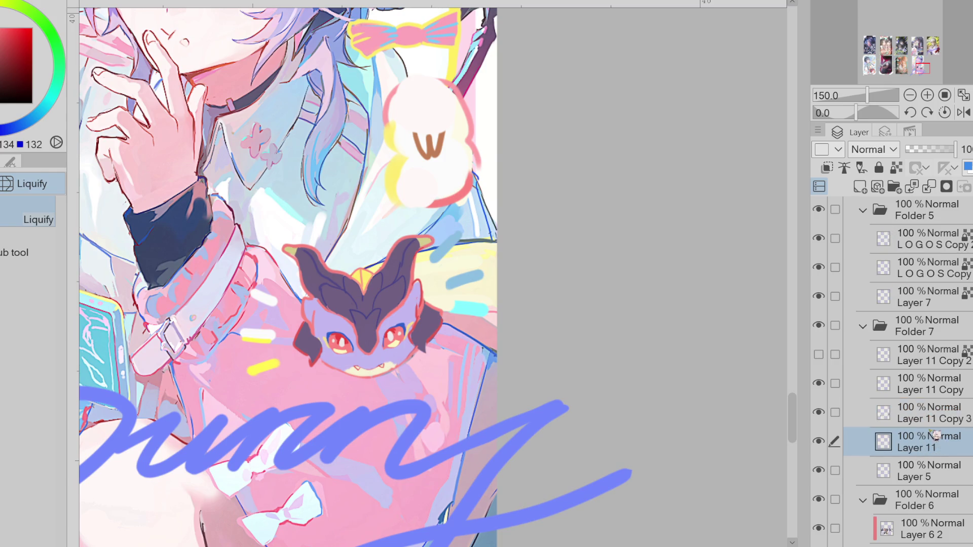
key(g)
mouse_move(340, 257)
mouse_down()
mouse_move(278, 258)
mouse_move(285, 337)
mouse_move(397, 386)
mouse_move(459, 310)
mouse_move(443, 248)
mouse_up()
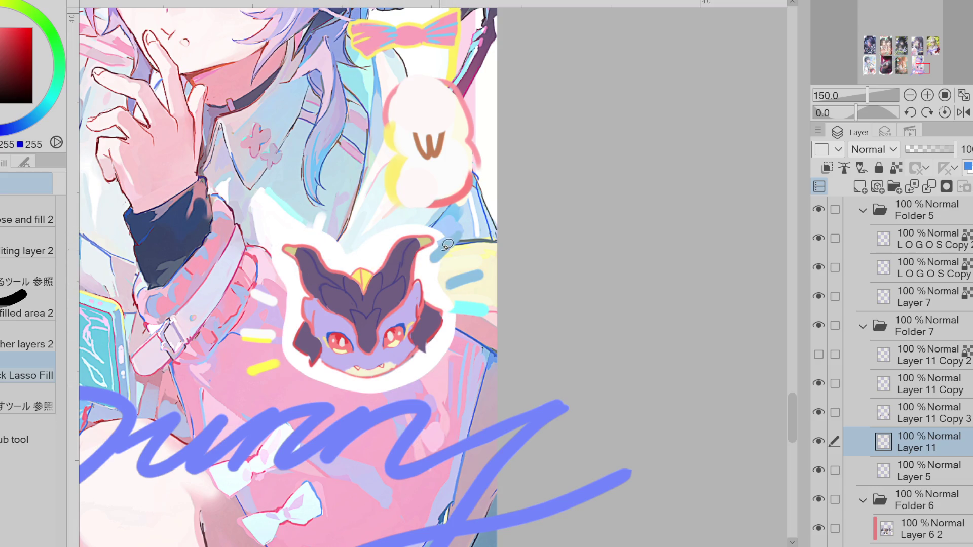
key(e)
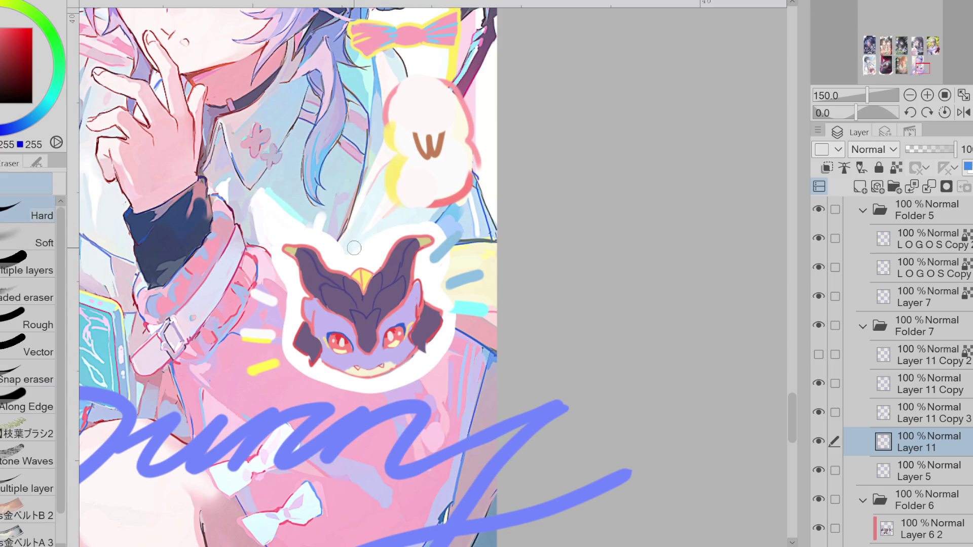
key(p)
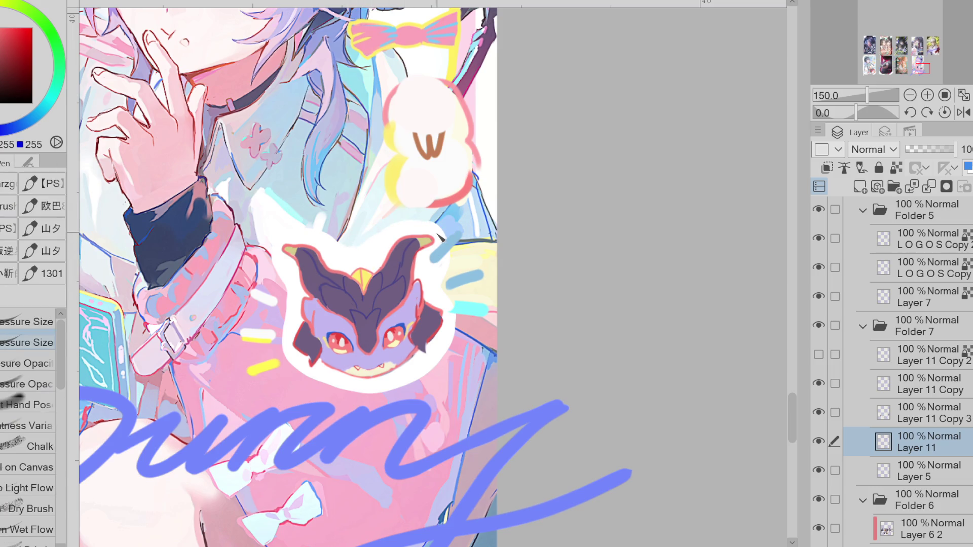
key(e)
key(p)
Hide Folder 6's background illustration and briefly toggle the creature layer to check the outline.
click(818, 499)
key(e)
key(p)
key(e)
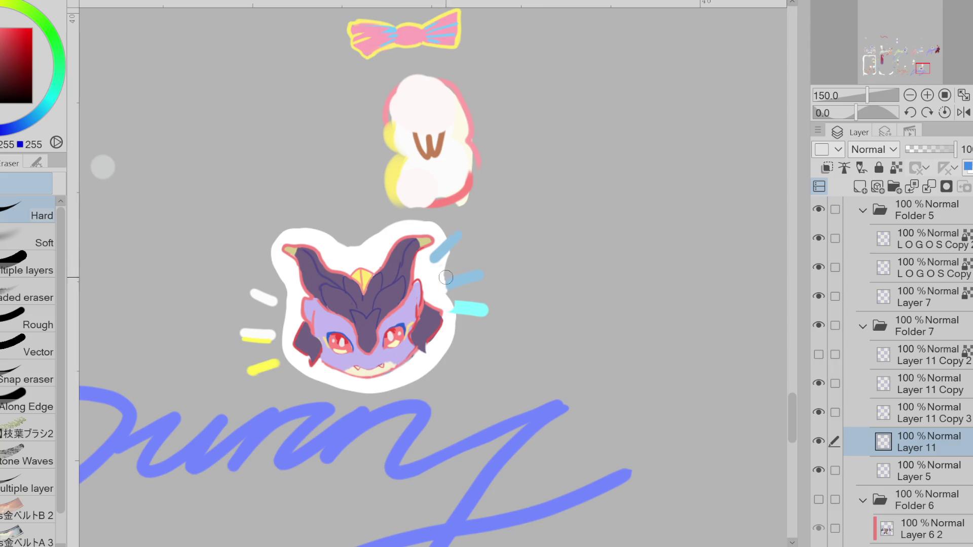
key(p)
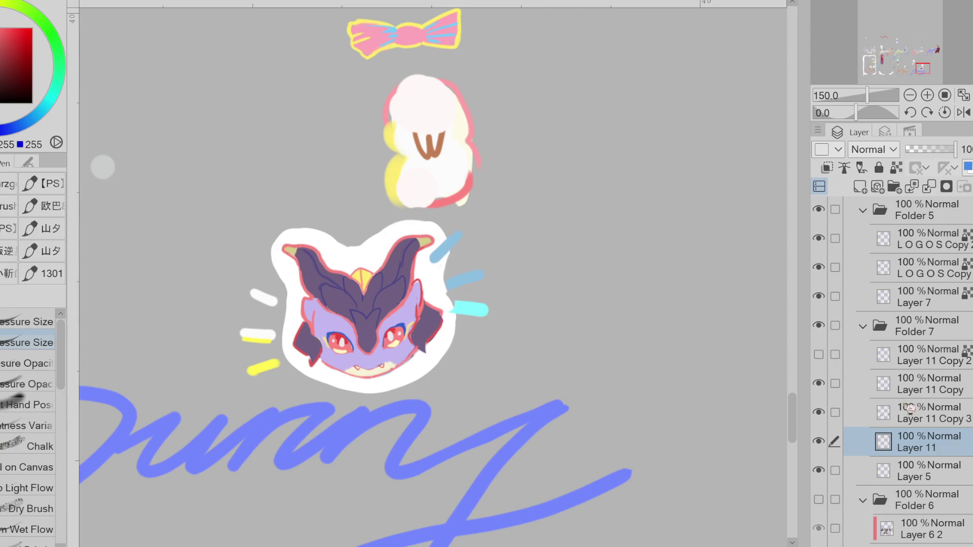
click(908, 412)
click(820, 413)
click(819, 413)
key(j)
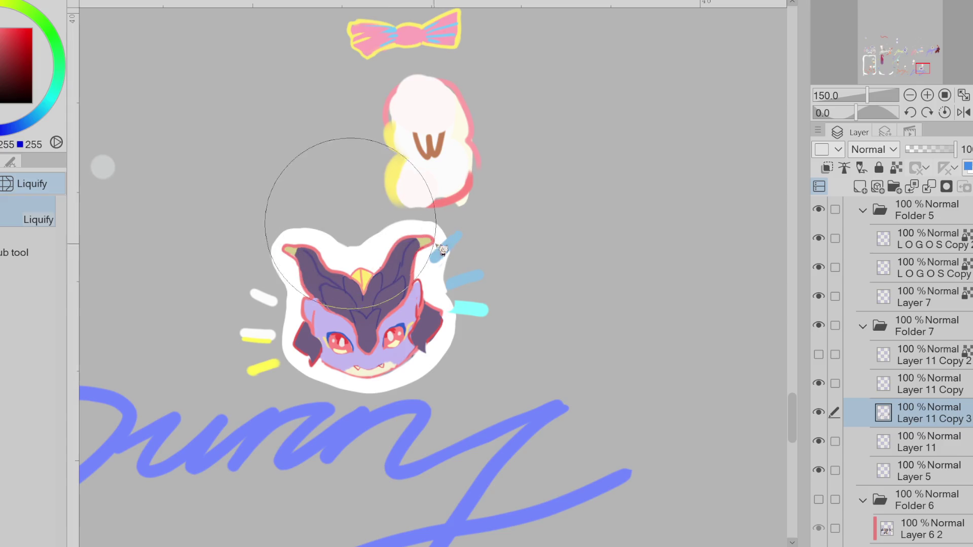
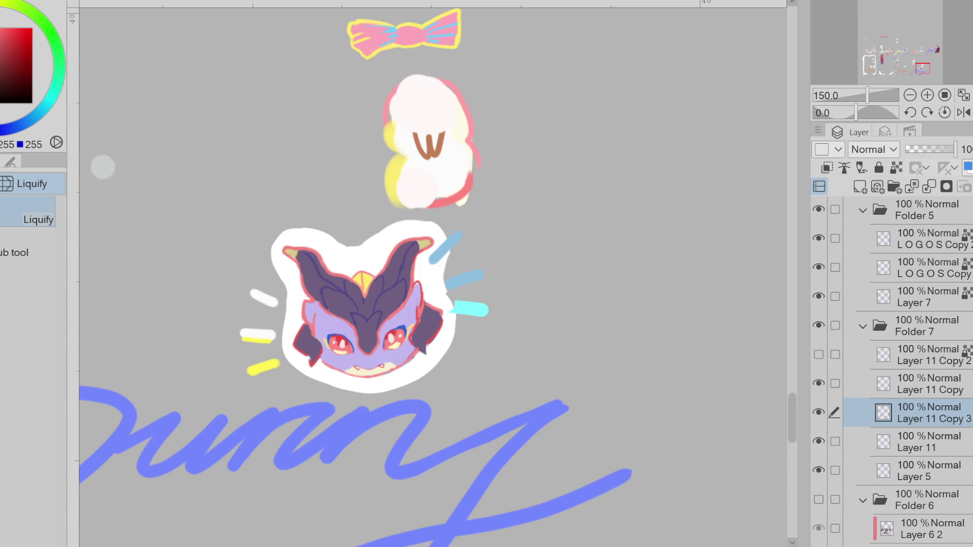
Pick a pink pen colour and try a first outline stroke, undoing the misplaced line.
key(e)
key(p)
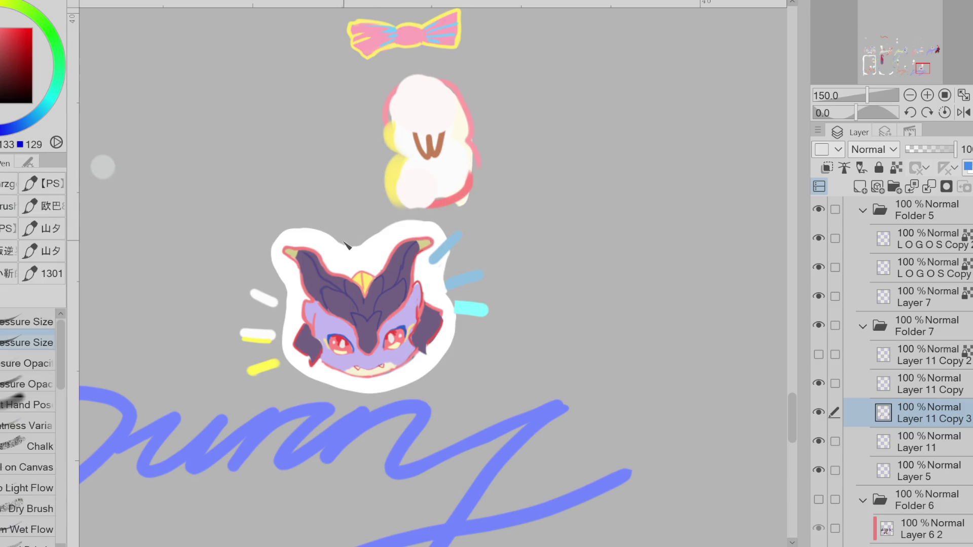
click(2, 28)
mouse_move(349, 247)
mouse_down()
mouse_move(312, 227)
mouse_move(274, 241)
mouse_up()
key(ctrl+z)
Toggle layer visibility to find the sticker backing and make Layer 11 active.
click(818, 383)
click(819, 384)
click(819, 441)
click(818, 441)
click(902, 441)
Trace the pink outline along the sticker's top-left, lower-left and top edges.
mouse_move(357, 249)
mouse_down()
mouse_move(277, 247)
mouse_move(286, 324)
mouse_move(317, 387)
mouse_up()
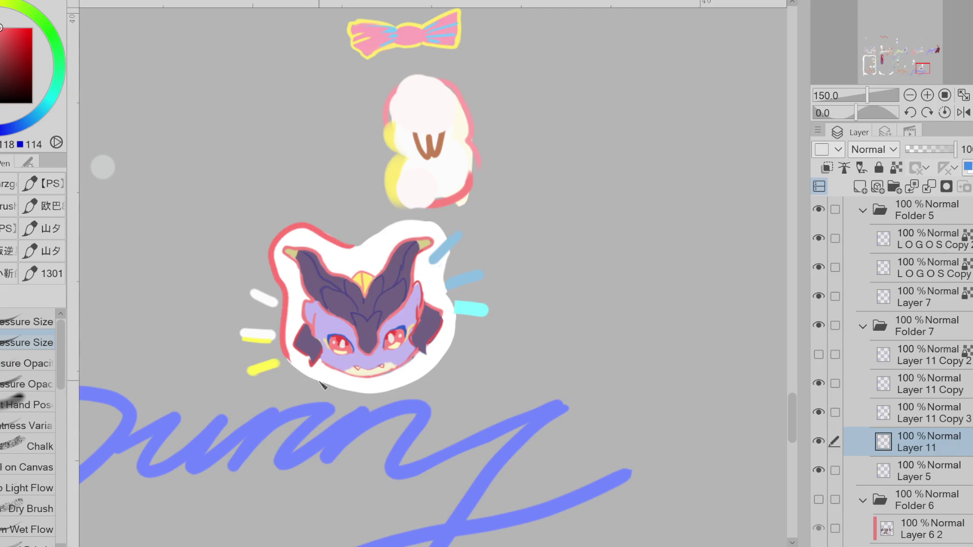
drag(287, 356, 338, 397)
key(ctrl+z)
mouse_move(293, 355)
mouse_down()
mouse_move(319, 385)
mouse_move(368, 396)
mouse_move(418, 384)
mouse_move(453, 355)
mouse_move(457, 321)
mouse_up()
drag(443, 228, 334, 251)
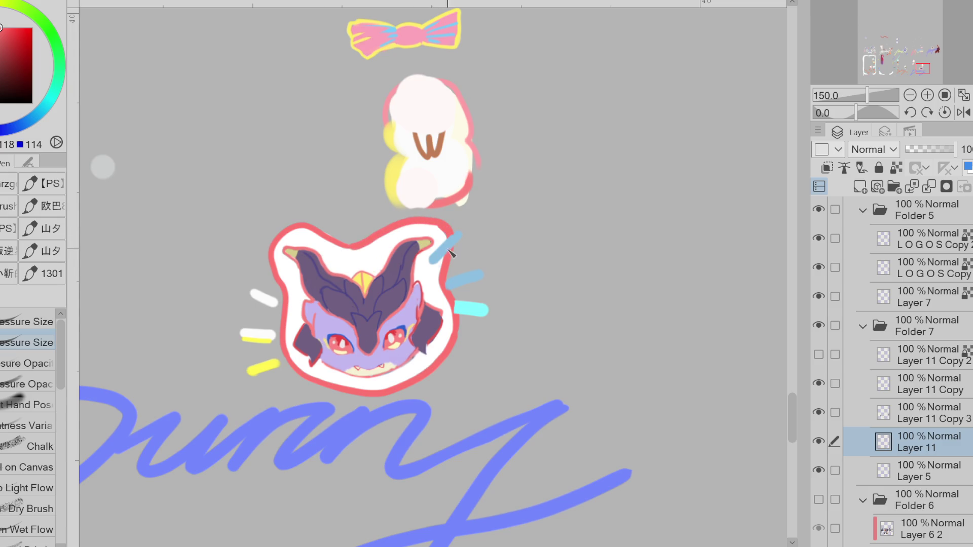
scroll(421, 319, down, 4)
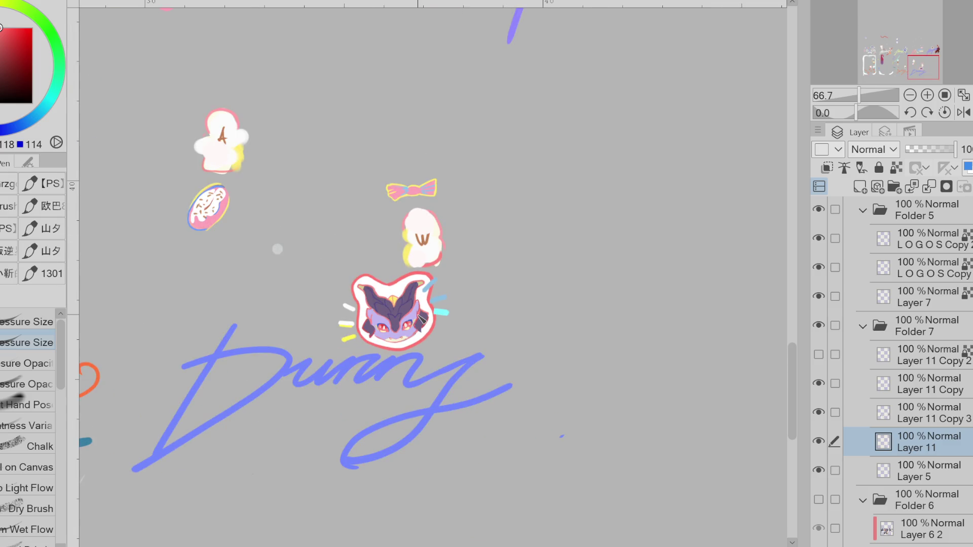
Show Folder 6's character illustration and make Layer 11 Copy 3 the active layer.
click(819, 500)
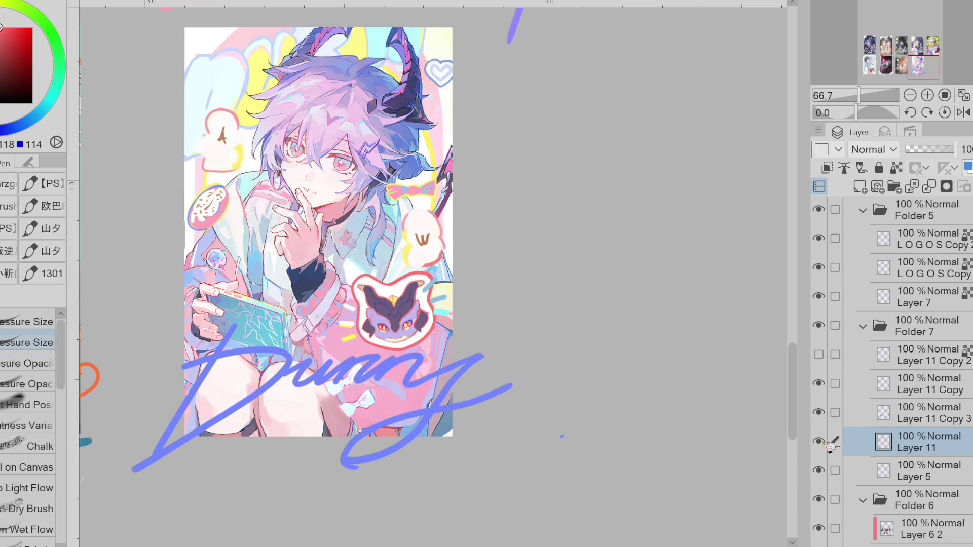
click(873, 414)
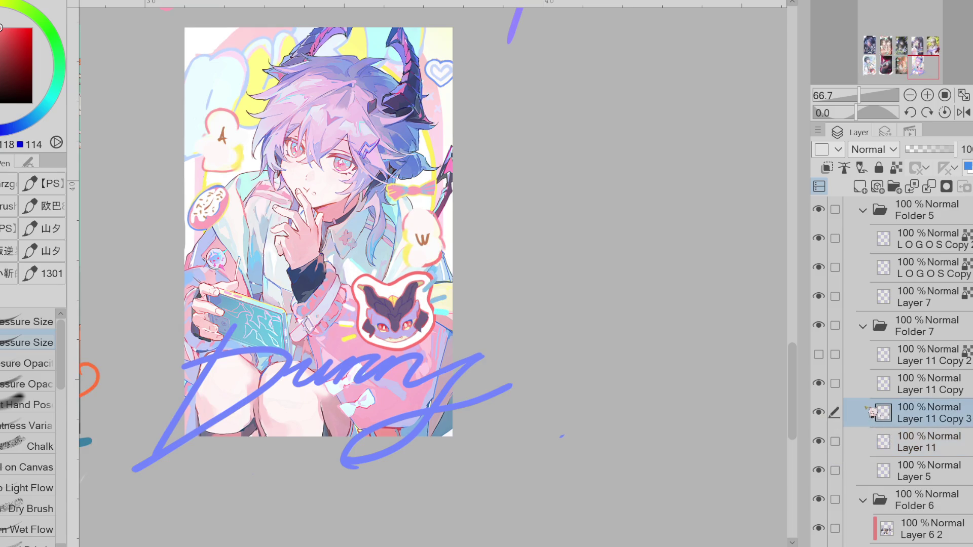
key(ctrl+t)
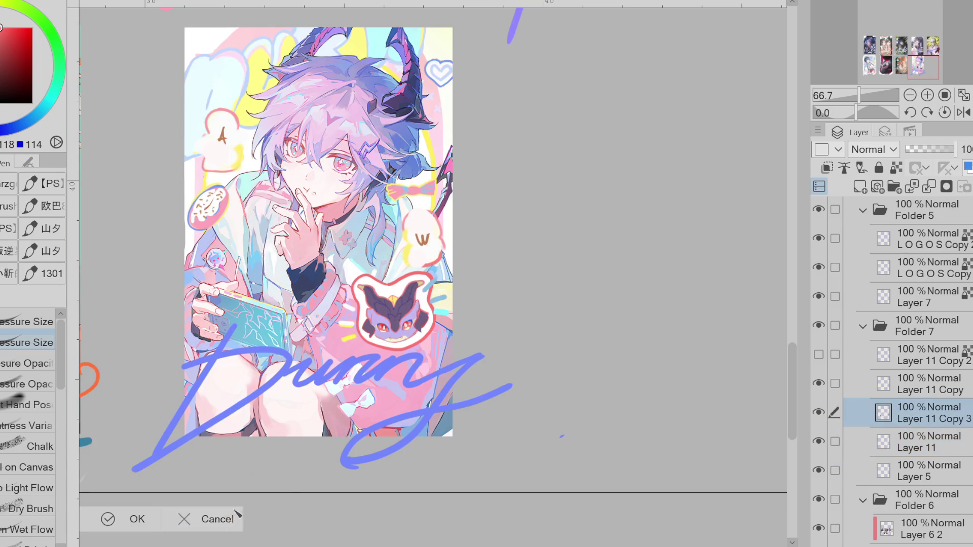
click(223, 518)
Lasso the chibi head and scale it down toward its centre.
key(w)
key(g)
key(b)
key(w)
click(17, 322)
mouse_move(373, 263)
mouse_down()
mouse_move(468, 281)
mouse_move(436, 269)
mouse_up()
key(ctrl+t)
drag(466, 317, 445, 315)
click(369, 378)
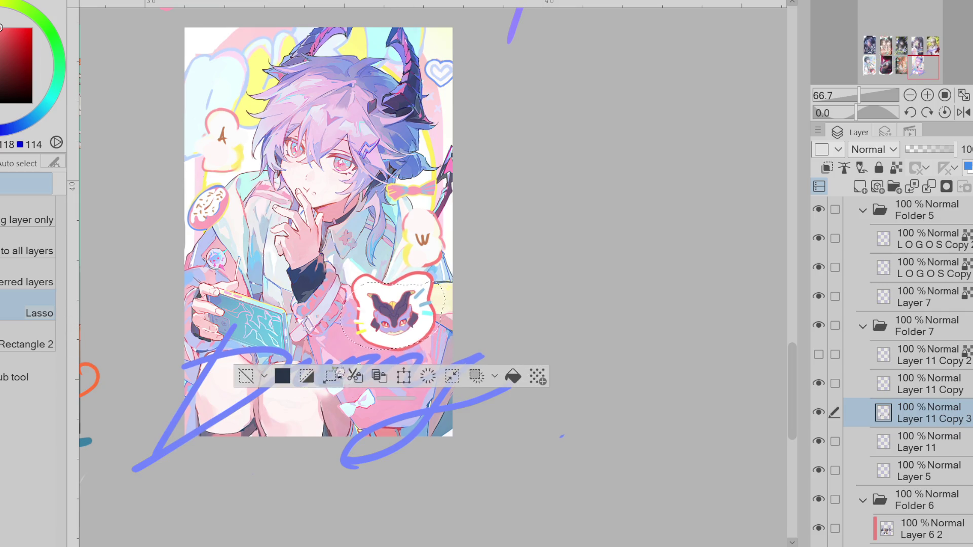
Clear the selection, zoom in and sample the chibi's cream mouth colour.
key(ctrl+d)
scroll(394, 334, up, 2)
scroll(393, 335, up, 1)
alt+click(394, 334)
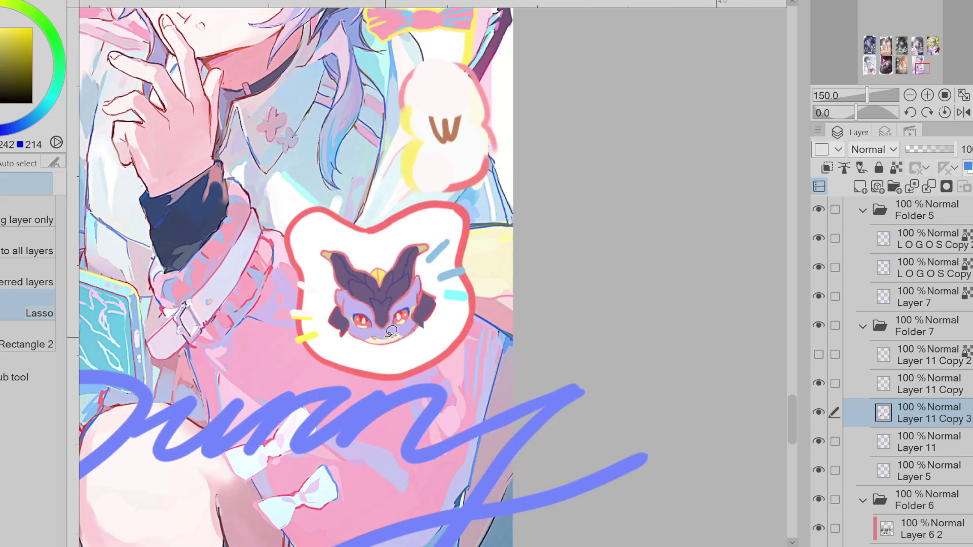
key(g)
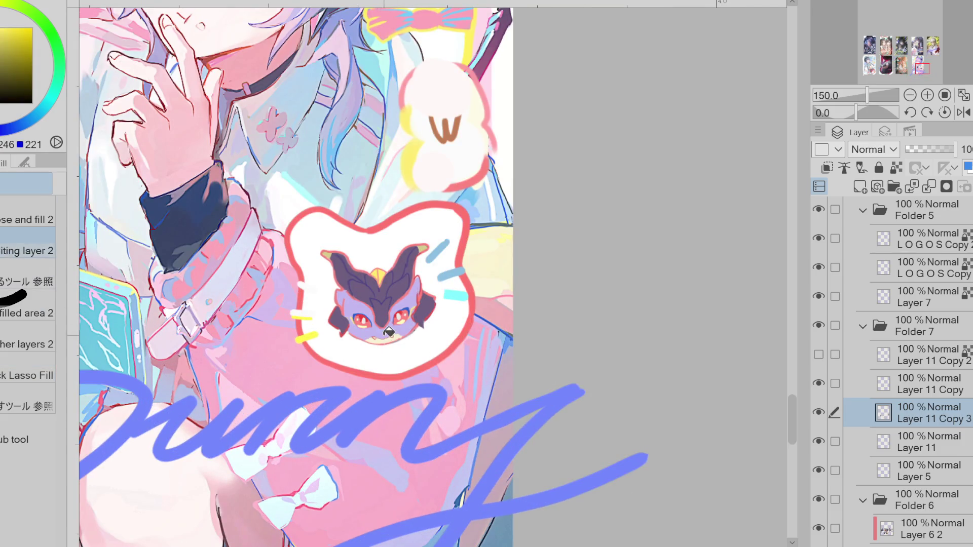
alt+click(213, 150)
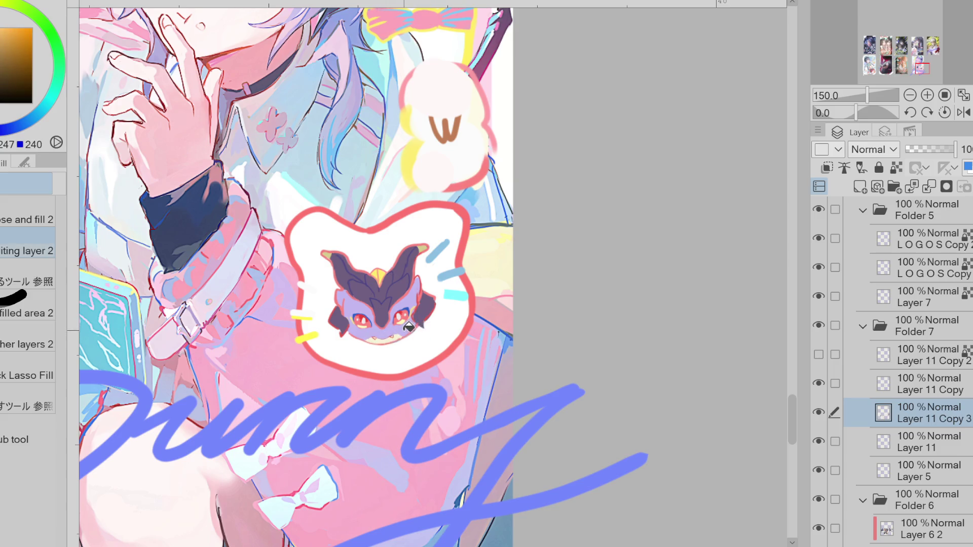
scroll(397, 330, up, 1)
scroll(398, 330, up, 5)
alt+click(350, 345)
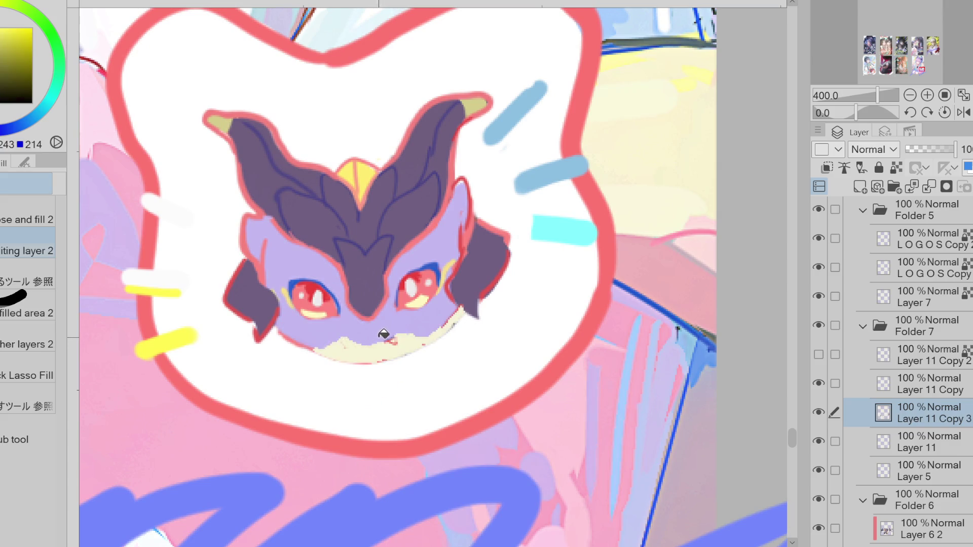
Pick red and yellow pen colours and lock Layer 11 Copy 3's transparent pixels.
key(p)
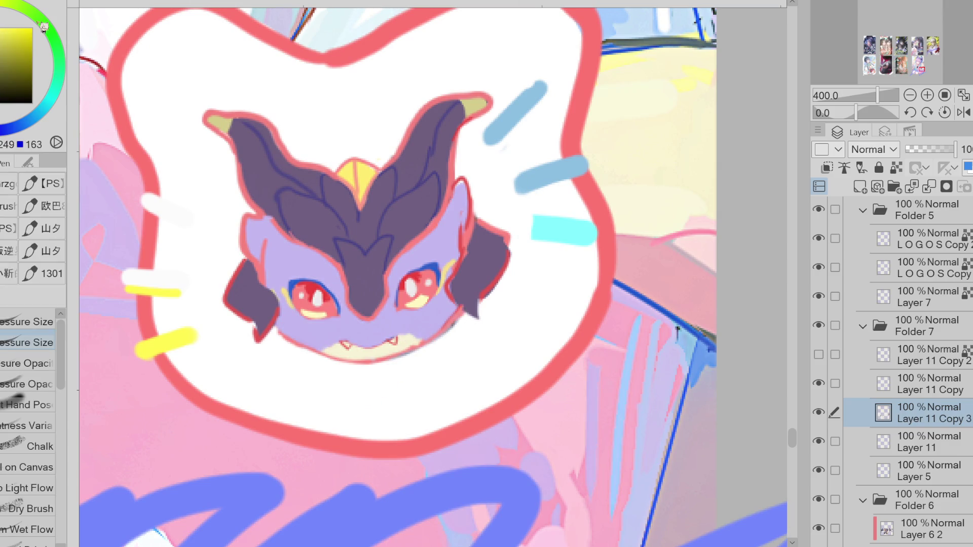
alt+click(538, 82)
alt+click(530, 115)
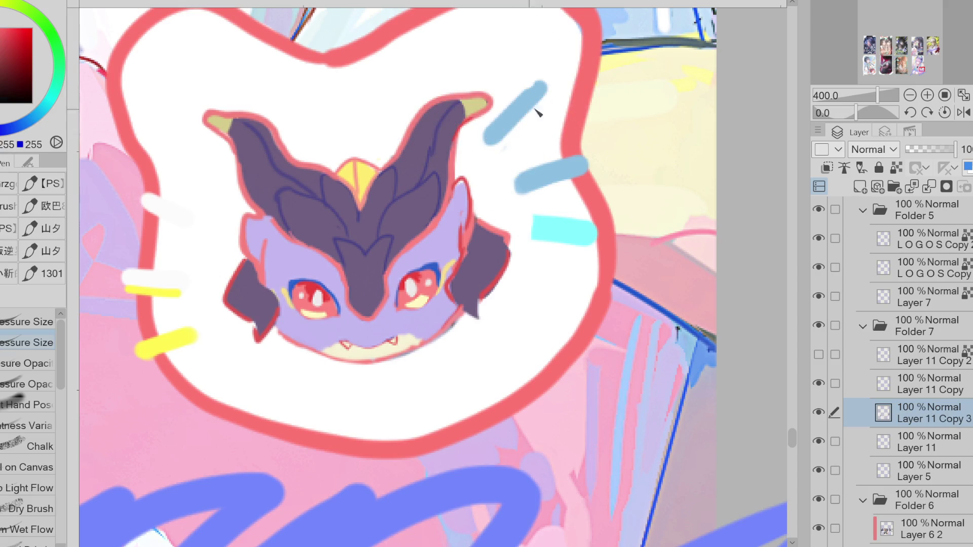
alt+click(689, 80)
click(896, 167)
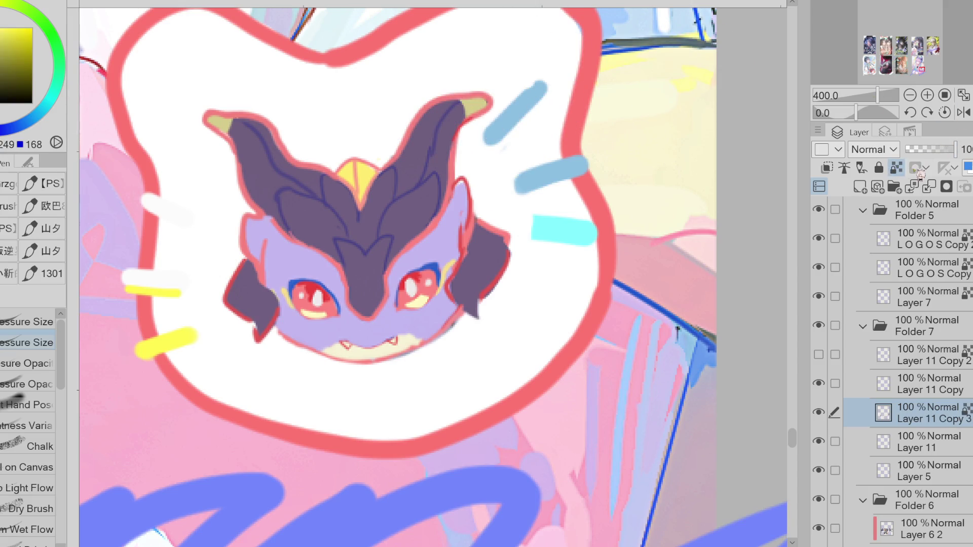
Zoom back out to 100% and sample the red of the sticker outline.
key(ctrl+minus)
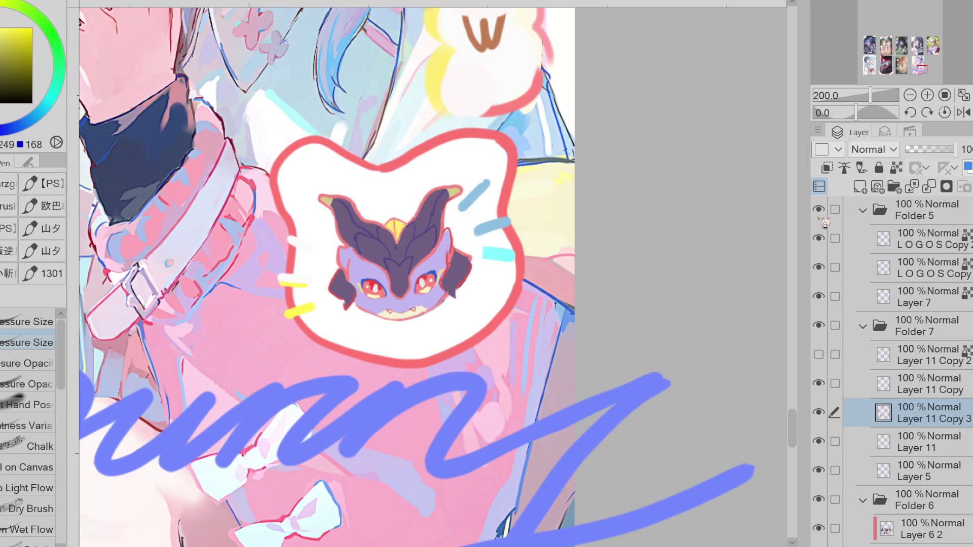
alt+click(290, 244)
key(ctrl+minus)
key(ctrl+minus)
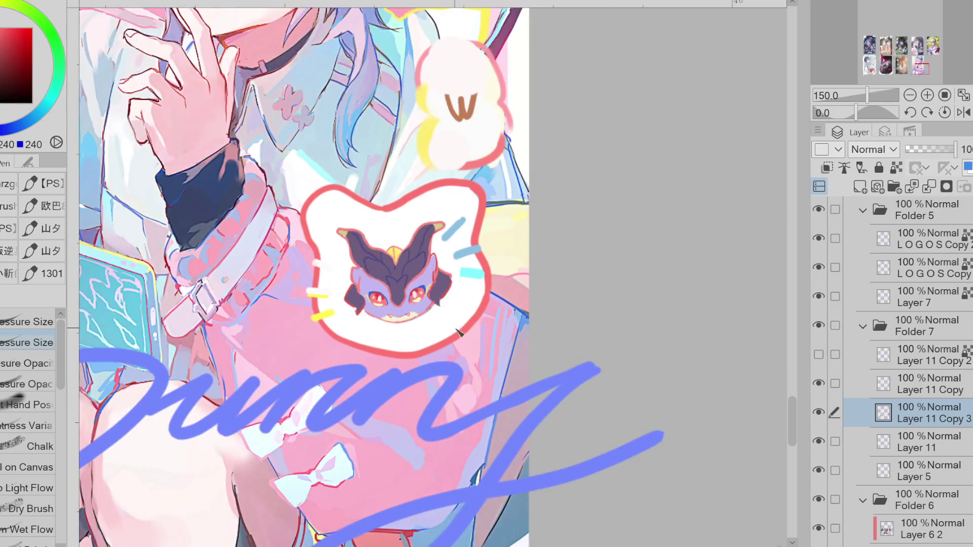
key(e)
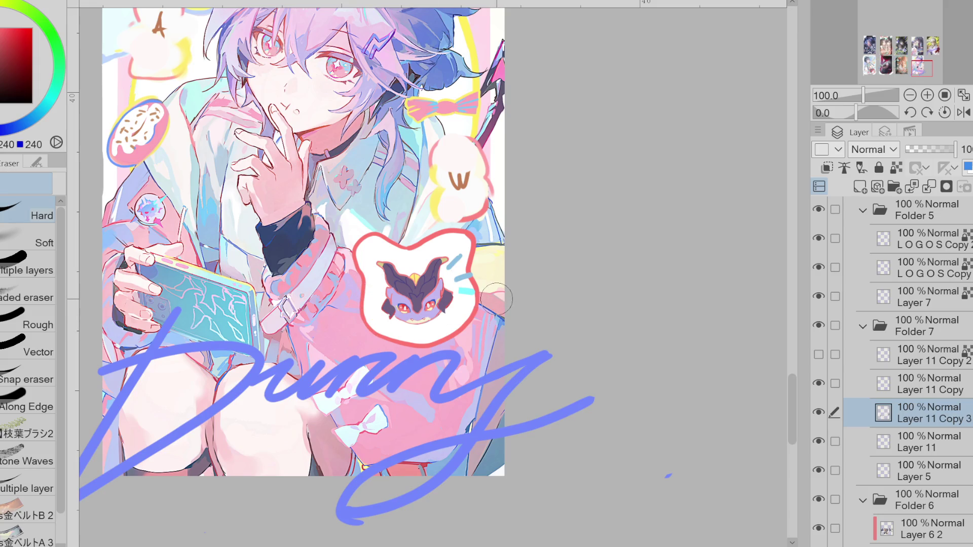
Erase the blue and cyan marks beside the frame and pick a light cyan.
mouse_move(457, 267)
mouse_down()
mouse_move(467, 292)
mouse_move(511, 265)
mouse_up()
key(p)
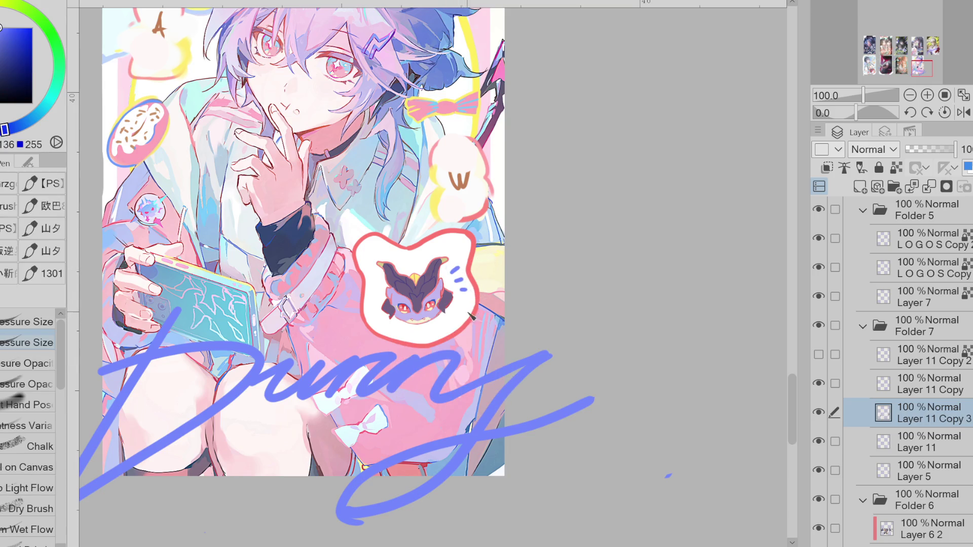
alt+click(203, 172)
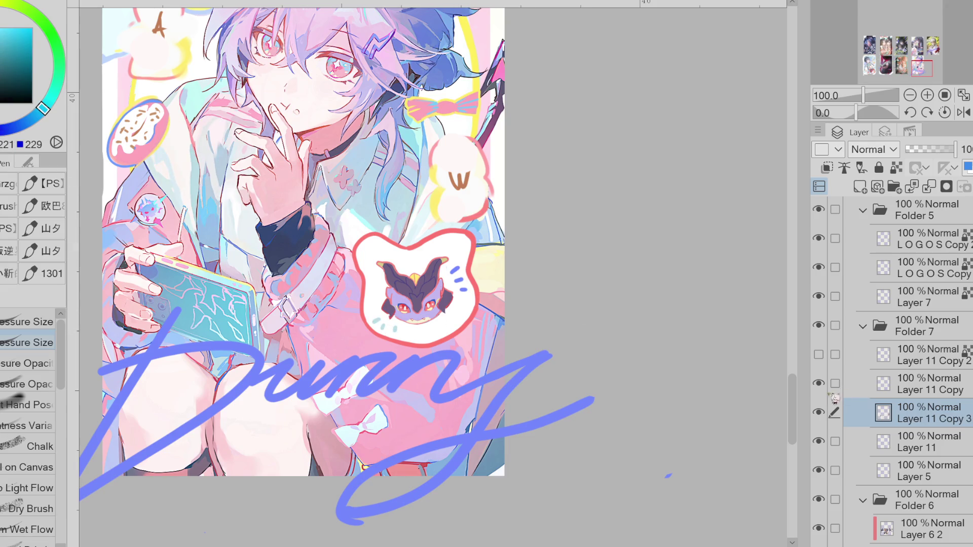
Rotate the Layer 11 sticker backing slightly counter-clockwise.
click(902, 448)
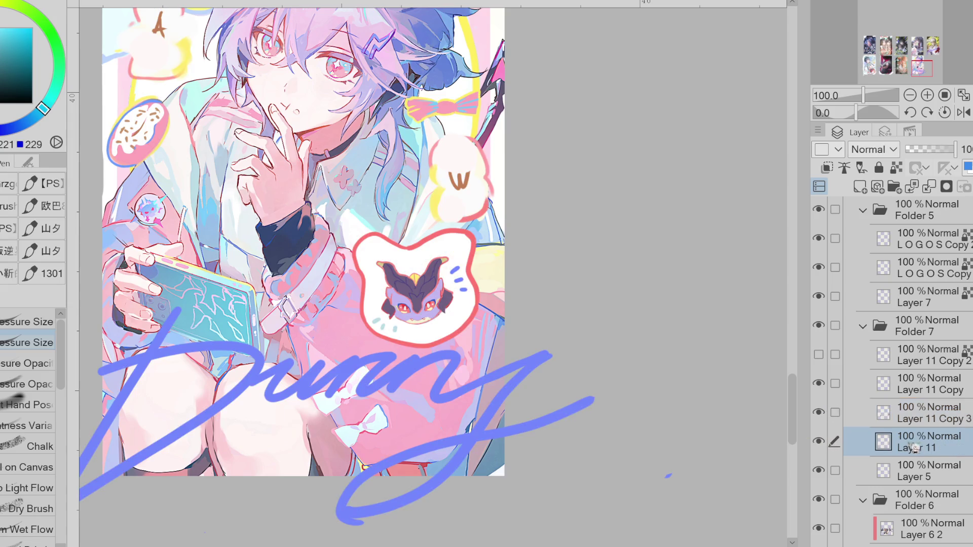
key(ctrl+t)
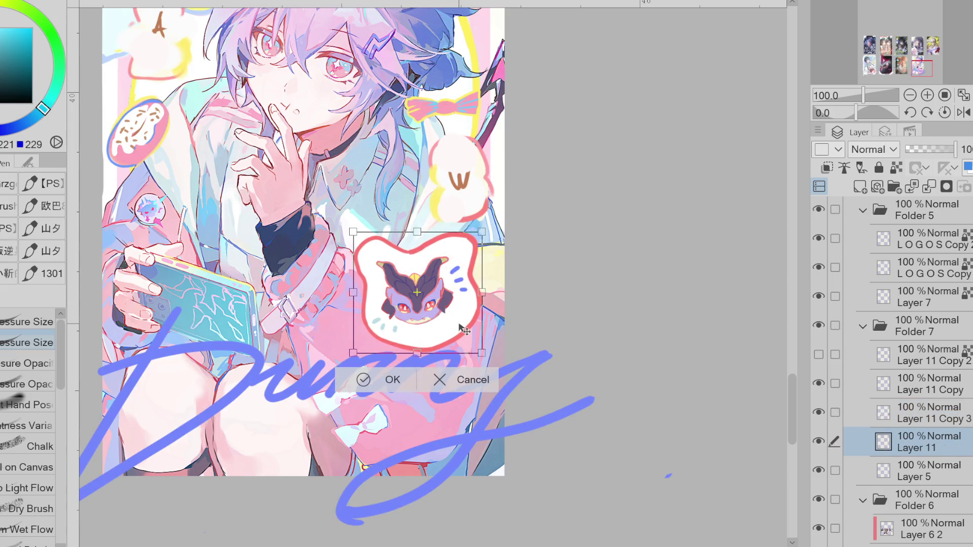
mouse_move(481, 327)
mouse_down()
mouse_move(515, 305)
mouse_move(486, 332)
mouse_up()
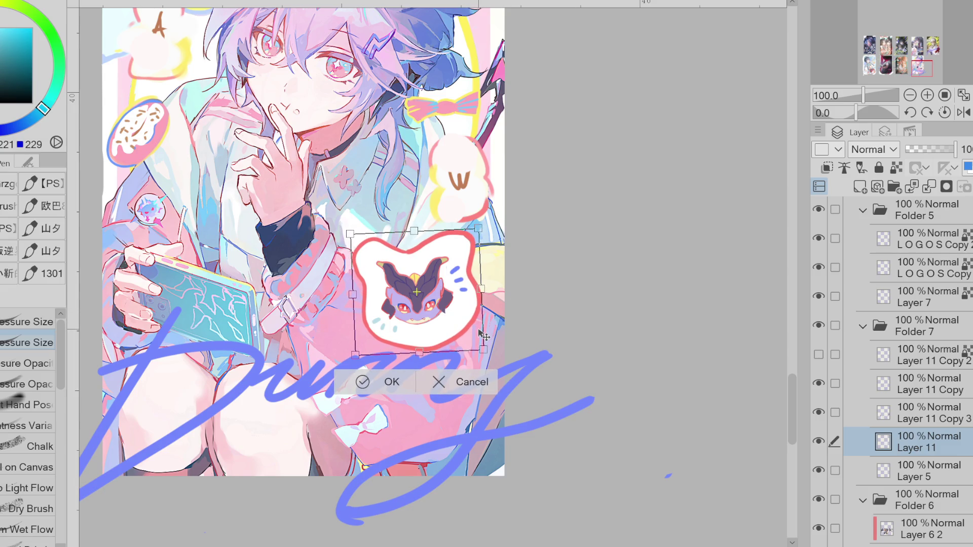
click(360, 383)
Erase the white backing around the chibi and paint a thin near-white edge along its head.
key(j)
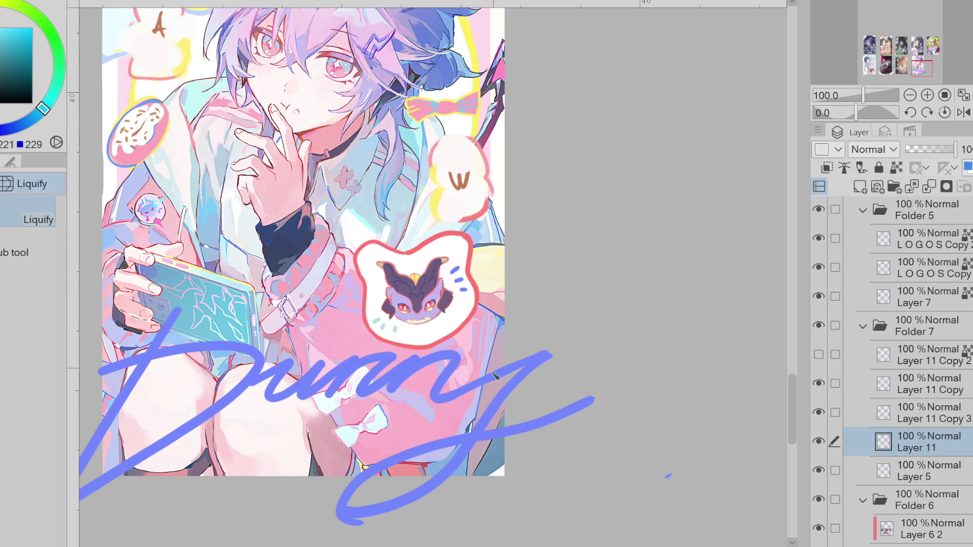
scroll(499, 369, down, 4)
scroll(499, 370, up, 5)
key(e)
mouse_move(459, 334)
mouse_down()
mouse_move(370, 364)
mouse_move(436, 294)
mouse_move(487, 335)
mouse_move(351, 308)
mouse_up()
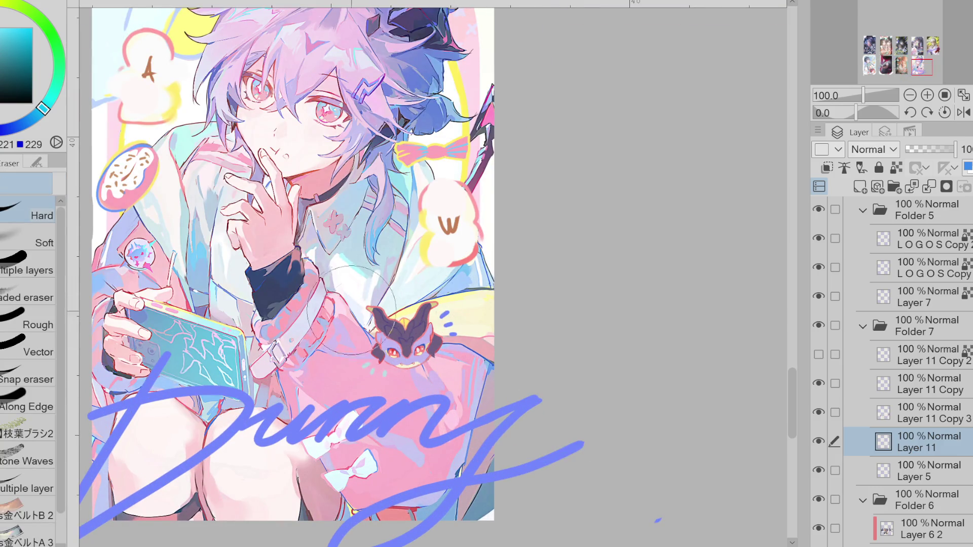
key(p)
alt+click(429, 275)
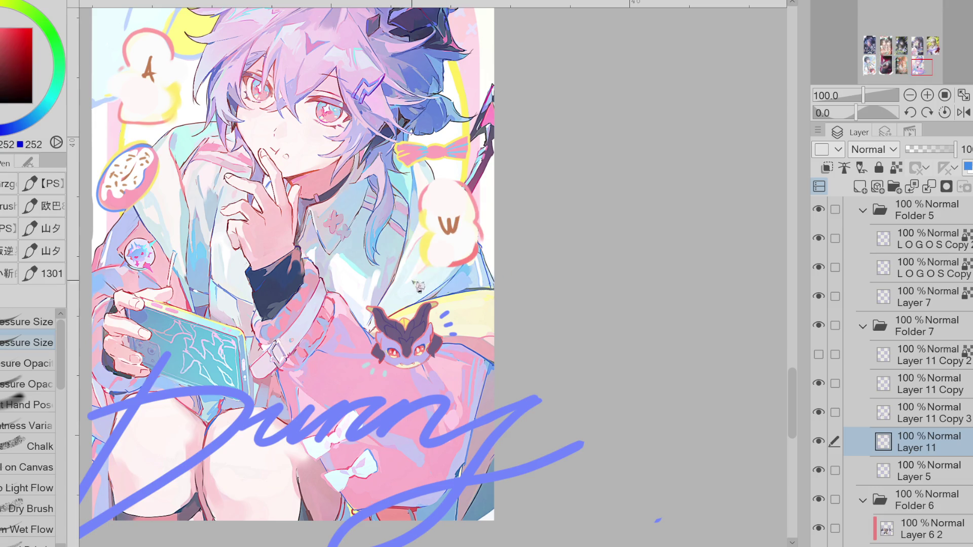
mouse_move(374, 304)
mouse_down()
mouse_move(382, 326)
mouse_move(366, 361)
mouse_move(378, 377)
mouse_move(418, 370)
mouse_move(453, 343)
mouse_move(411, 298)
mouse_up()
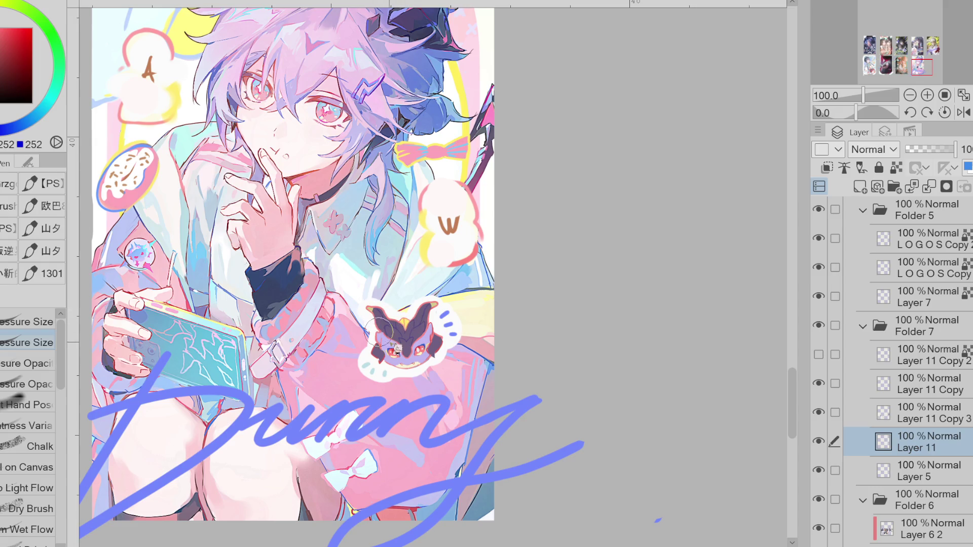
Outline the sticker's upper-left and left edges in sampled blue, redrawing one stroke.
scroll(375, 319, up, 1)
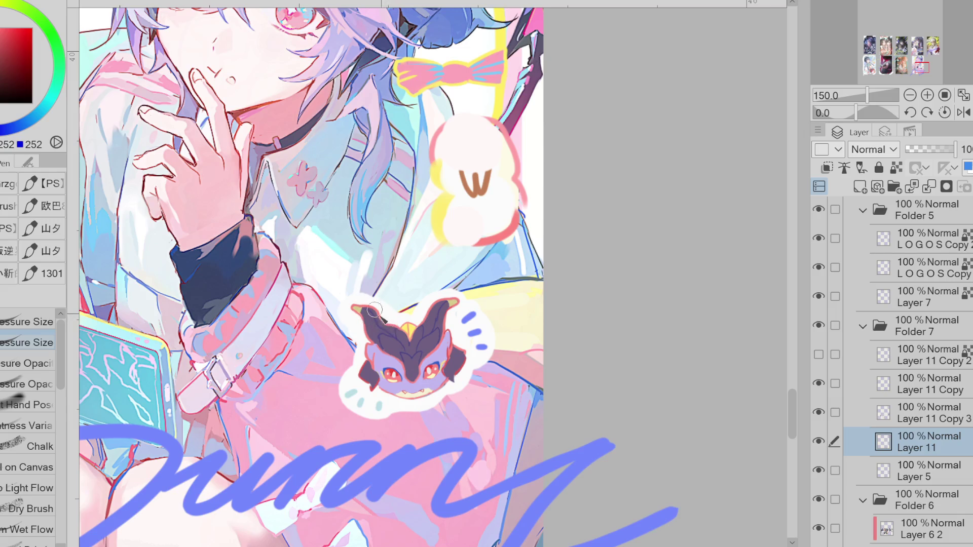
scroll(378, 320, down, 1)
drag(133, 153, 138, 145)
scroll(381, 348, up, 1)
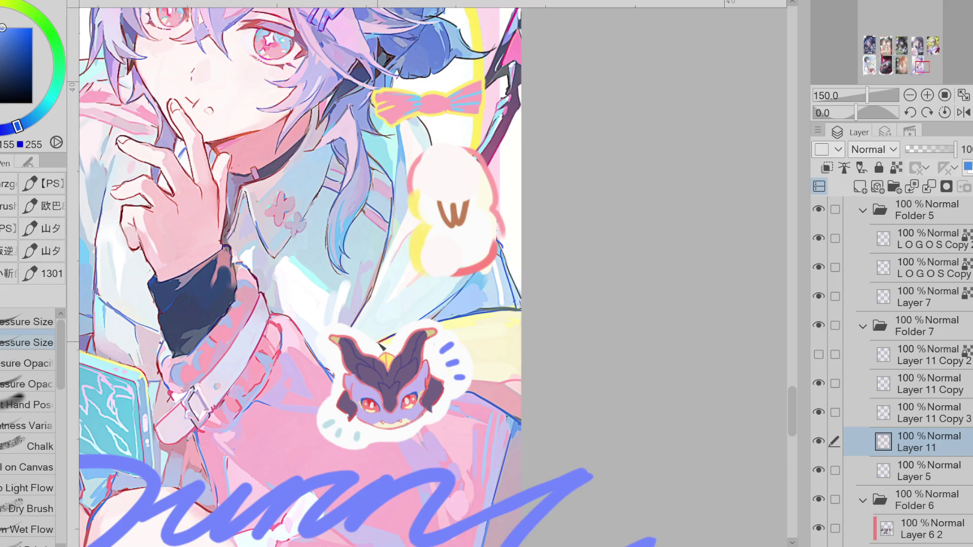
mouse_move(381, 346)
mouse_down()
mouse_move(341, 325)
mouse_move(320, 358)
mouse_up()
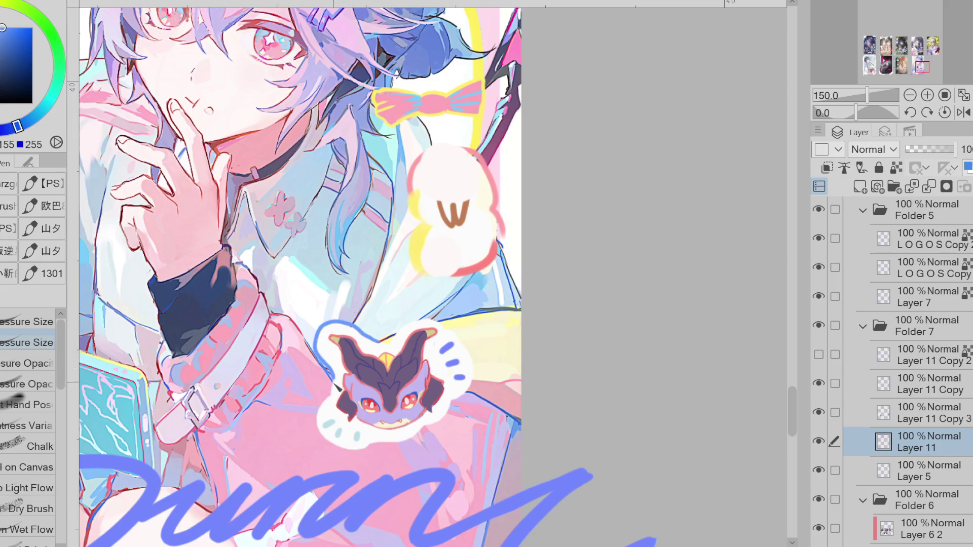
drag(321, 414, 332, 423)
key(ctrl+z)
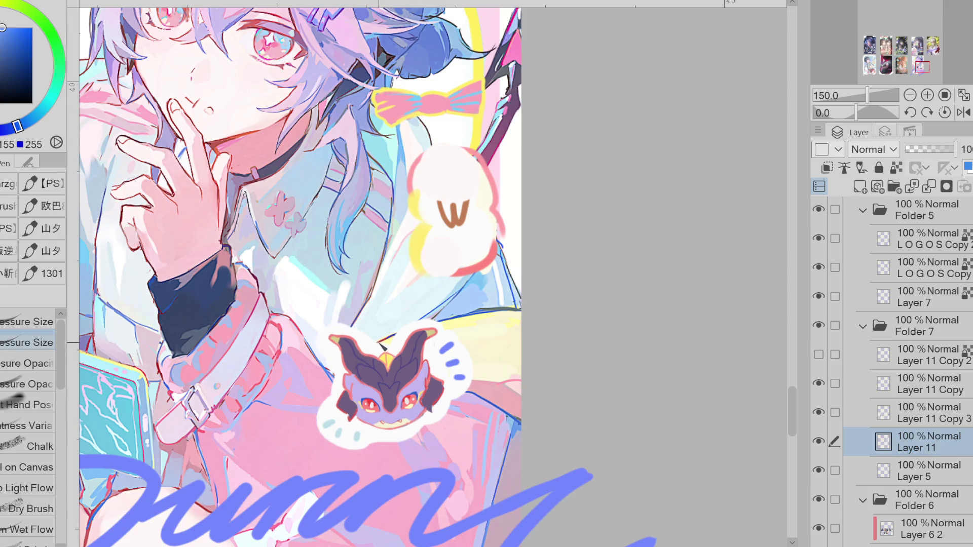
drag(379, 338, 322, 359)
mouse_move(320, 401)
mouse_down()
mouse_move(324, 437)
mouse_move(373, 450)
mouse_move(436, 432)
mouse_move(475, 382)
mouse_move(463, 338)
mouse_move(420, 327)
mouse_move(375, 349)
mouse_up()
alt+click(375, 349)
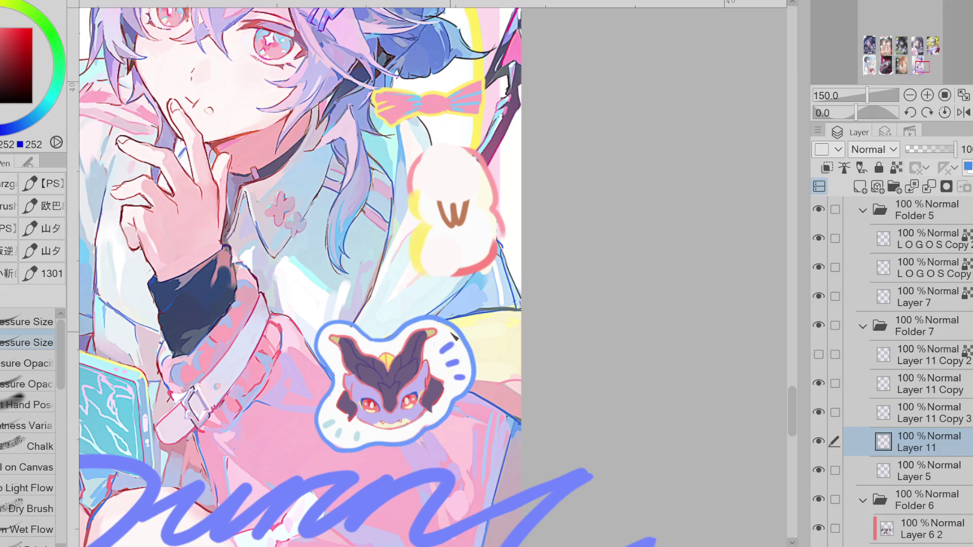
scroll(355, 449, down, 1)
scroll(533, 362, down, 3)
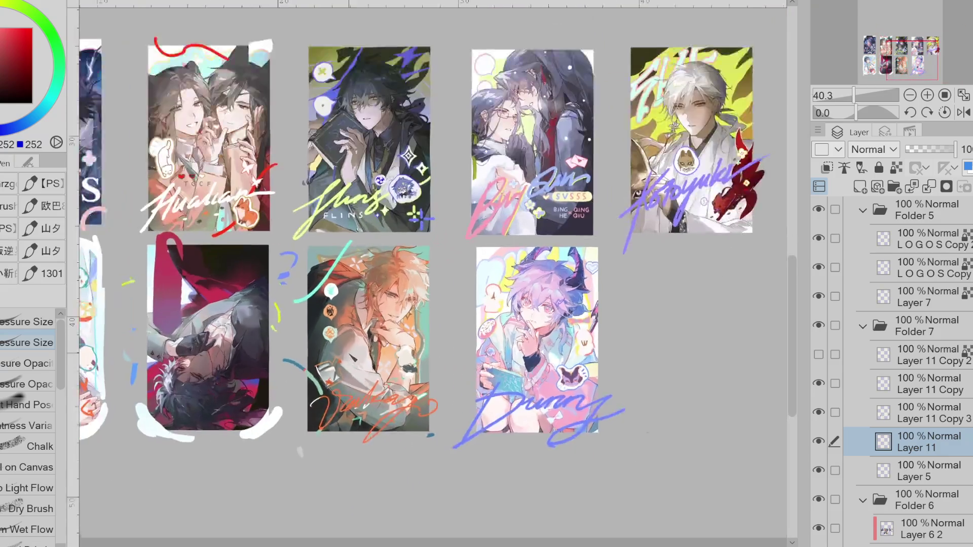
Make Layer 11 Copy 3 active and briefly hide a layer to check its contents.
scroll(702, 325, up, 4)
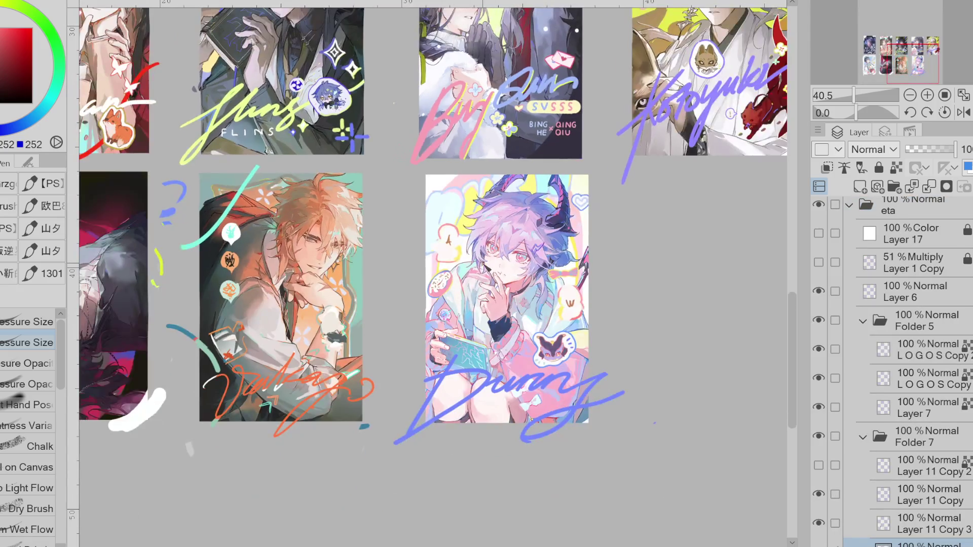
scroll(664, 279, down, 3)
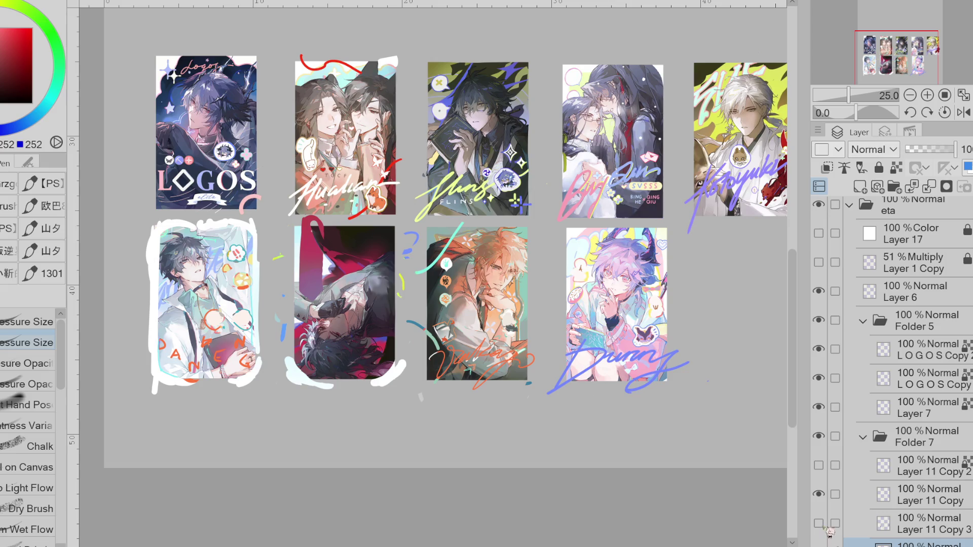
click(928, 523)
scroll(882, 478, down, 2)
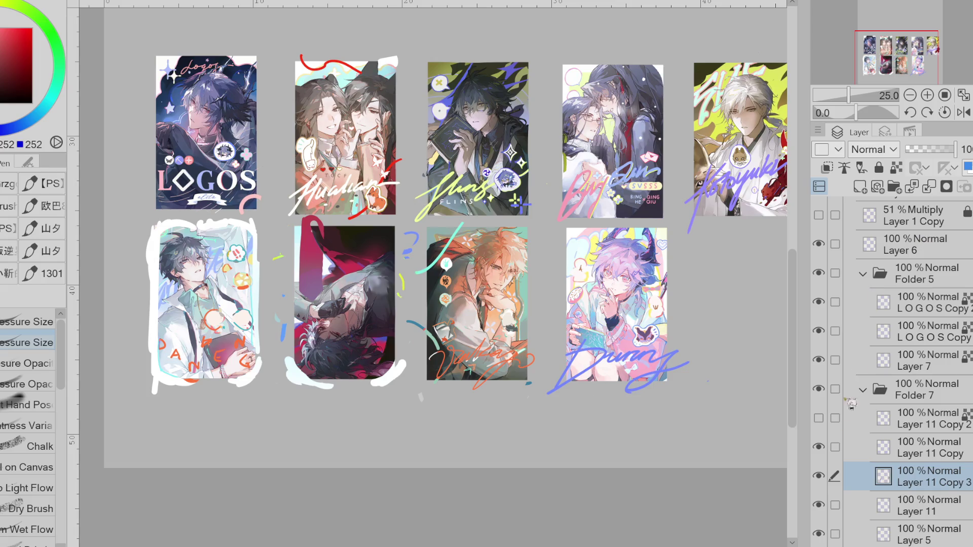
click(818, 476)
click(818, 476)
Merge Layer 11 Copy 3 down into Layer 11 and toggle Layer 11 to check its strokes.
click(929, 187)
click(823, 481)
click(823, 481)
click(823, 481)
click(824, 481)
click(824, 481)
click(824, 480)
click(824, 481)
click(824, 481)
click(823, 481)
click(824, 481)
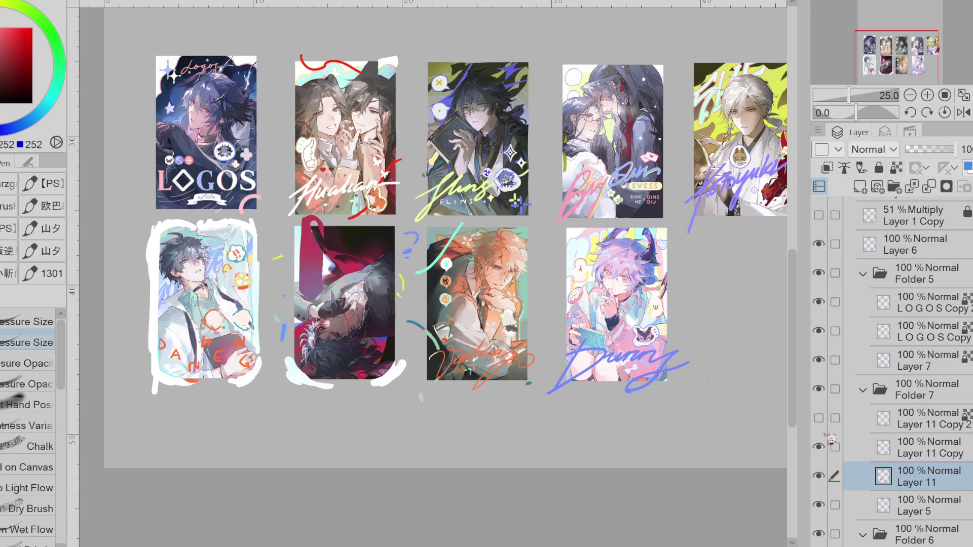
Show Layer 11 Copy 2's green signature strokes and zoom onto the Dunny card.
click(819, 418)
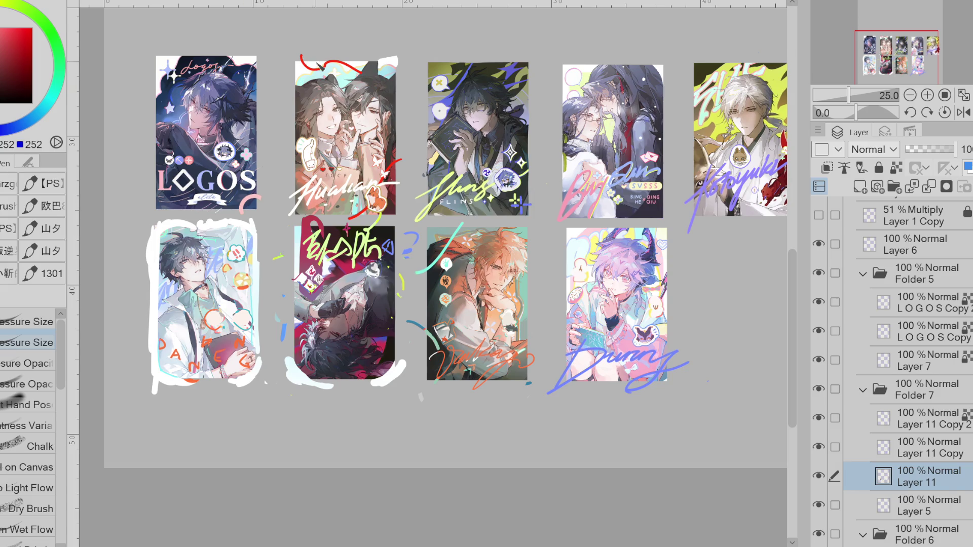
scroll(571, 167, up, 2)
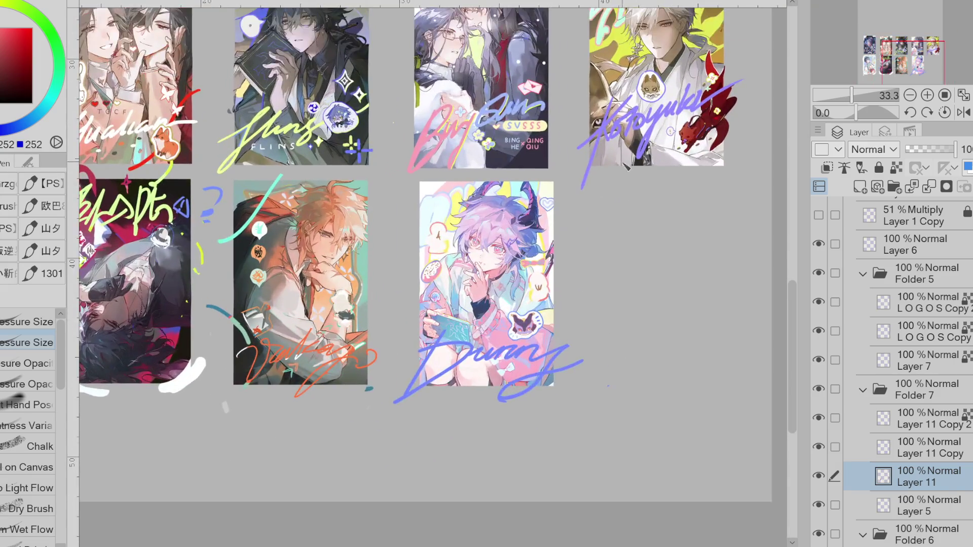
scroll(620, 164, up, 1)
scroll(561, 190, up, 3)
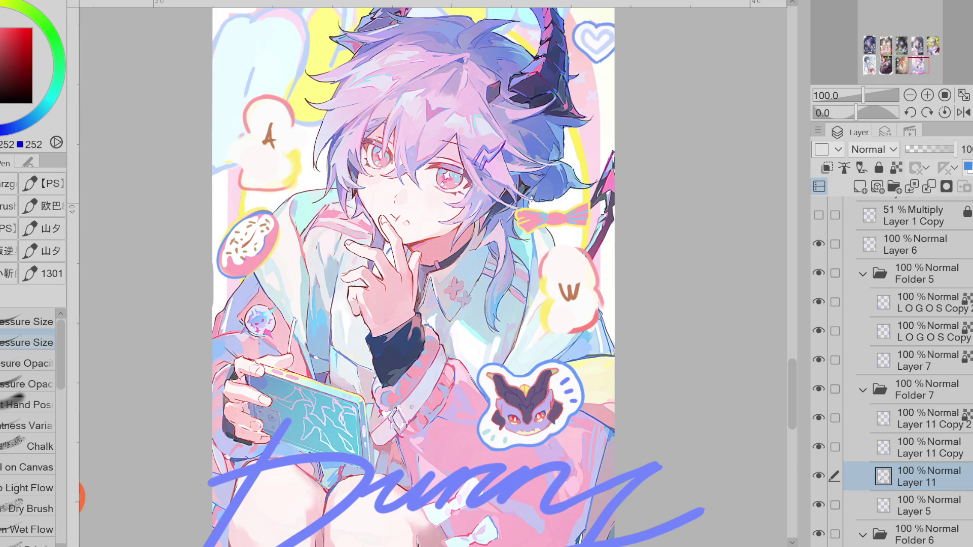
scroll(461, 434, up, 4)
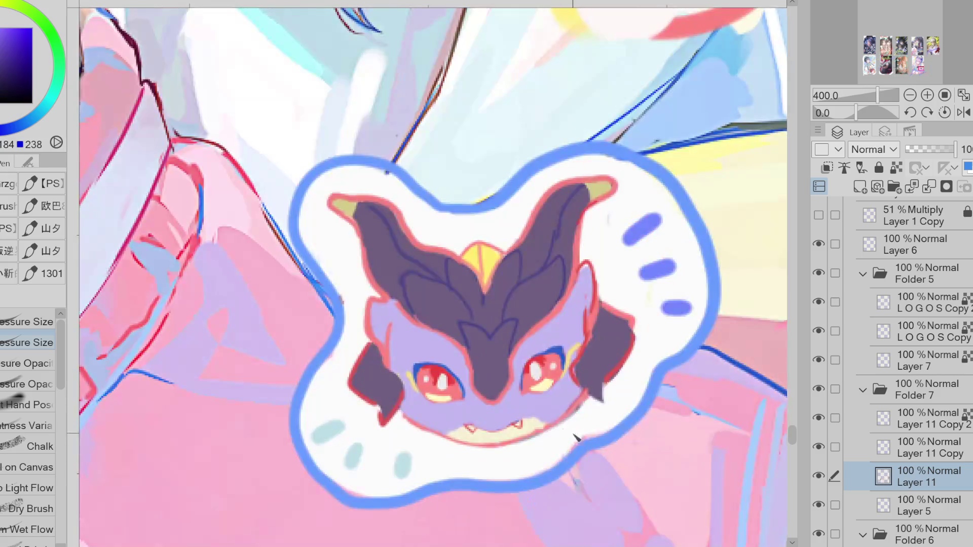
click(816, 474)
click(814, 473)
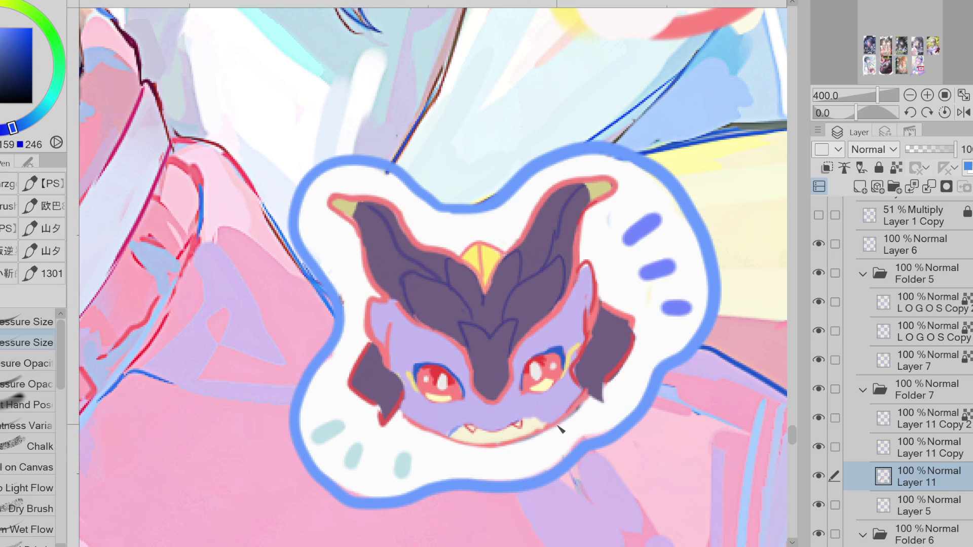
scroll(544, 434, down, 4)
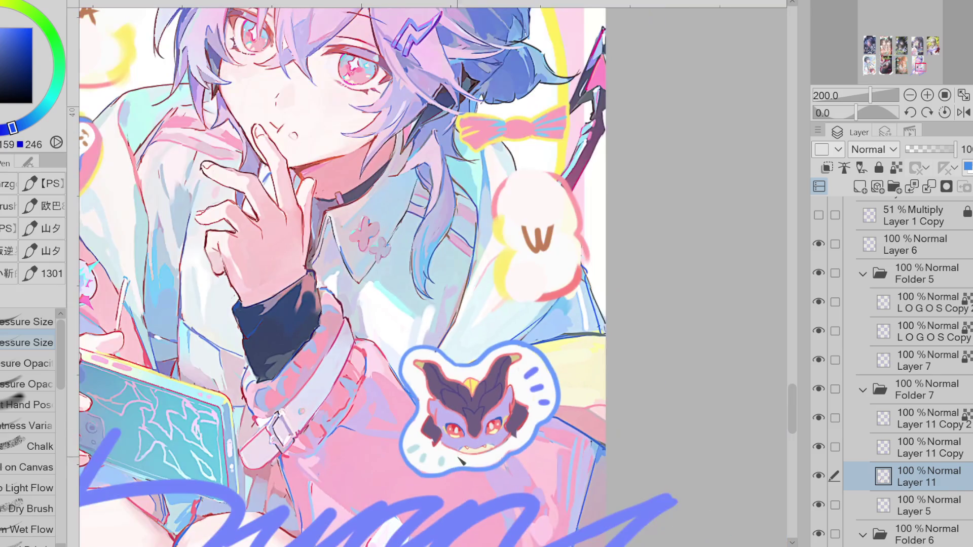
Paint a red bump on the bubble's right edge and yellow along its upper-left edge.
key(e)
alt+click(586, 246)
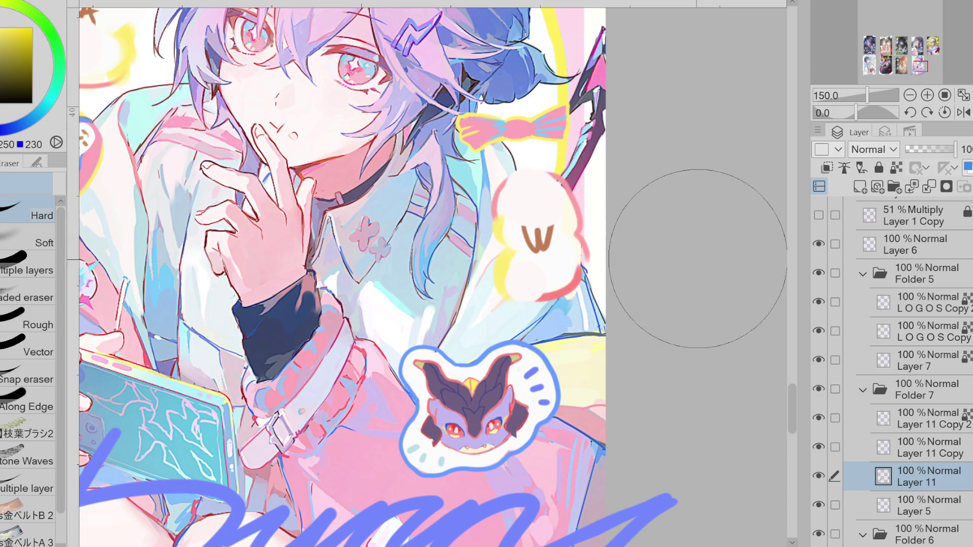
alt+click(537, 240)
key(p)
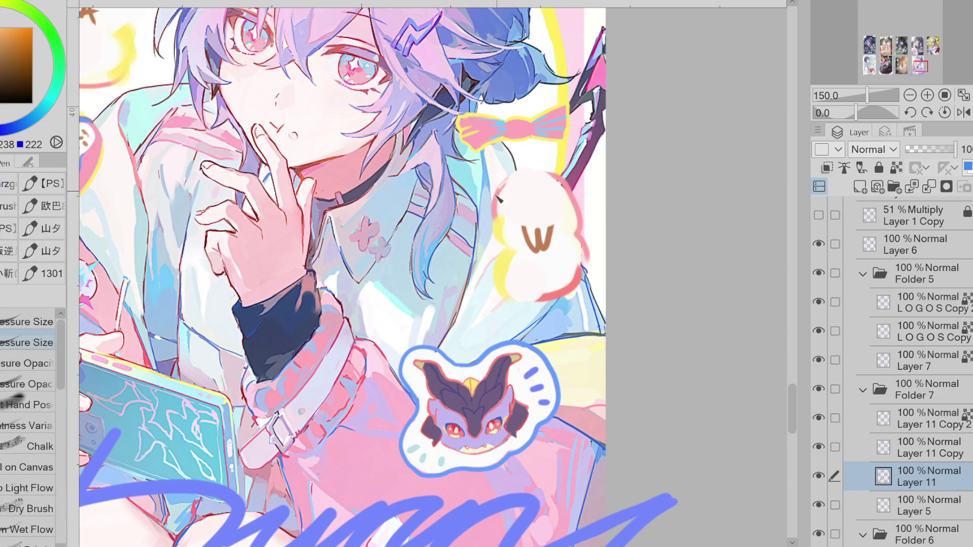
alt+click(578, 284)
drag(590, 269, 587, 235)
alt+click(499, 224)
mouse_move(494, 210)
mouse_down()
mouse_move(501, 192)
mouse_move(542, 231)
mouse_move(484, 244)
mouse_move(487, 279)
mouse_move(509, 289)
mouse_up()
Cover the brown 'w' with near-white and redraw the yellow left edge.
alt+click(510, 202)
mouse_move(501, 228)
mouse_down()
mouse_move(471, 254)
mouse_move(486, 284)
mouse_up()
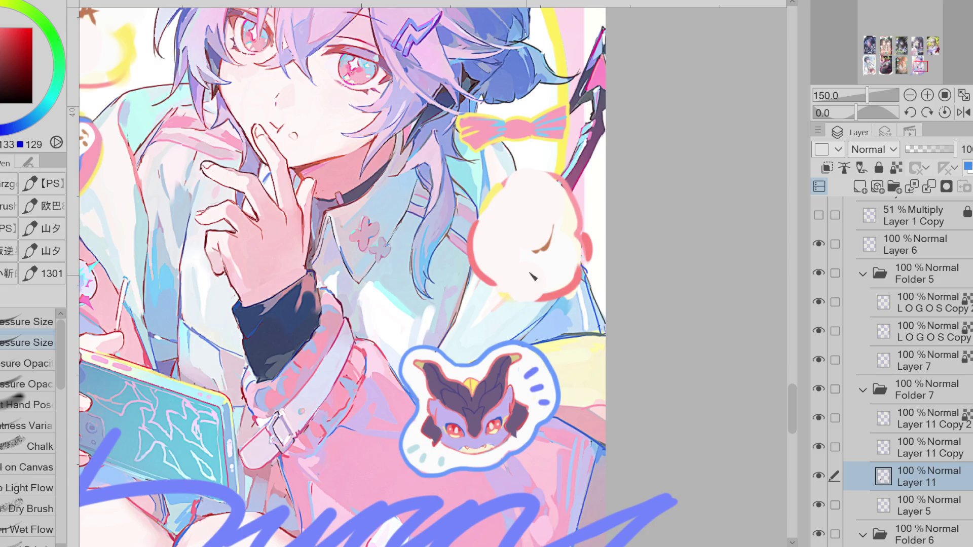
alt+click(494, 203)
drag(499, 183, 501, 295)
alt+click(556, 235)
drag(534, 251, 555, 243)
Sample the pink edge and white colours, then lasso around the bubble and deselect.
alt+click(588, 243)
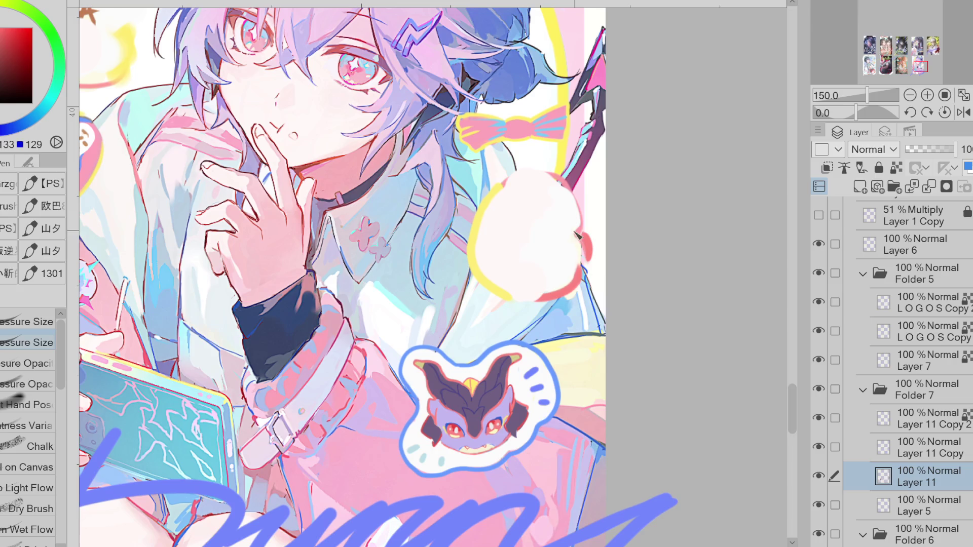
alt+click(588, 246)
alt+click(558, 247)
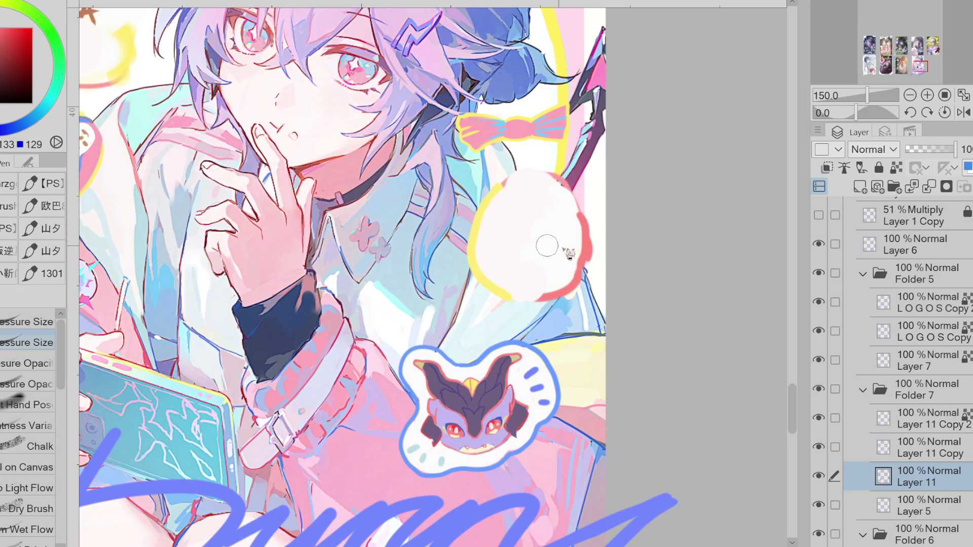
key(m)
mouse_move(527, 216)
mouse_down()
mouse_move(500, 228)
mouse_move(545, 226)
mouse_up()
click(377, 293)
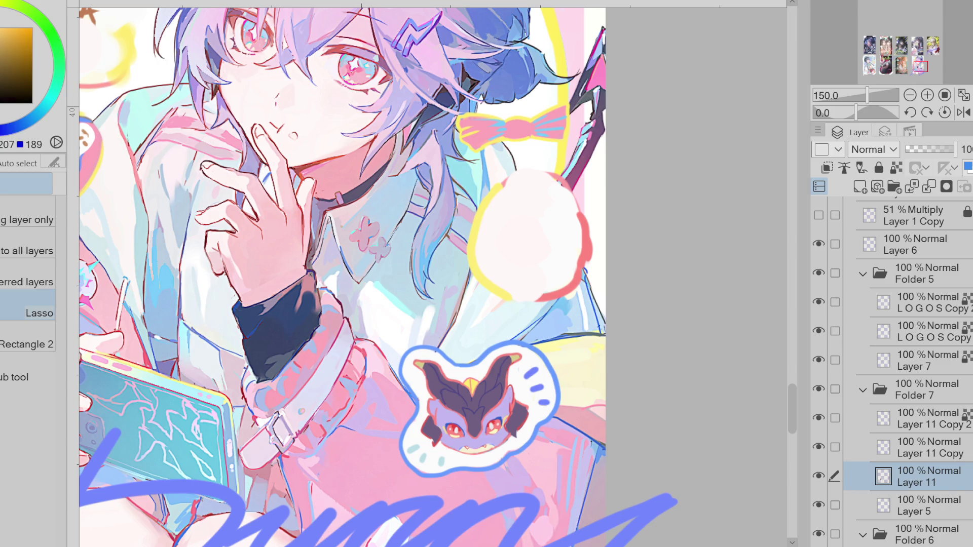
Quick-lasso-fill a brown crescent and hair tuft inside the white bubble.
key(g)
click(28, 375)
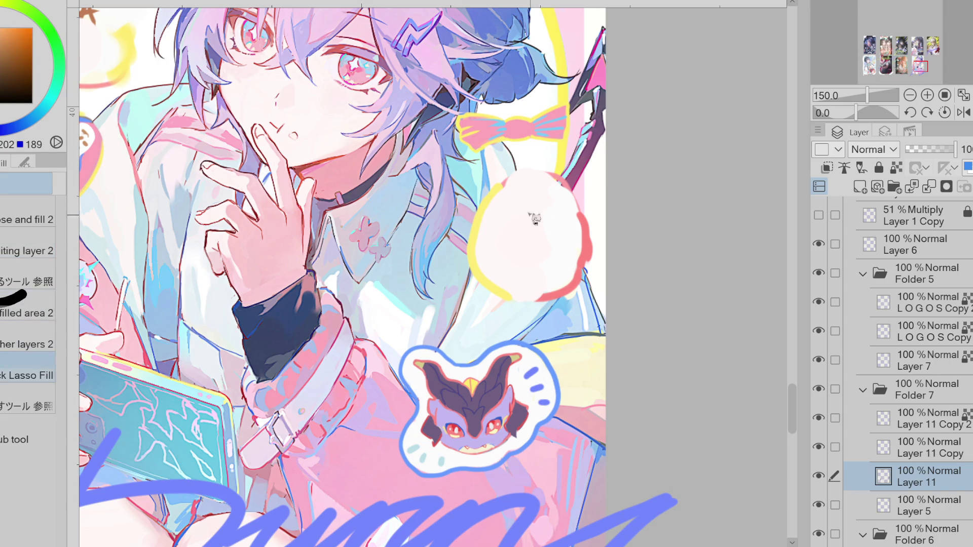
scroll(525, 203, up, 1)
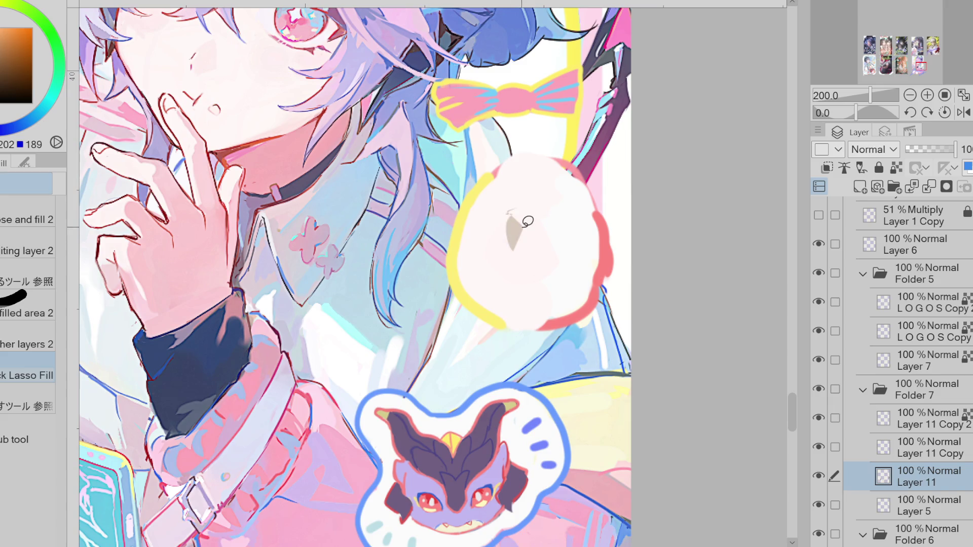
mouse_move(517, 219)
mouse_down()
mouse_move(529, 224)
mouse_move(537, 201)
mouse_move(512, 223)
mouse_move(550, 223)
mouse_up()
mouse_move(548, 187)
mouse_down()
mouse_move(577, 222)
mouse_move(542, 215)
mouse_move(537, 243)
mouse_move(556, 236)
mouse_move(487, 250)
mouse_up()
Sample red and draw the chibi face's curved outline, retrying it wider.
alt+click(524, 237)
key(p)
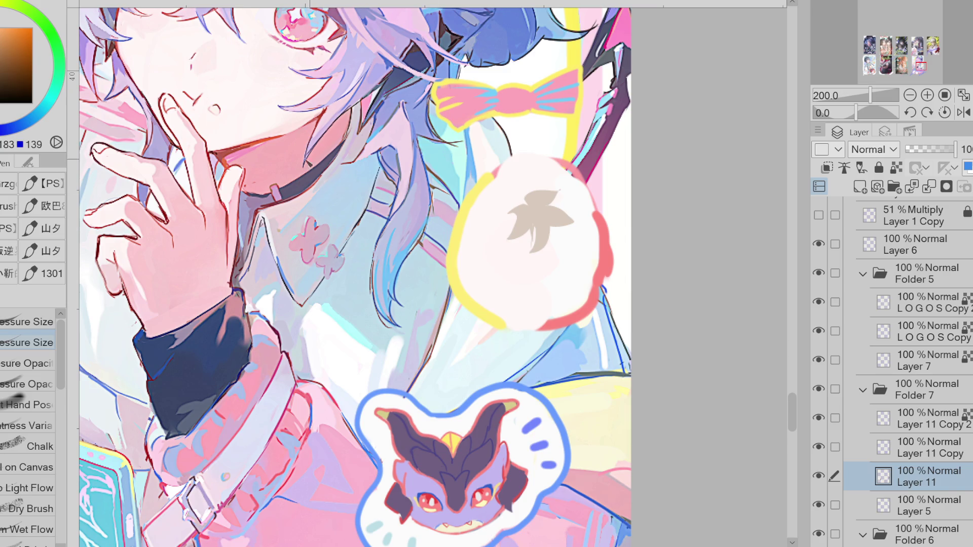
alt+click(248, 144)
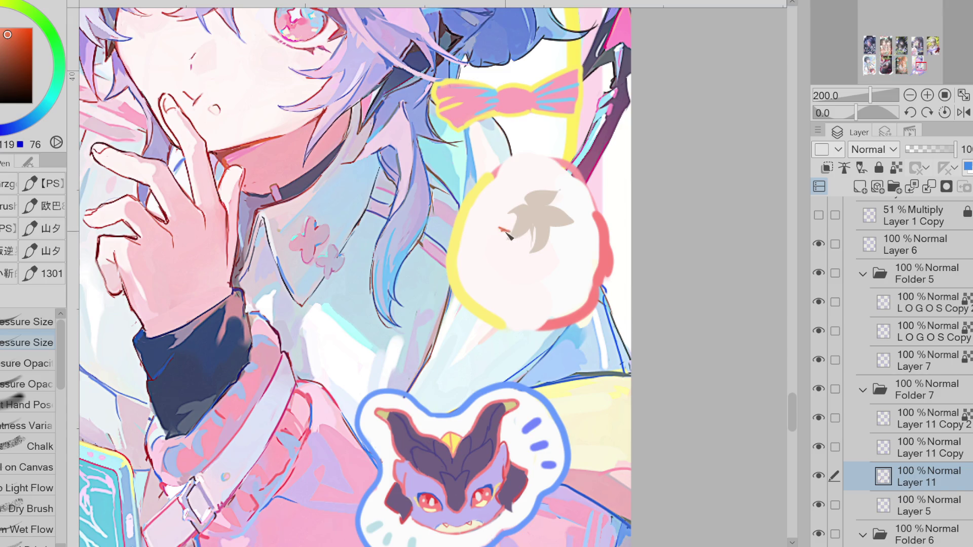
mouse_move(495, 233)
mouse_down()
mouse_move(494, 251)
mouse_move(534, 268)
mouse_up()
key(ctrl+z)
mouse_move(489, 230)
mouse_down()
mouse_move(532, 271)
mouse_move(489, 243)
mouse_move(527, 271)
mouse_up()
key(ctrl+z)
Zoom in and draw a red eye loop on the chibi face.
scroll(528, 270, down, 1)
scroll(560, 272, down, 1)
scroll(560, 272, down, 1)
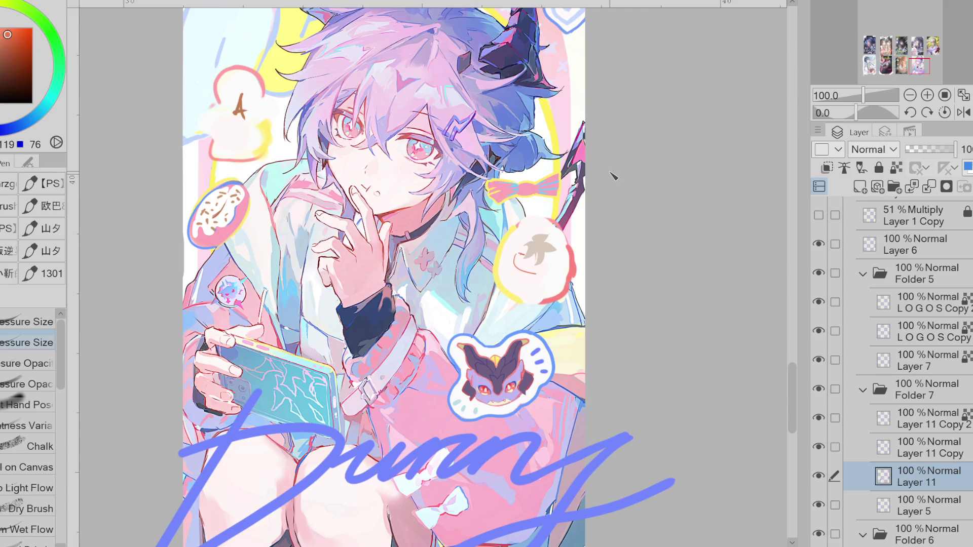
scroll(612, 177, up, 3)
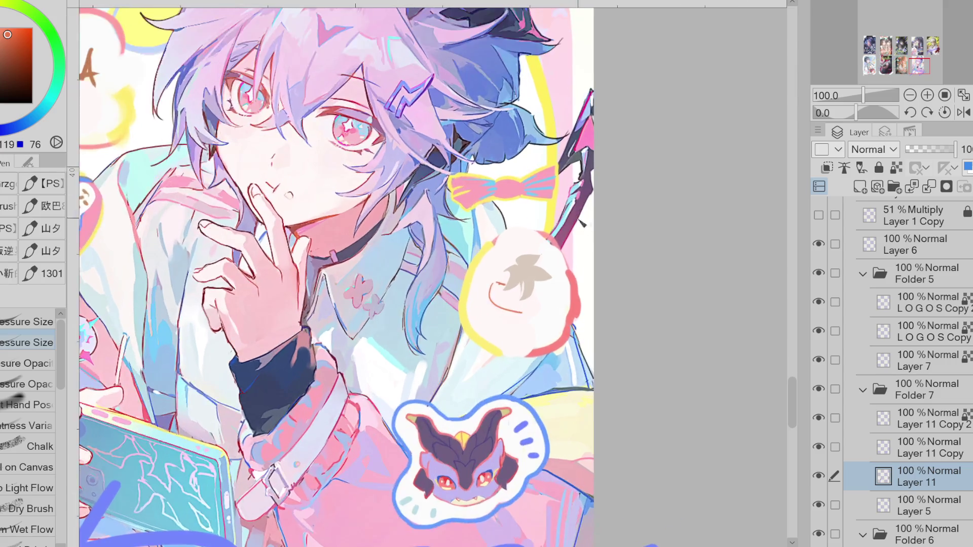
scroll(583, 229, up, 2)
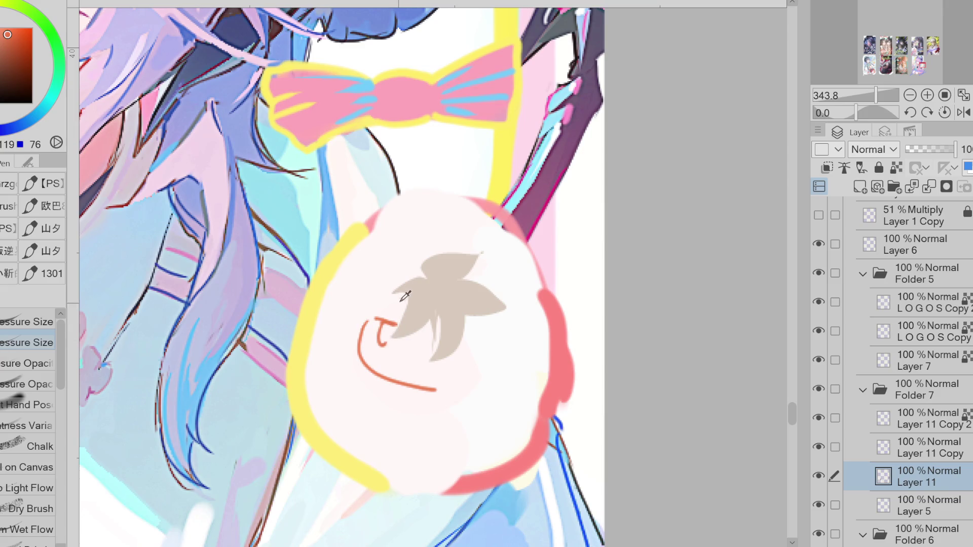
mouse_move(379, 321)
mouse_down()
mouse_move(442, 337)
mouse_move(427, 342)
mouse_move(439, 352)
mouse_move(397, 363)
mouse_up()
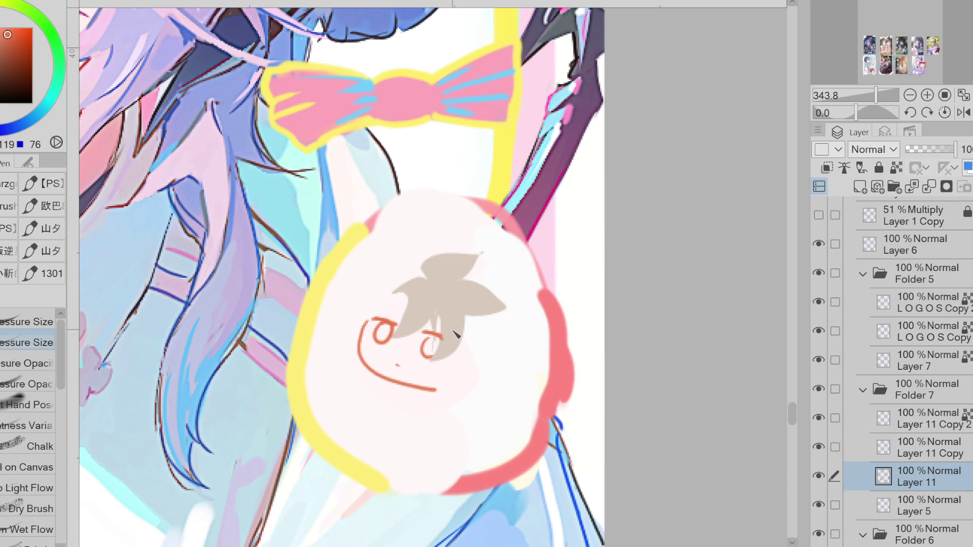
Fill the left and right eye loops with cyan.
click(35, 115)
click(2, 26)
click(49, 100)
drag(392, 327, 384, 345)
alt+click(260, 174)
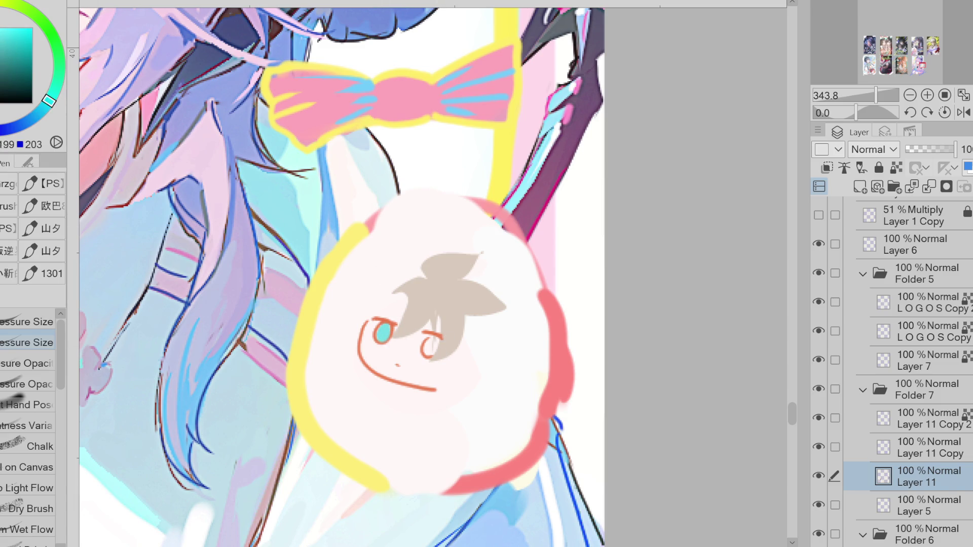
drag(437, 345, 430, 350)
alt+click(417, 360)
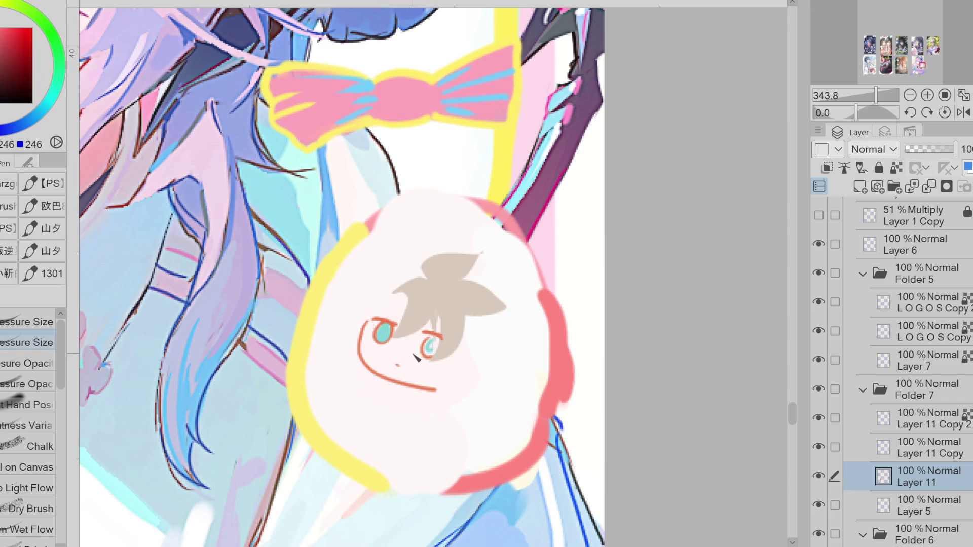
Brush a pink blush under the left eye.
drag(366, 335, 379, 359)
alt+click(363, 335)
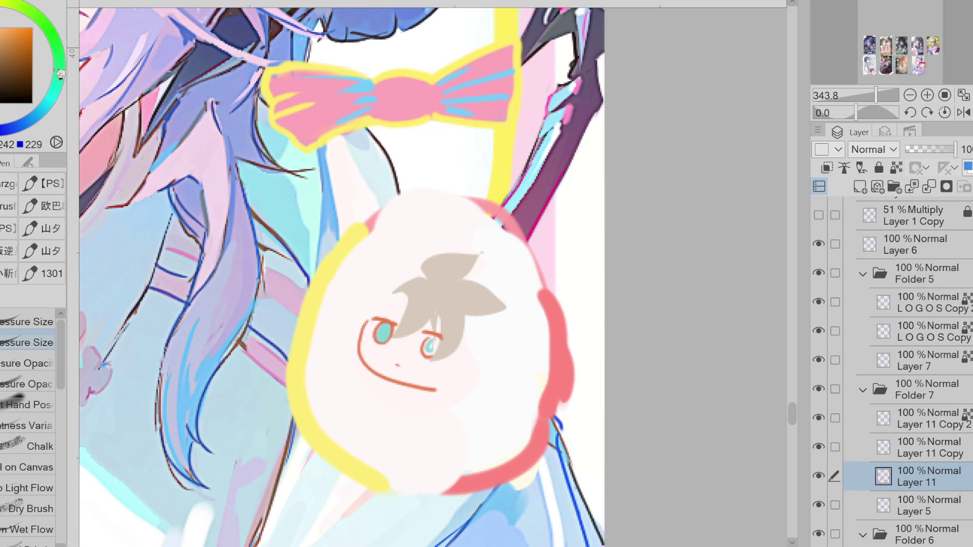
scroll(425, 355, down, 4)
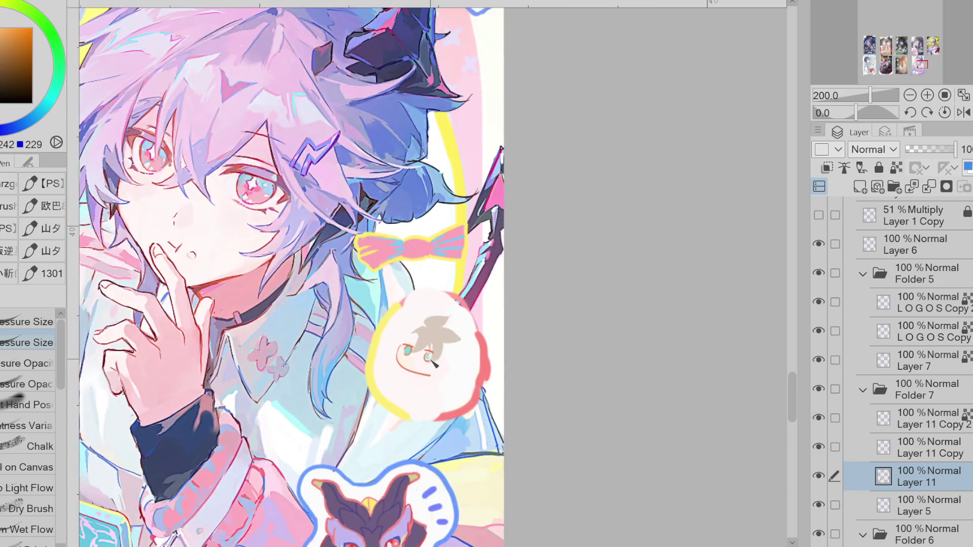
Paint skin pink over the egg sticker's eyes and mouth, then sample the tuft's beige.
alt+click(247, 242)
scroll(436, 350, up, 1)
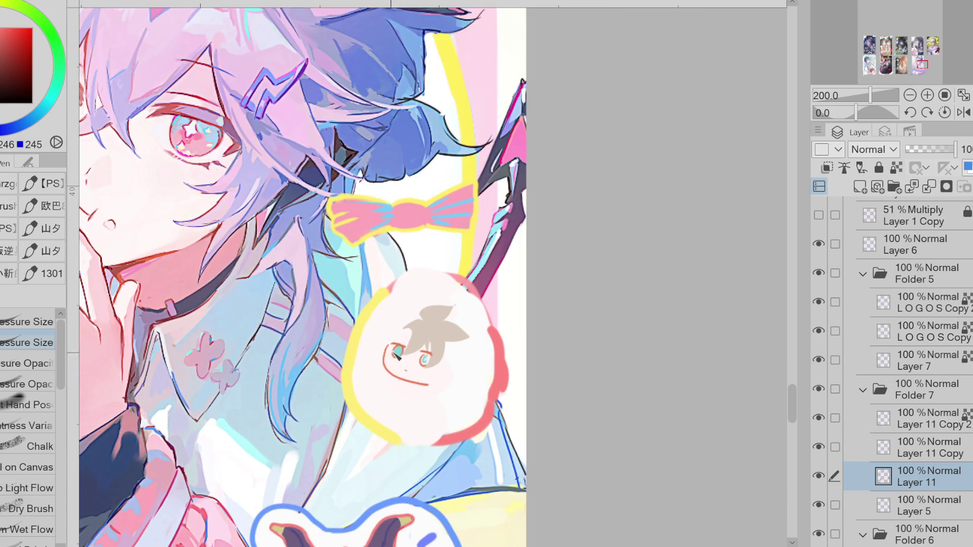
alt+click(189, 242)
mouse_move(384, 353)
mouse_down()
mouse_move(401, 373)
mouse_move(410, 358)
mouse_move(428, 380)
mouse_move(431, 349)
mouse_move(387, 381)
mouse_up()
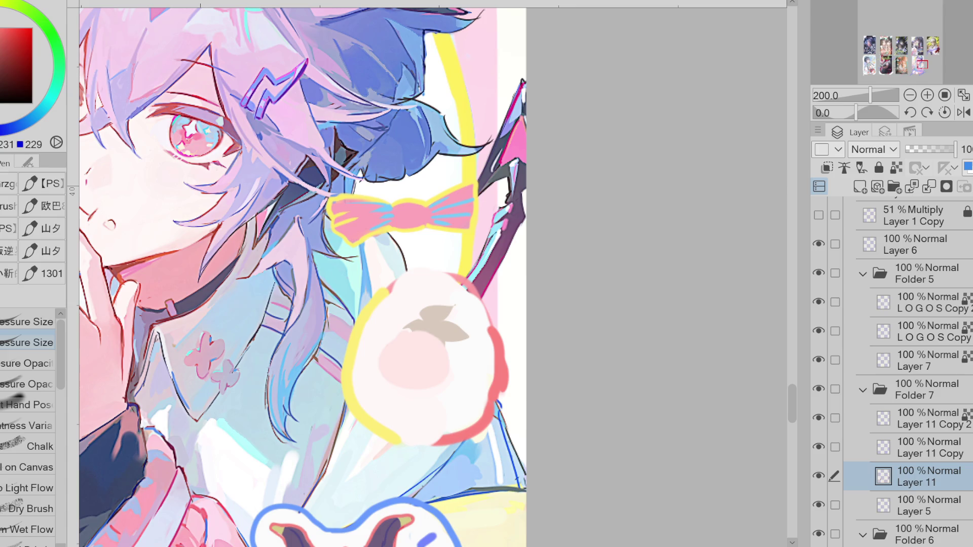
alt+click(418, 323)
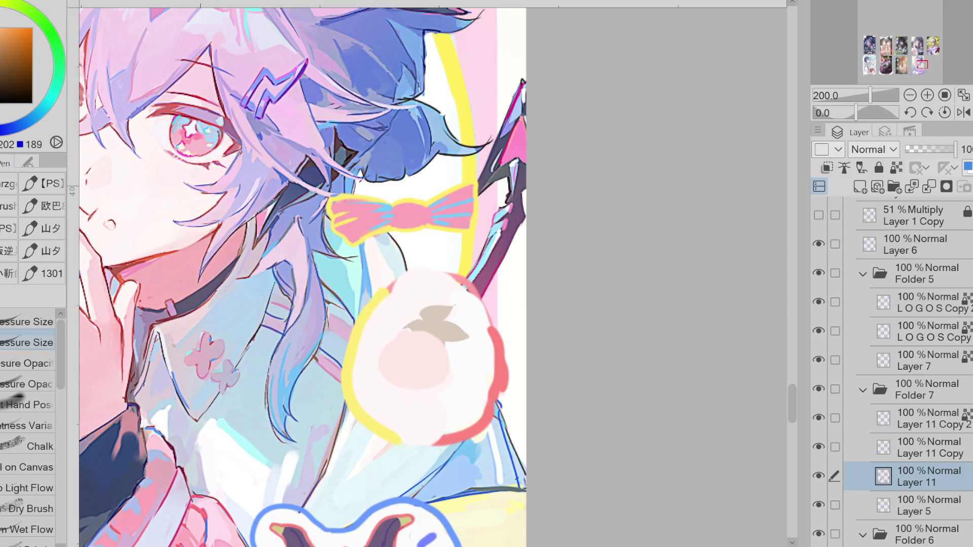
Lasso-fill a beige strand extending the hair tuft downward.
key(g)
drag(428, 328, 425, 332)
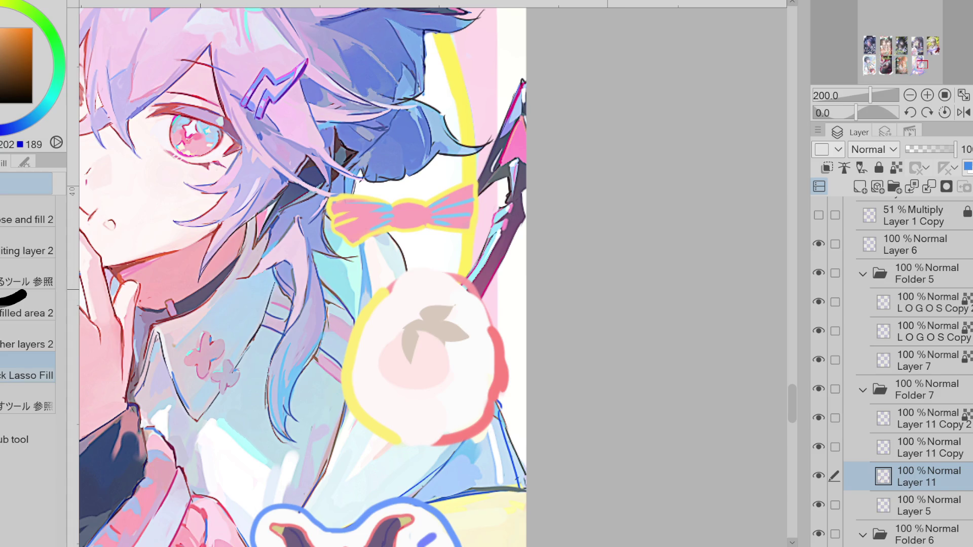
scroll(449, 355, up, 2)
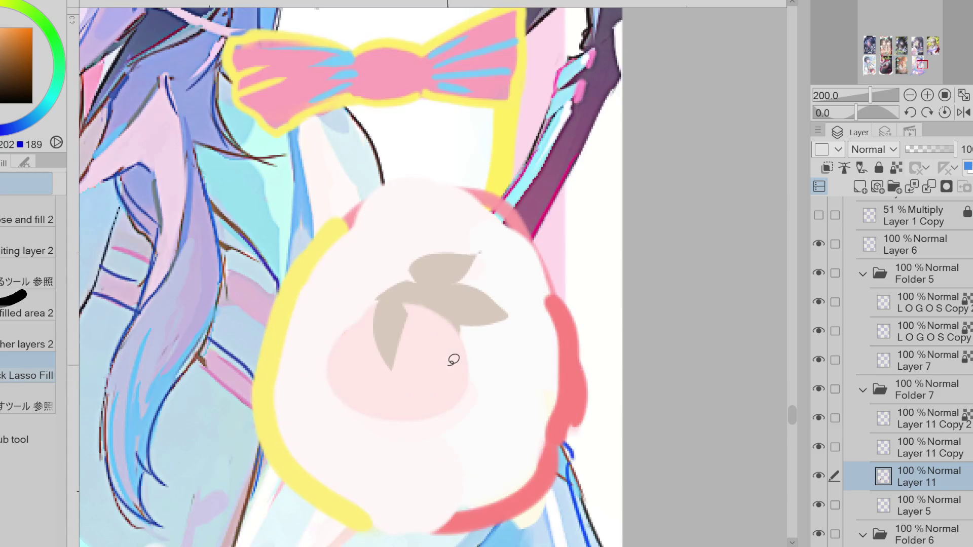
Lasso-fill a beige strand below the hair and pale pink skin on both sides.
scroll(436, 387, up, 2)
mouse_move(379, 223)
mouse_down()
mouse_move(430, 348)
mouse_move(450, 198)
mouse_up()
alt+click(482, 341)
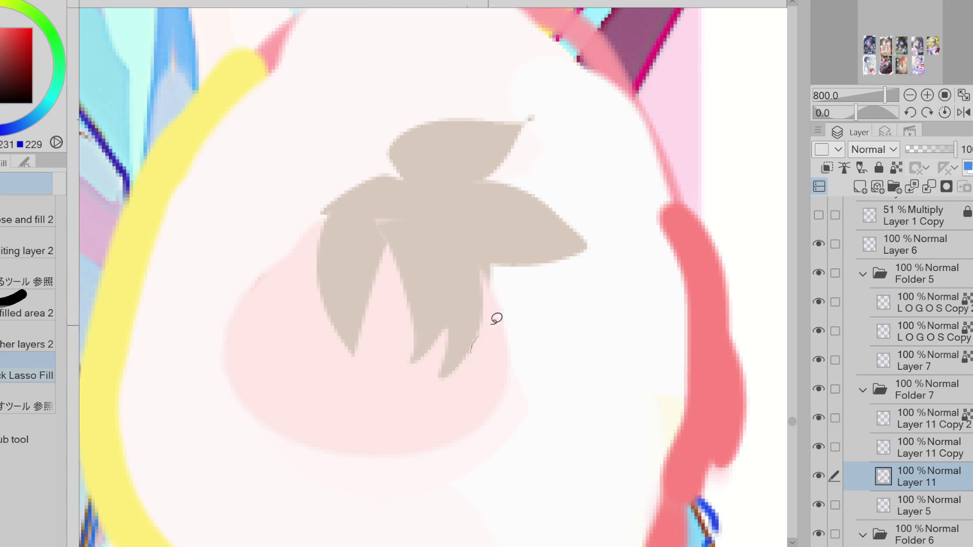
drag(489, 321, 445, 350)
mouse_move(272, 252)
mouse_down()
mouse_move(245, 312)
mouse_move(265, 337)
mouse_move(303, 293)
mouse_up()
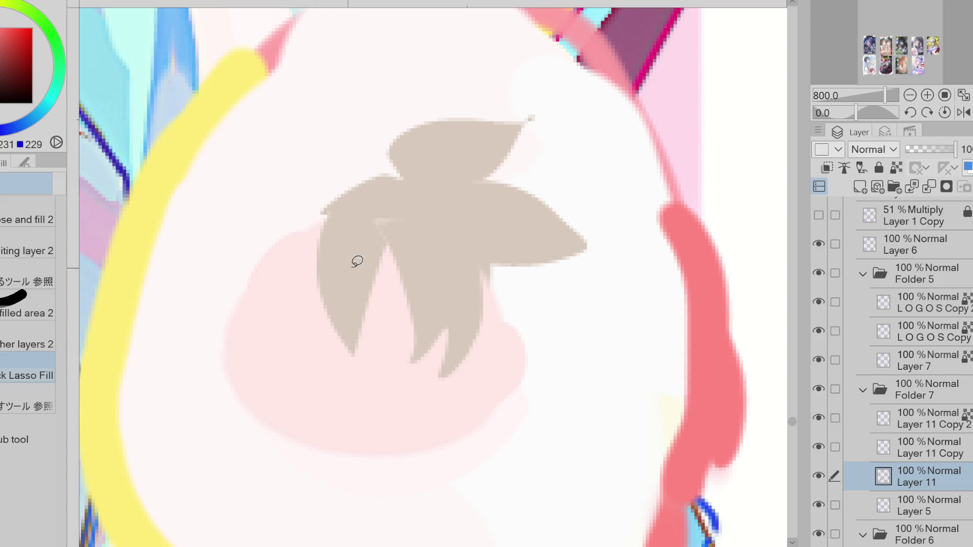
scroll(382, 185, down, 2)
Try a left hair strand twice, undo both, and re-sample the beige hair colour.
mouse_move(366, 211)
mouse_down()
mouse_move(336, 211)
mouse_move(308, 263)
mouse_move(315, 203)
mouse_move(301, 273)
mouse_up()
key(ctrl+z)
mouse_move(358, 202)
mouse_down()
mouse_move(320, 265)
mouse_move(350, 195)
mouse_move(314, 263)
mouse_move(383, 189)
mouse_up()
key(ctrl+z)
key(e)
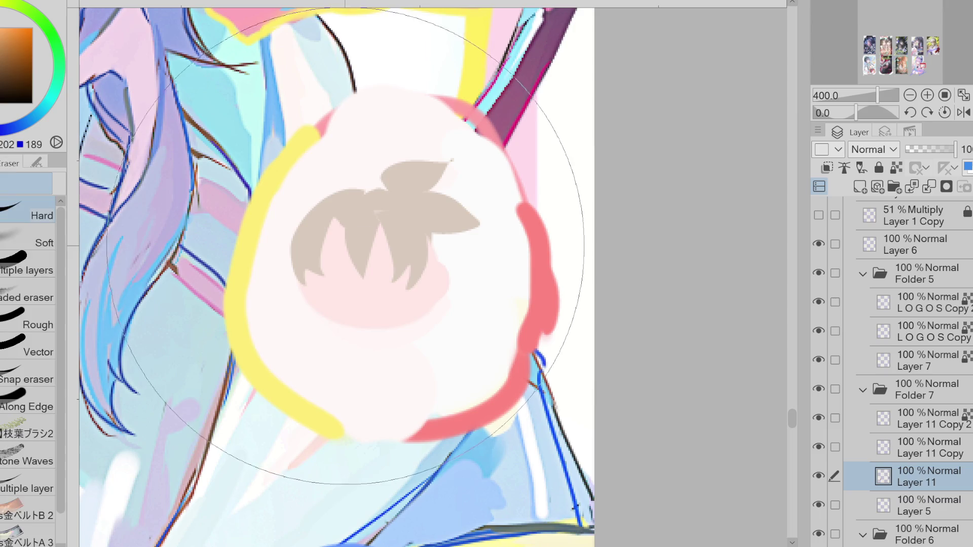
alt+click(349, 245)
key(g)
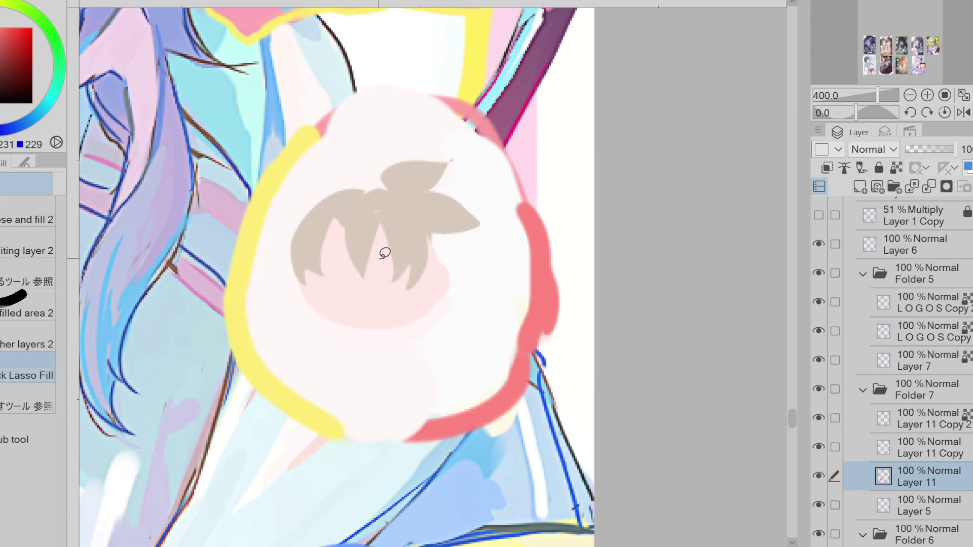
alt+click(361, 213)
Fill several beige strands around the tuft and a light pink area beneath the hair.
drag(375, 269, 380, 223)
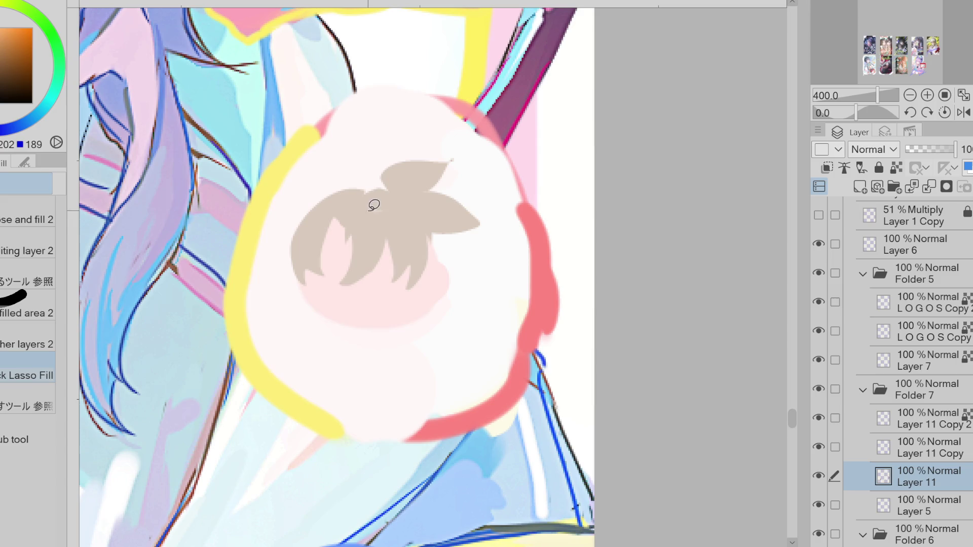
mouse_move(360, 189)
mouse_down()
mouse_move(352, 169)
mouse_move(417, 182)
mouse_move(405, 195)
mouse_up()
drag(411, 235, 432, 254)
mouse_move(443, 221)
mouse_down()
mouse_move(478, 252)
mouse_move(489, 304)
mouse_move(451, 311)
mouse_up()
mouse_move(430, 265)
mouse_down()
mouse_move(434, 297)
mouse_move(446, 303)
mouse_move(428, 294)
mouse_move(424, 336)
mouse_move(454, 301)
mouse_up()
mouse_move(460, 265)
mouse_down()
mouse_move(478, 287)
mouse_move(437, 252)
mouse_up()
alt+click(334, 300)
mouse_move(335, 300)
mouse_down()
mouse_move(341, 330)
mouse_move(326, 320)
mouse_move(355, 307)
mouse_move(328, 296)
mouse_move(329, 319)
mouse_move(357, 308)
mouse_move(353, 338)
mouse_move(368, 327)
mouse_up()
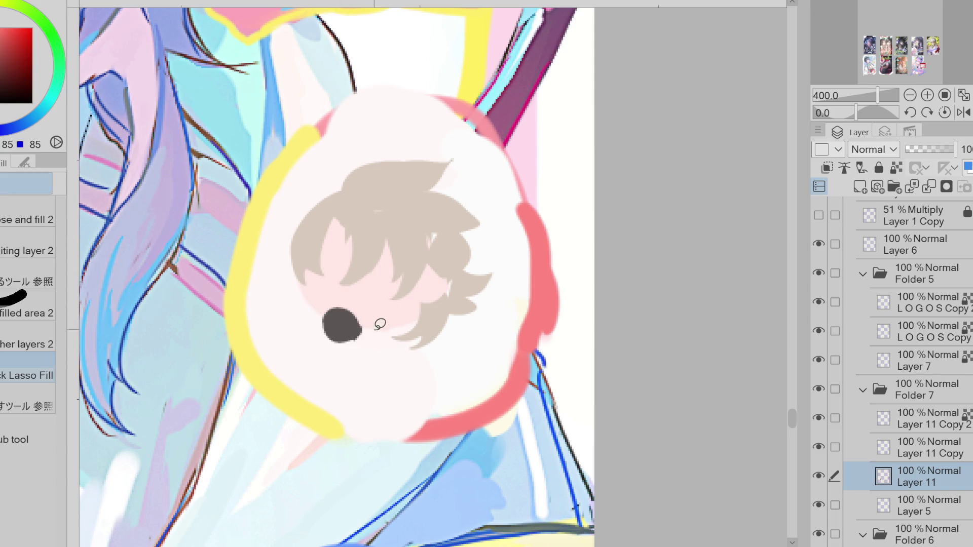
key(p)
click(336, 221)
key(ctrl+z)
alt+click(361, 183)
key(m)
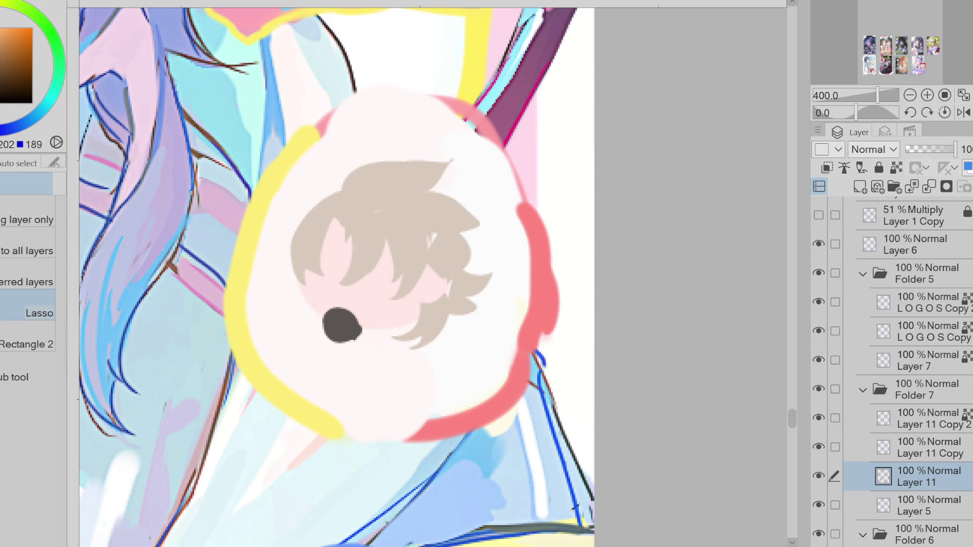
mouse_move(350, 178)
mouse_down()
mouse_move(321, 169)
mouse_move(350, 195)
mouse_up()
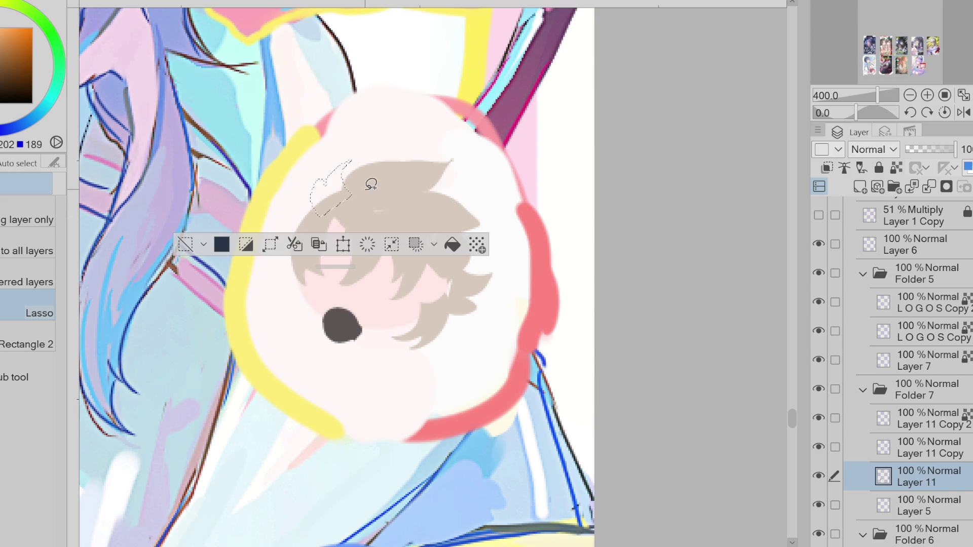
click(452, 245)
click(185, 244)
key(g)
key(ctrl+z)
key(ctrl+z)
key(ctrl+z)
mouse_move(321, 195)
mouse_down()
mouse_move(358, 194)
mouse_move(326, 191)
mouse_move(297, 208)
mouse_move(315, 203)
mouse_move(282, 249)
mouse_move(297, 239)
mouse_up()
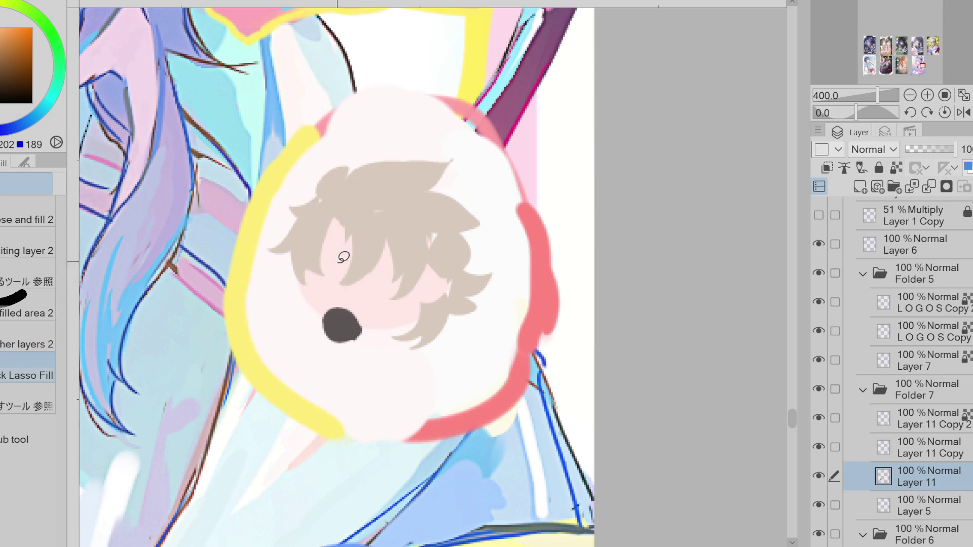
alt+click(329, 266)
alt+click(310, 260)
mouse_move(302, 292)
mouse_down()
mouse_move(307, 319)
mouse_move(324, 293)
mouse_up()
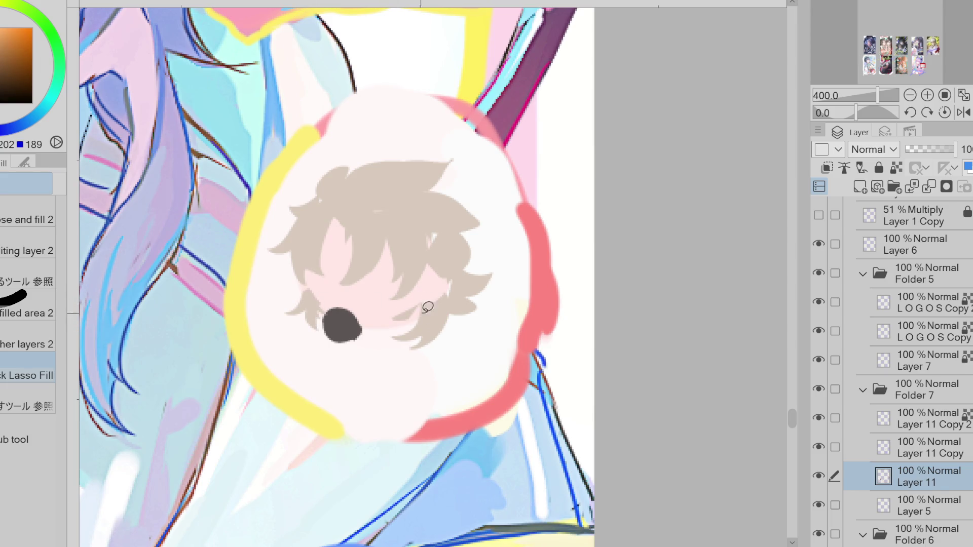
drag(437, 226, 431, 225)
alt+click(347, 326)
drag(390, 338, 390, 335)
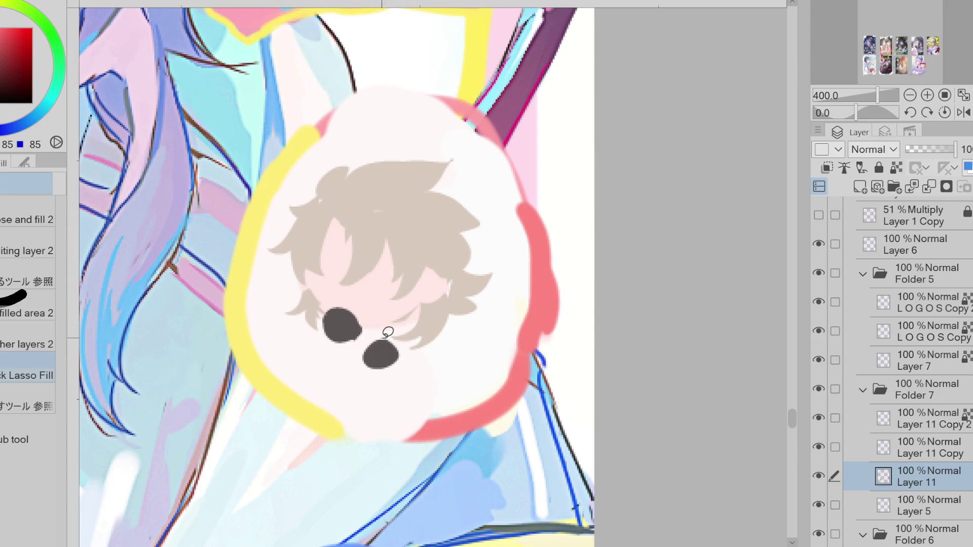
key(ctrl+z)
key(ctrl+y)
key(ctrl+z)
mouse_move(272, 320)
mouse_down()
mouse_move(347, 355)
mouse_move(305, 367)
mouse_up()
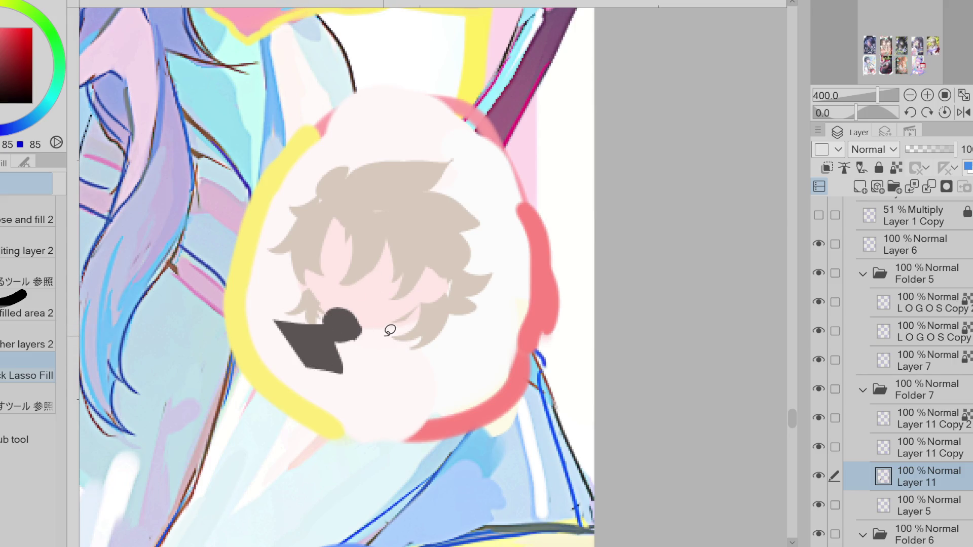
key(ctrl+z)
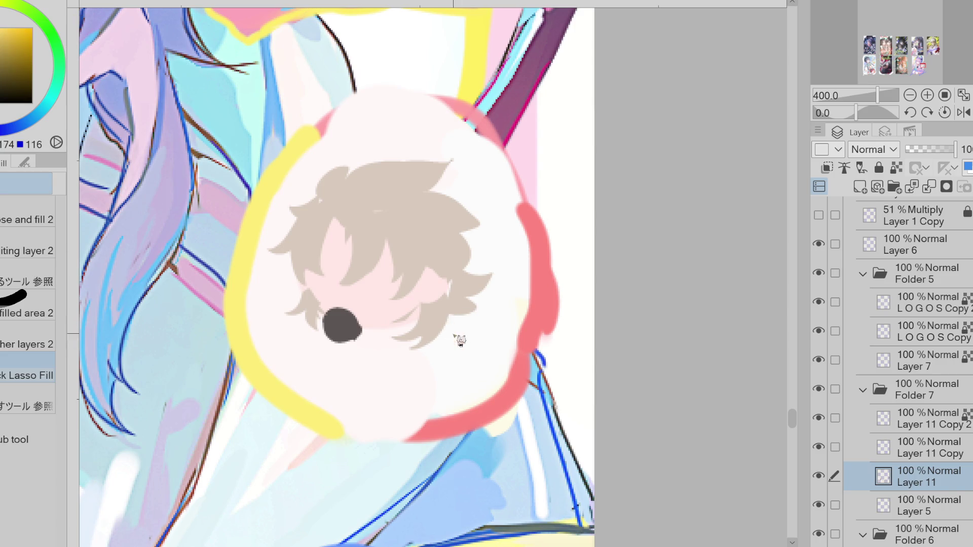
alt+click(413, 282)
Fill a yellow four-petal hair clip beside the hair, undoing a stray olive triangle.
mouse_move(448, 306)
mouse_down()
mouse_move(456, 329)
mouse_move(446, 343)
mouse_move(419, 322)
mouse_up()
key(ctrl+z)
click(14, 65)
alt+click(406, 289)
key(ctrl+z)
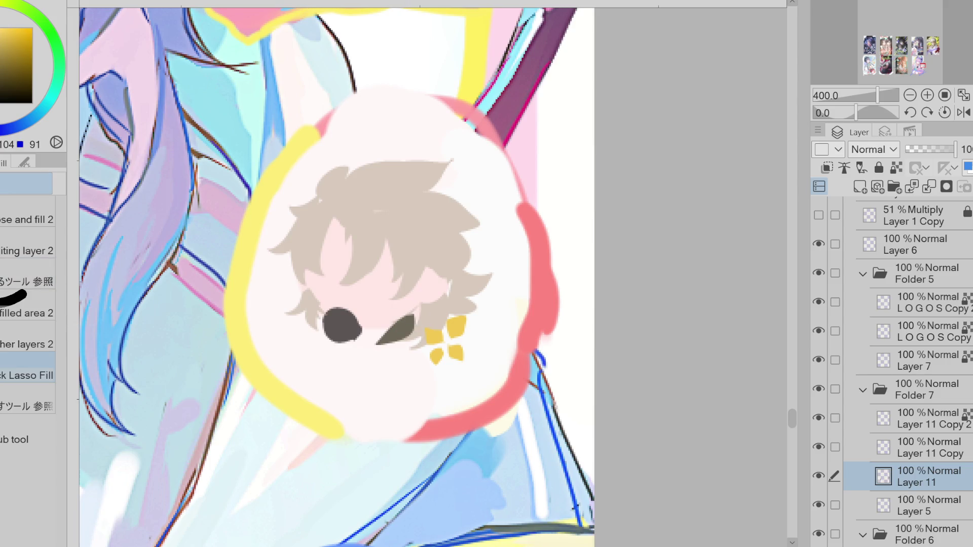
Fill a dark purple piece between the eyes and darken both eye shapes.
alt+click(365, 323)
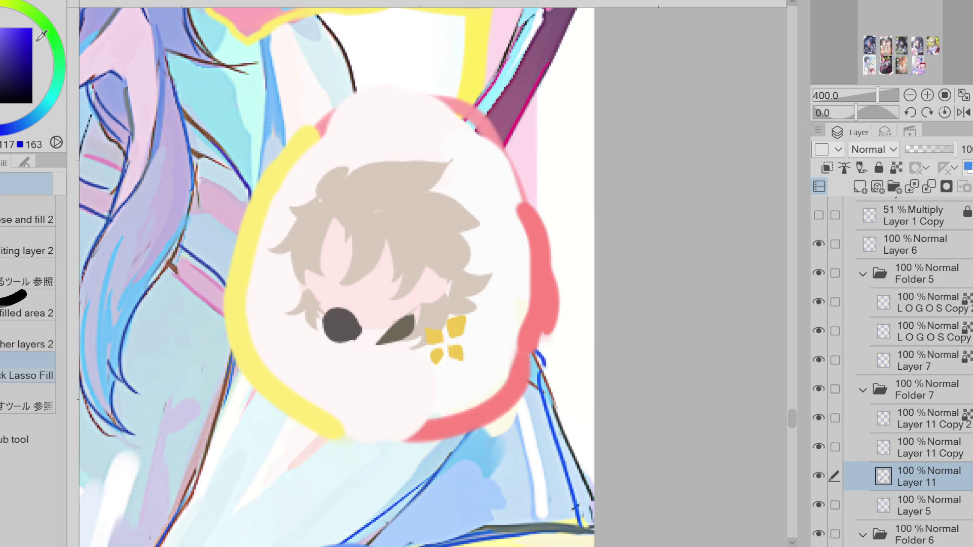
drag(382, 316, 367, 330)
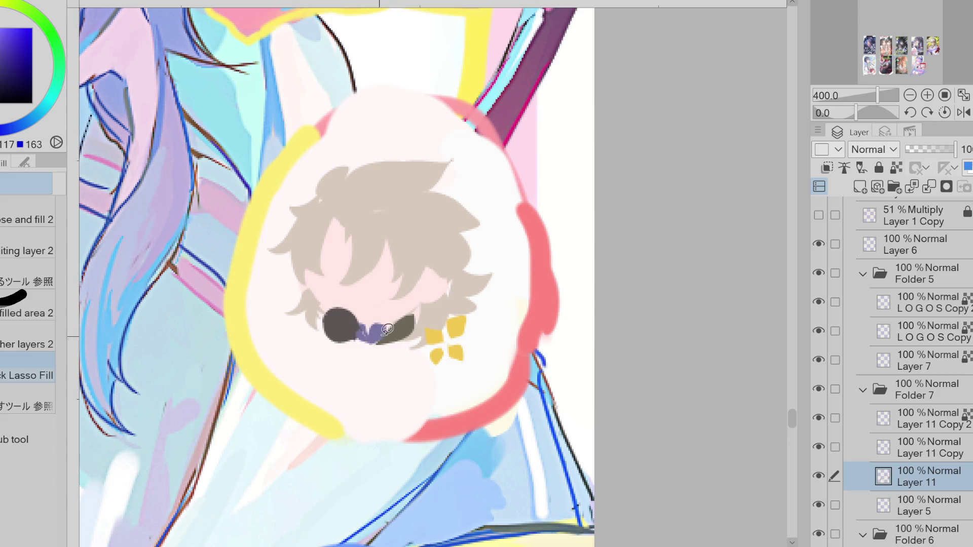
alt+click(410, 315)
mouse_move(413, 319)
mouse_down()
mouse_move(393, 328)
mouse_move(417, 315)
mouse_up()
mouse_move(341, 307)
mouse_down()
mouse_move(359, 293)
mouse_move(319, 302)
mouse_move(329, 317)
mouse_up()
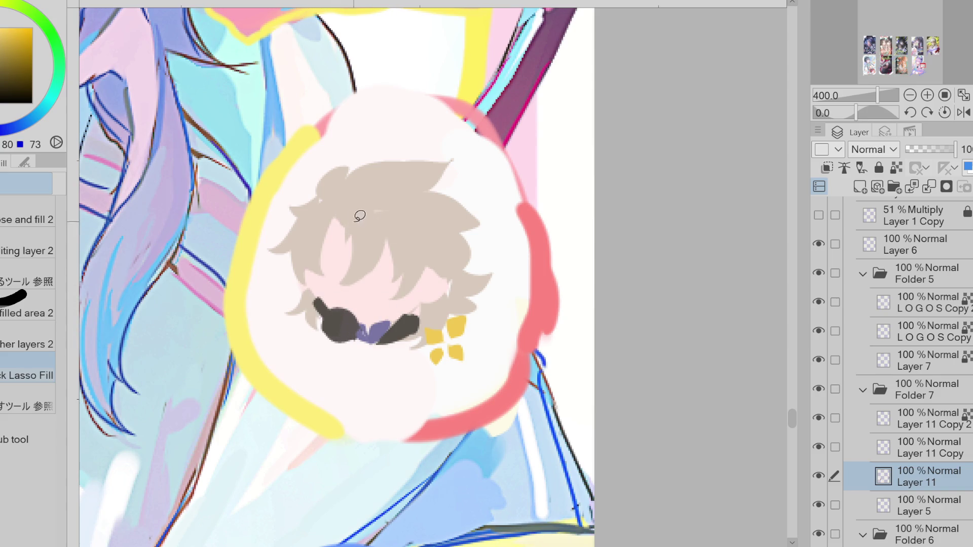
Lasso-fill pale skin patches on the face, undoing a stray beige strand over it.
alt+click(349, 217)
alt+click(337, 241)
mouse_move(347, 237)
mouse_down()
mouse_move(374, 252)
mouse_move(355, 239)
mouse_move(374, 278)
mouse_move(391, 226)
mouse_up()
alt+click(377, 222)
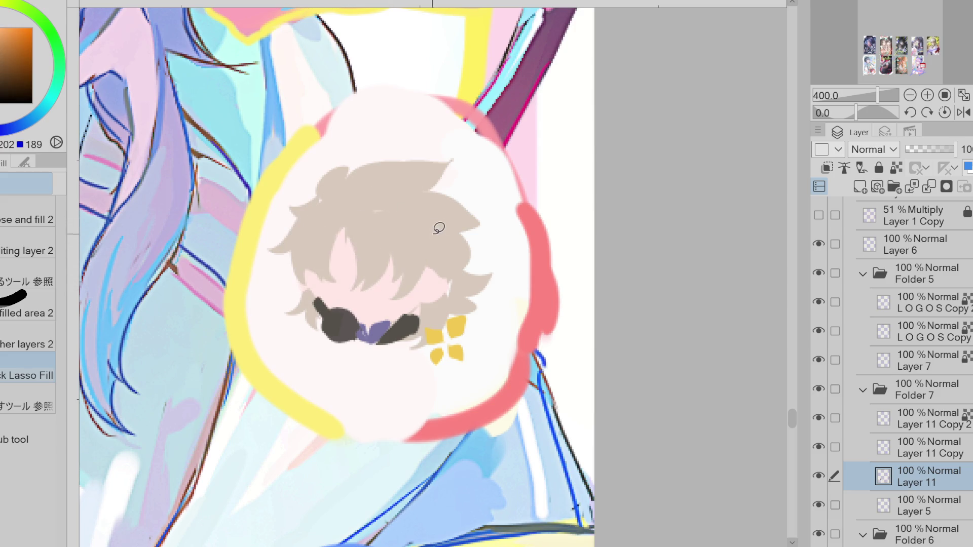
key(ctrl+z)
mouse_move(315, 261)
mouse_down()
mouse_move(320, 278)
mouse_move(333, 256)
mouse_move(325, 266)
mouse_up()
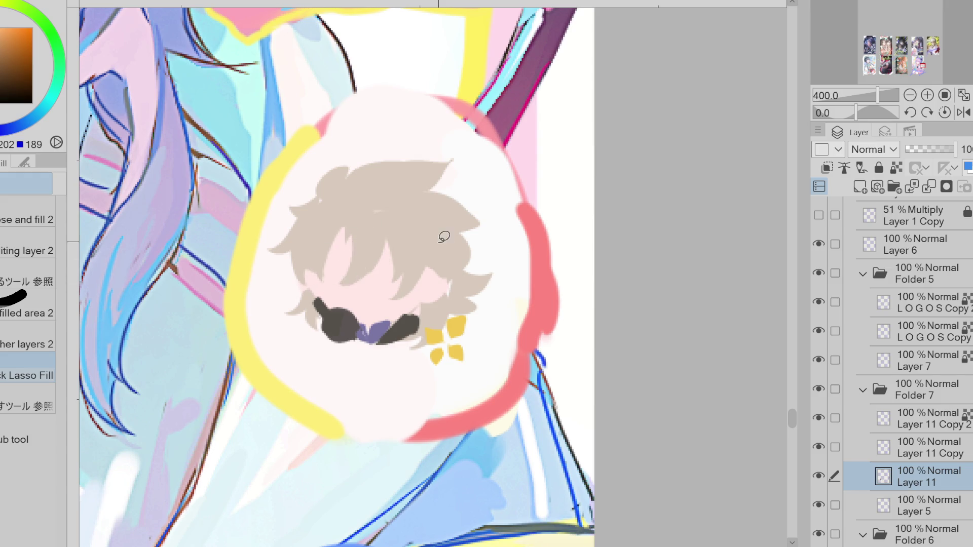
key(p)
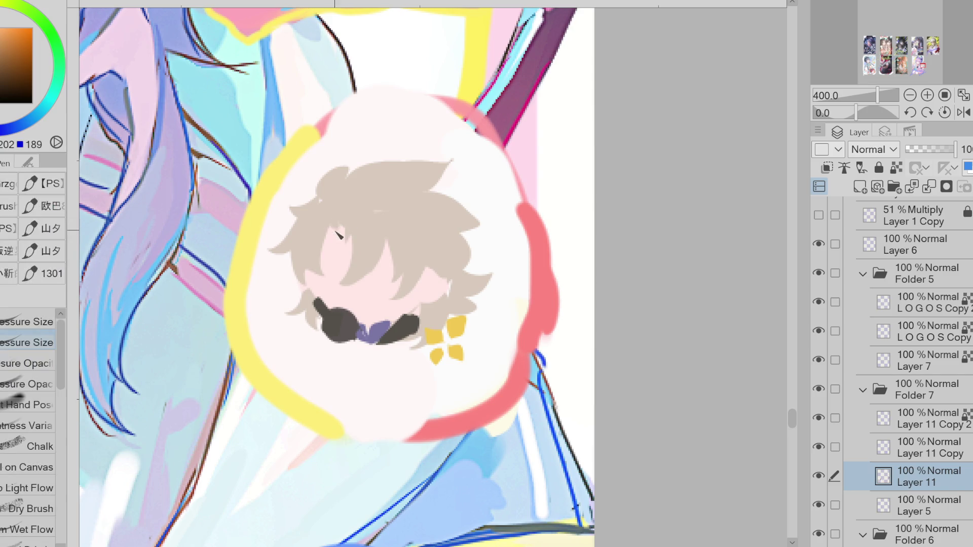
Redraw the glasses frame in dark grey with red-pink accents on the leg and top.
click(2, 35)
mouse_move(307, 360)
mouse_down()
mouse_move(343, 331)
mouse_move(374, 366)
mouse_move(385, 317)
mouse_up()
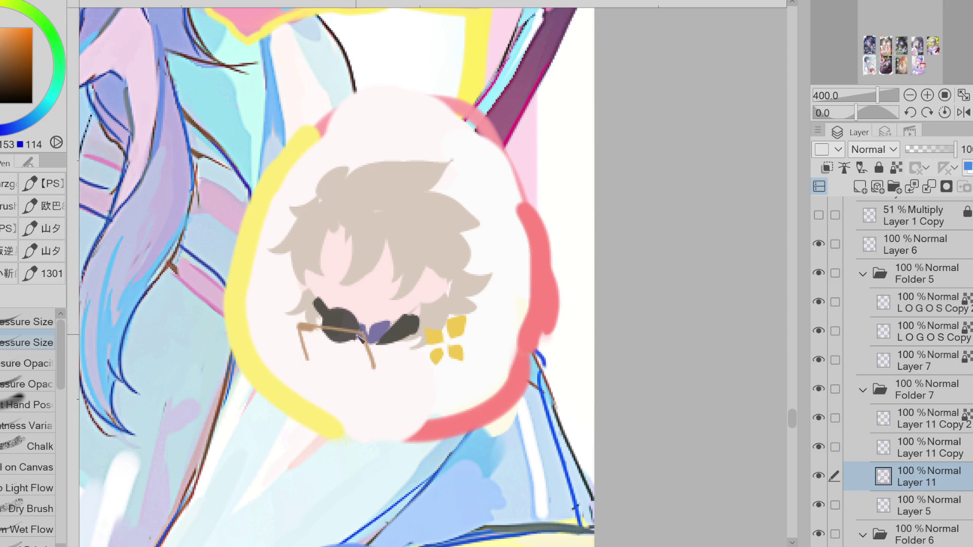
click(6, 87)
mouse_move(312, 360)
mouse_down()
mouse_move(306, 336)
mouse_move(364, 336)
mouse_move(375, 373)
mouse_move(327, 344)
mouse_move(349, 326)
mouse_move(322, 325)
mouse_up()
alt+click(340, 355)
alt+click(356, 337)
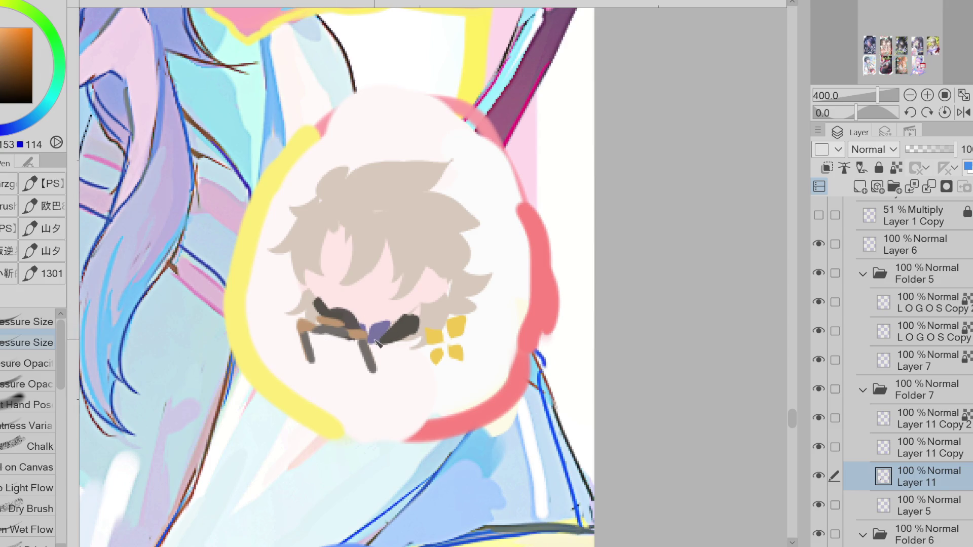
alt+click(537, 307)
drag(371, 338, 376, 372)
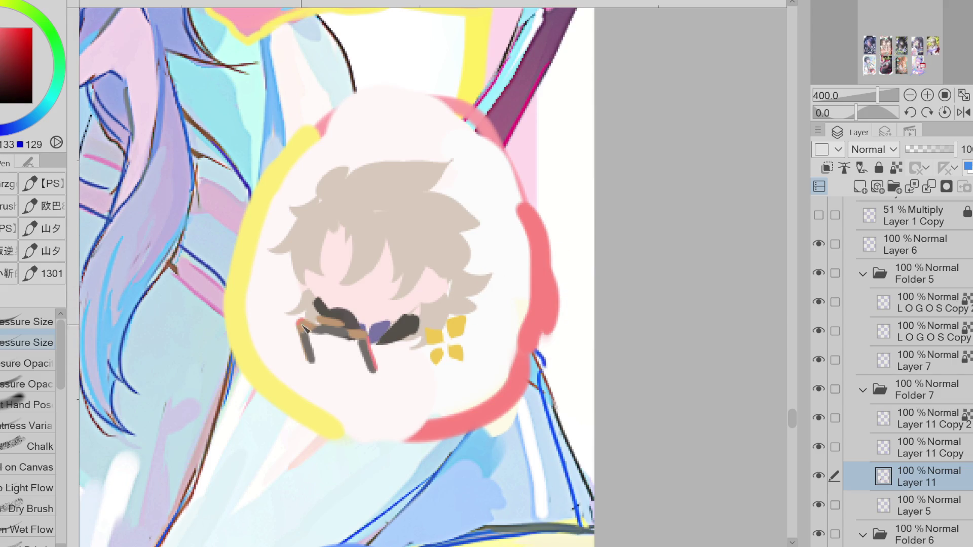
mouse_move(319, 319)
mouse_down()
mouse_move(317, 305)
mouse_move(324, 319)
mouse_up()
Draw a dark red closed-eye line on the face, undoing stray strokes.
click(18, 70)
drag(319, 283, 328, 311)
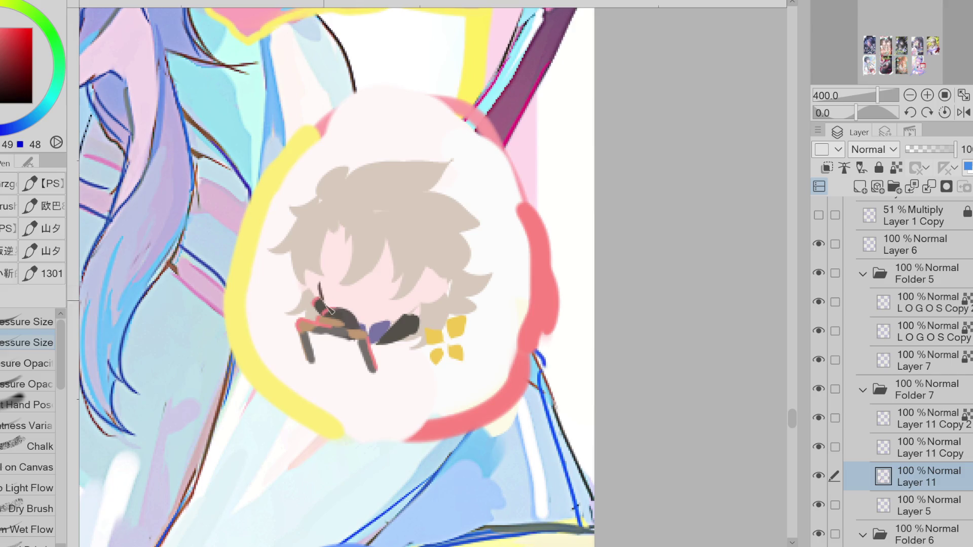
key(ctrl+z)
mouse_move(325, 274)
mouse_down()
mouse_move(348, 273)
mouse_move(337, 292)
mouse_move(348, 285)
mouse_move(341, 276)
mouse_move(350, 286)
mouse_up()
key(ctrl+z)
key(ctrl+z)
key(ctrl+z)
key(ctrl+z)
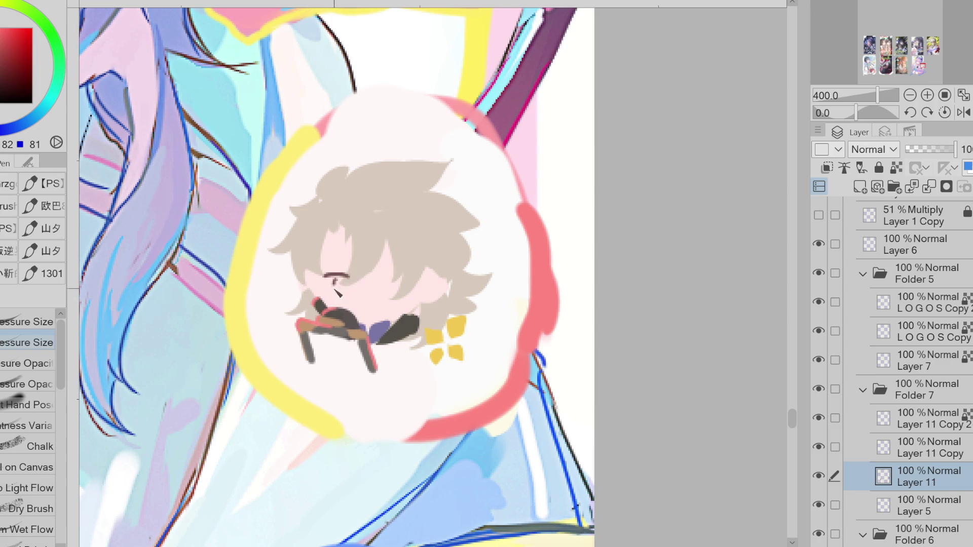
Paint skin colour over the old eye strokes and part of the mouth's purple patch.
drag(401, 280, 398, 284)
key(ctrl+z)
key(ctrl+z)
key(ctrl+z)
key(ctrl+z)
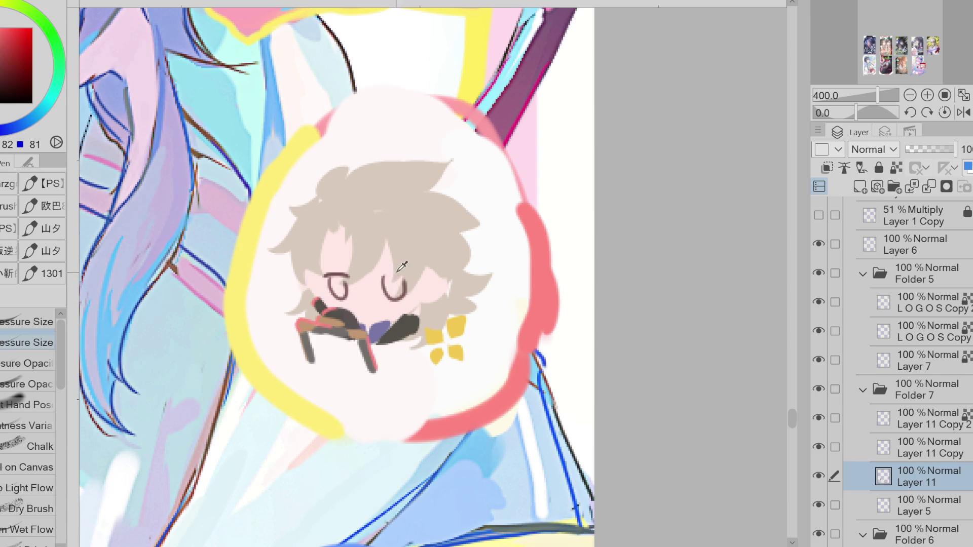
alt+click(385, 315)
drag(396, 327, 361, 329)
alt+click(387, 326)
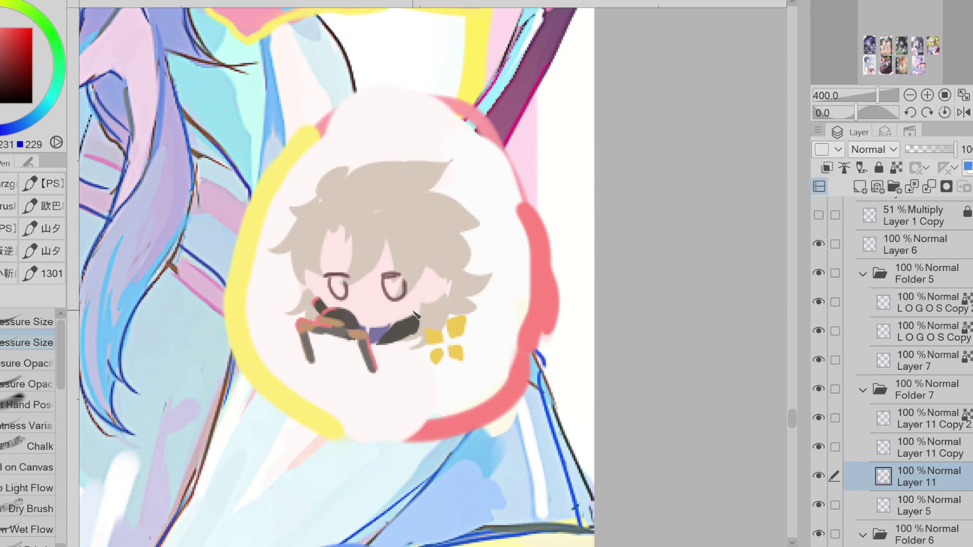
alt+click(345, 297)
mouse_move(335, 289)
mouse_down()
mouse_move(348, 298)
mouse_move(339, 299)
mouse_up()
drag(386, 276, 400, 299)
Draw dark oval eye outlines, undoing attempts to retry.
alt+click(336, 293)
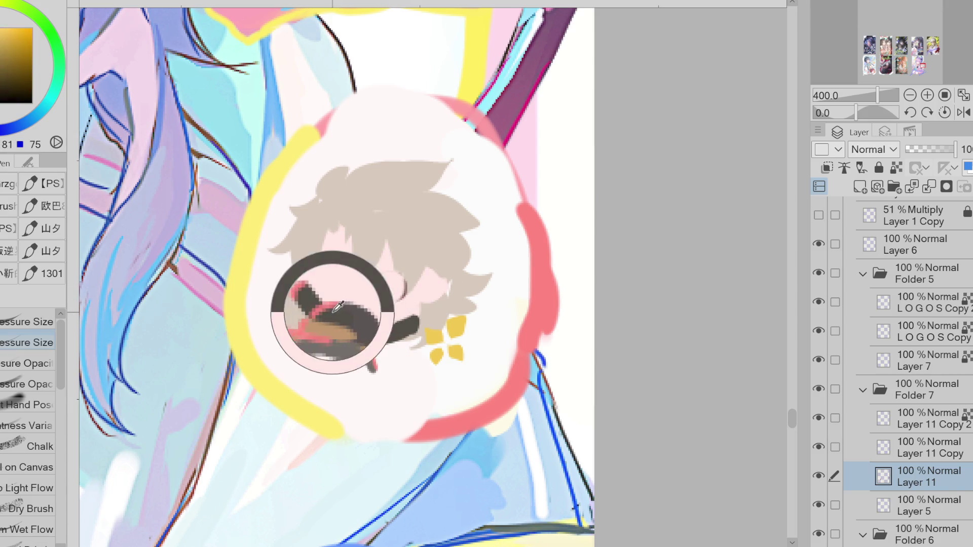
drag(349, 275, 333, 279)
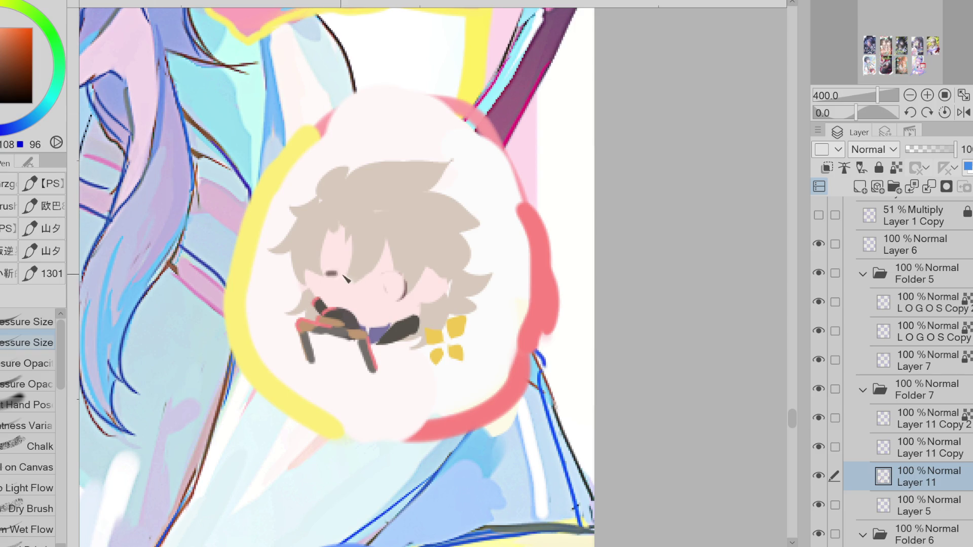
mouse_move(338, 278)
mouse_down()
mouse_move(349, 277)
mouse_move(339, 287)
mouse_move(353, 301)
mouse_move(353, 285)
mouse_up()
key(ctrl+z)
key(ctrl+z)
key(ctrl+z)
mouse_move(401, 271)
mouse_down()
mouse_move(396, 299)
mouse_move(415, 281)
mouse_up()
key(ctrl+z)
key(ctrl+z)
key(ctrl+z)
Add a short dark brow line above the right eye.
key(j)
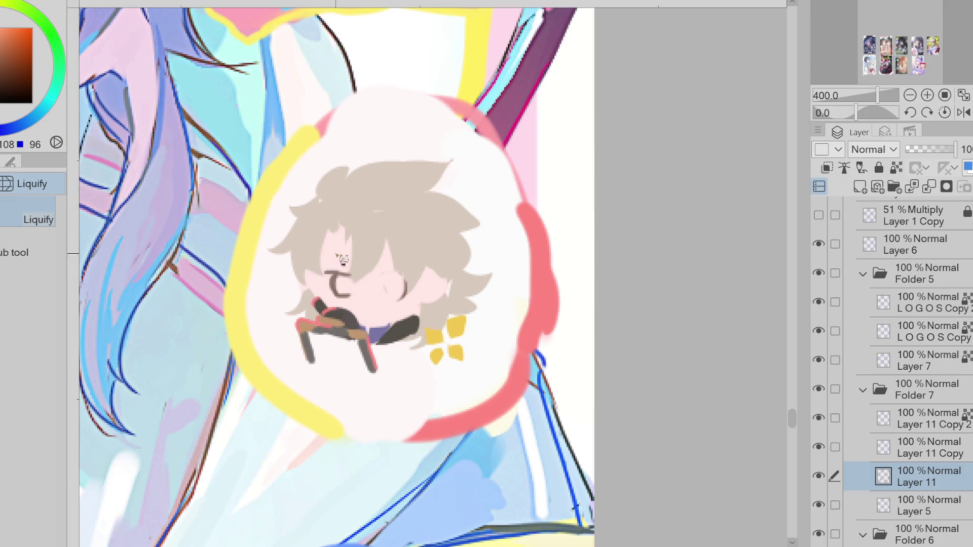
key(p)
mouse_move(384, 273)
mouse_down()
mouse_move(410, 274)
mouse_move(394, 295)
mouse_up()
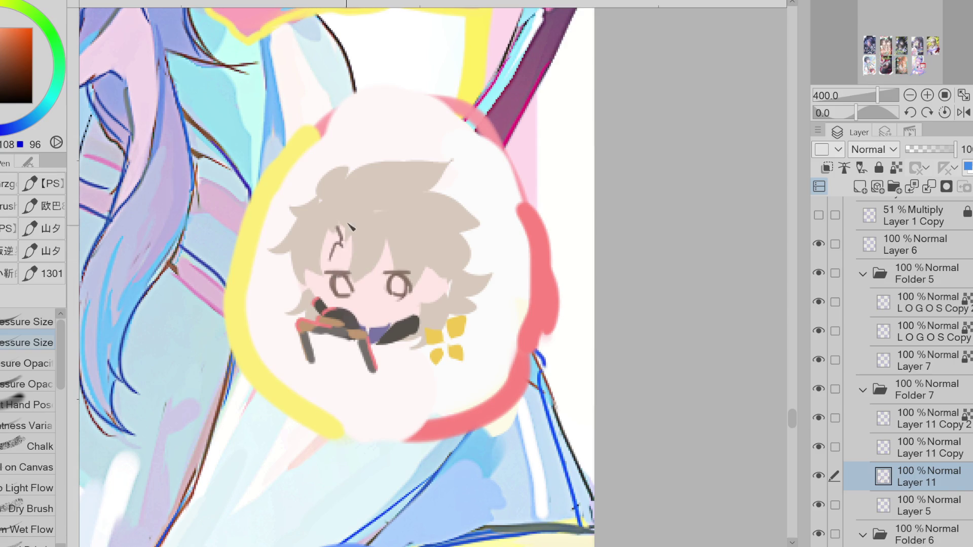
alt+click(348, 233)
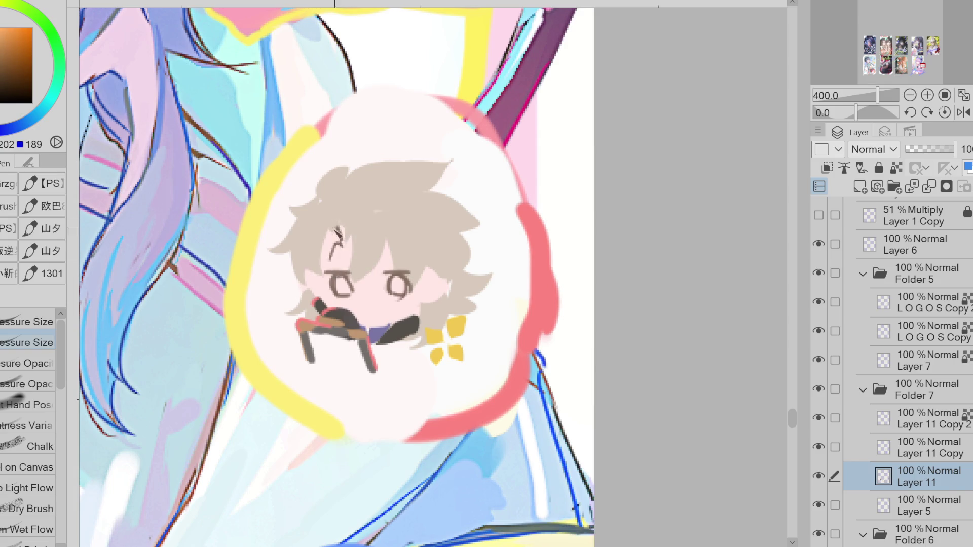
alt+click(395, 294)
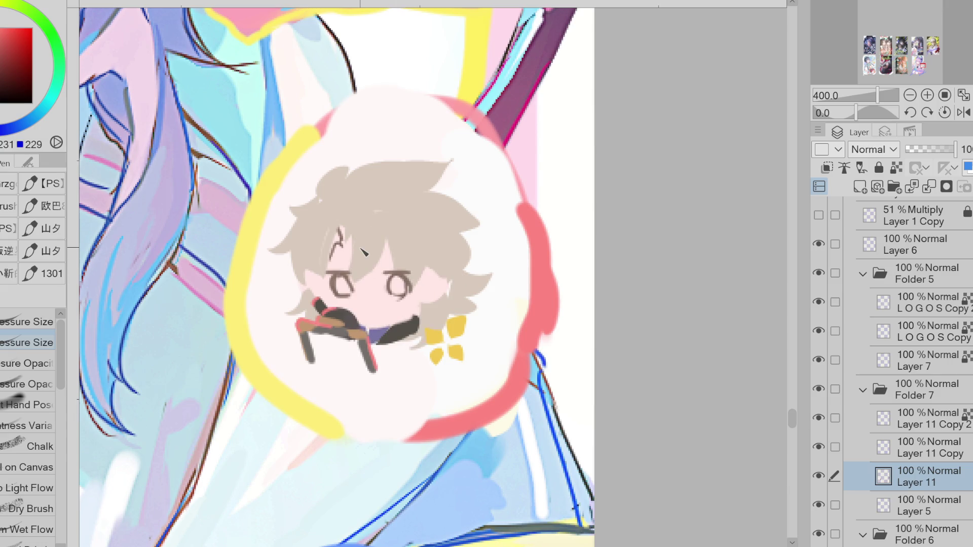
key(x)
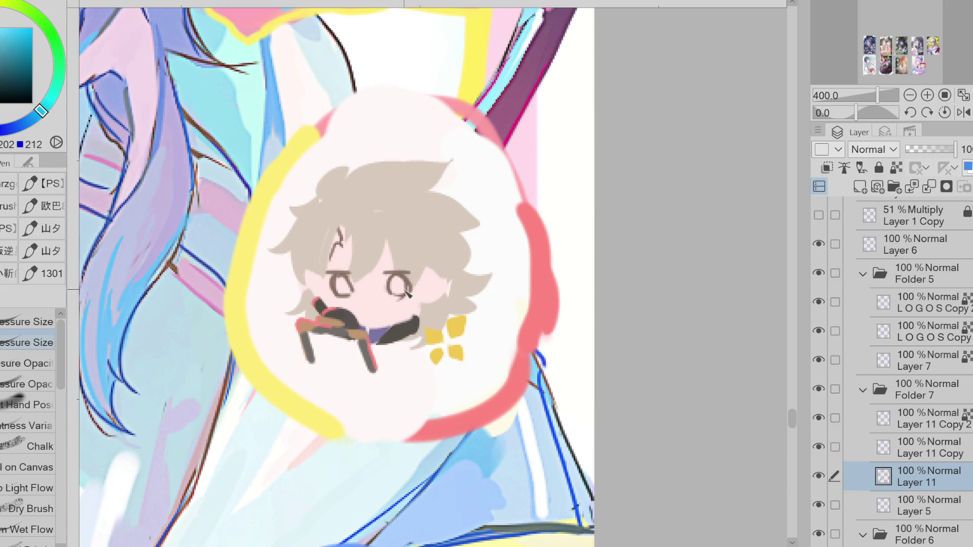
Pick teal and try painting the right iris, undoing the first attempt.
drag(50, 102, 59, 108)
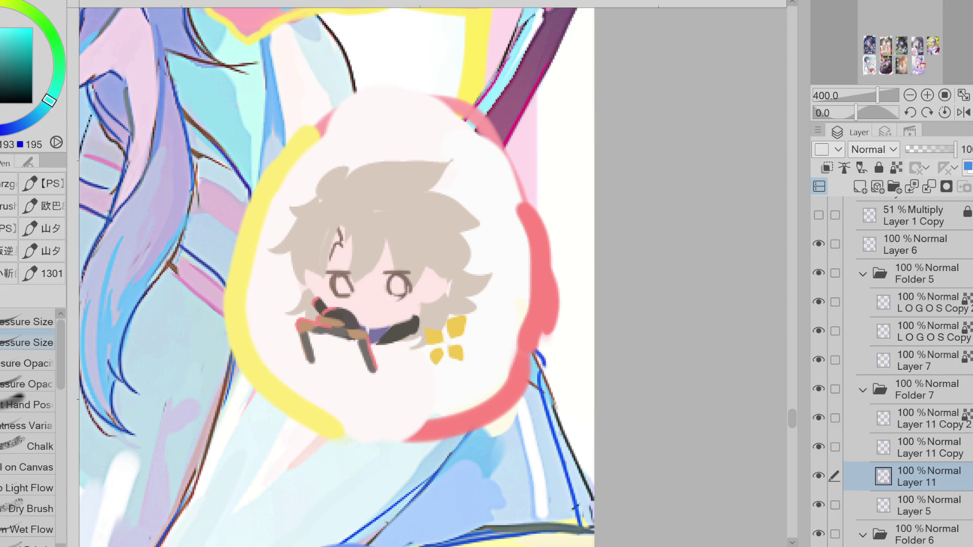
mouse_move(400, 292)
mouse_down()
mouse_move(339, 282)
mouse_move(352, 274)
mouse_move(351, 294)
mouse_move(397, 284)
mouse_up()
key(ctrl+z)
key(g)
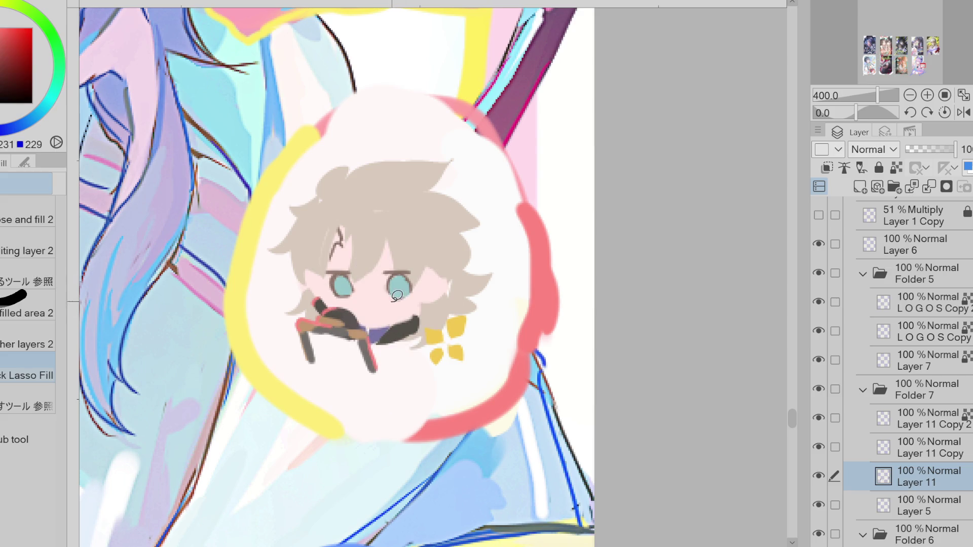
click(359, 253)
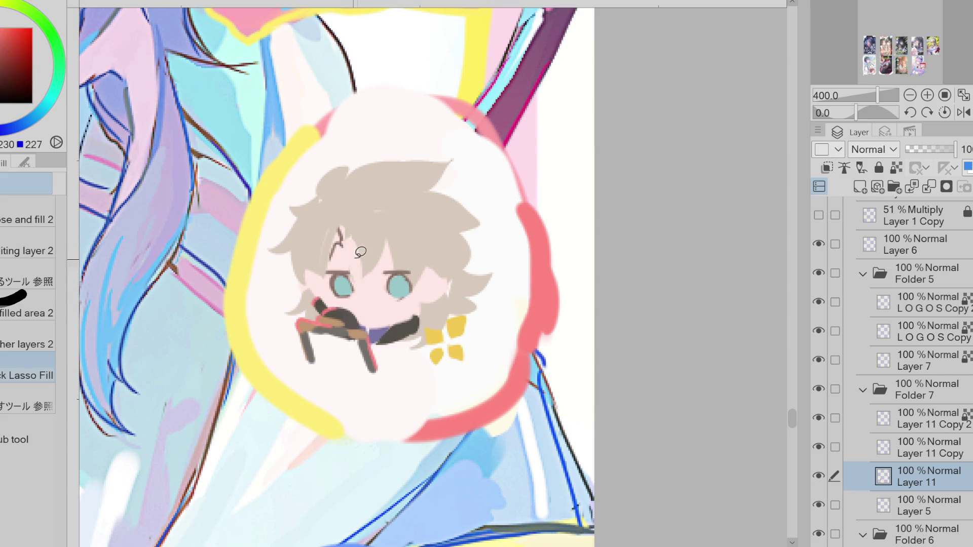
click(333, 276)
key(p)
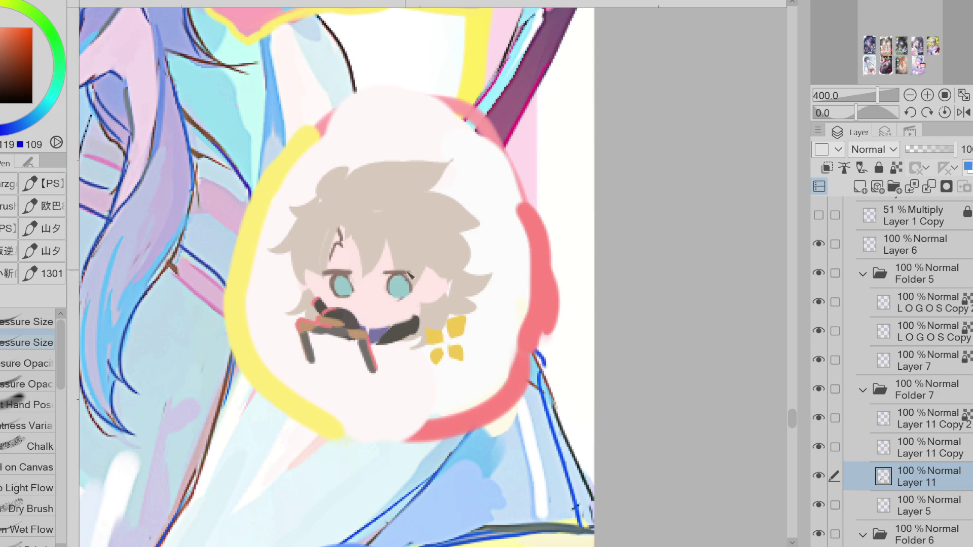
Paint black over the purple collar area.
alt+click(400, 283)
alt+click(398, 292)
alt+click(390, 288)
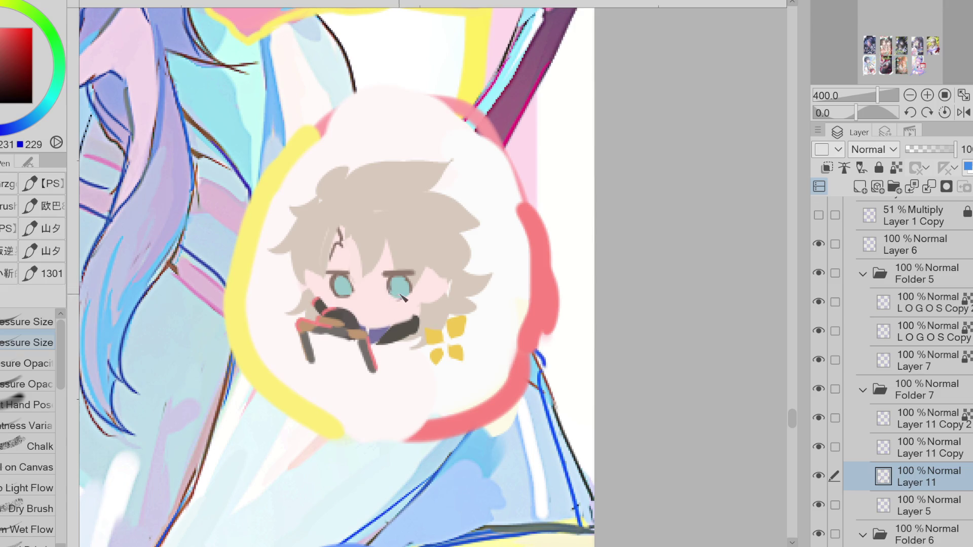
alt+click(422, 275)
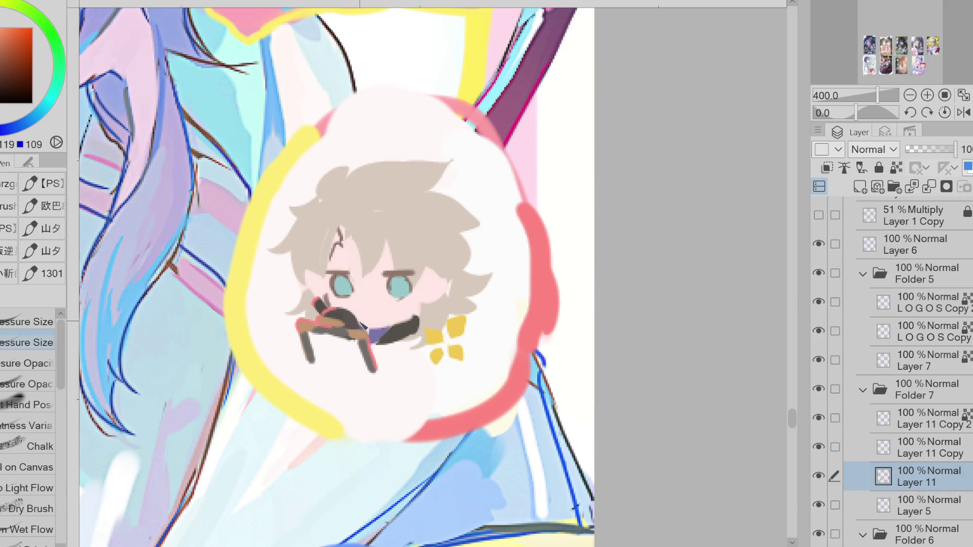
alt+click(331, 303)
alt+click(330, 311)
drag(413, 318, 378, 335)
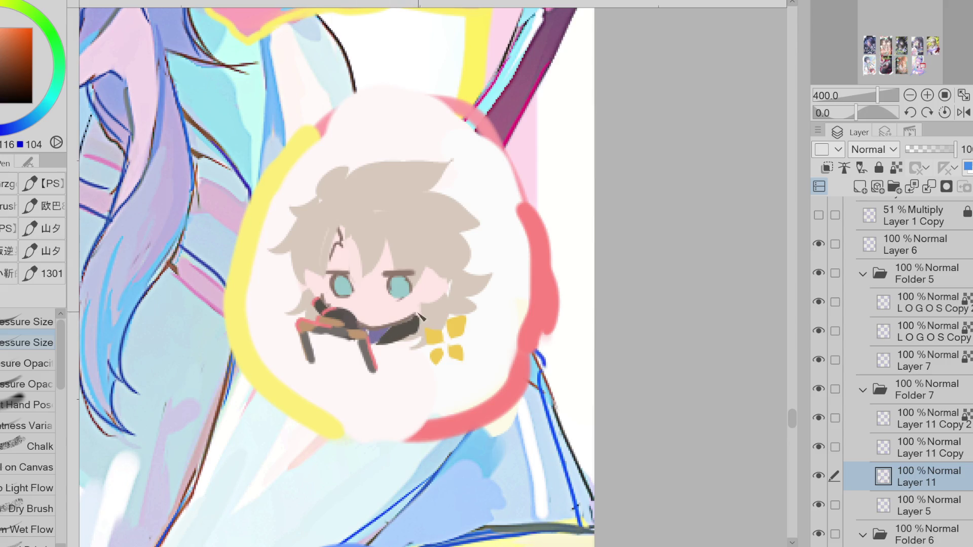
Draw dark hair strands and a beige strand on the forehead.
alt+click(387, 328)
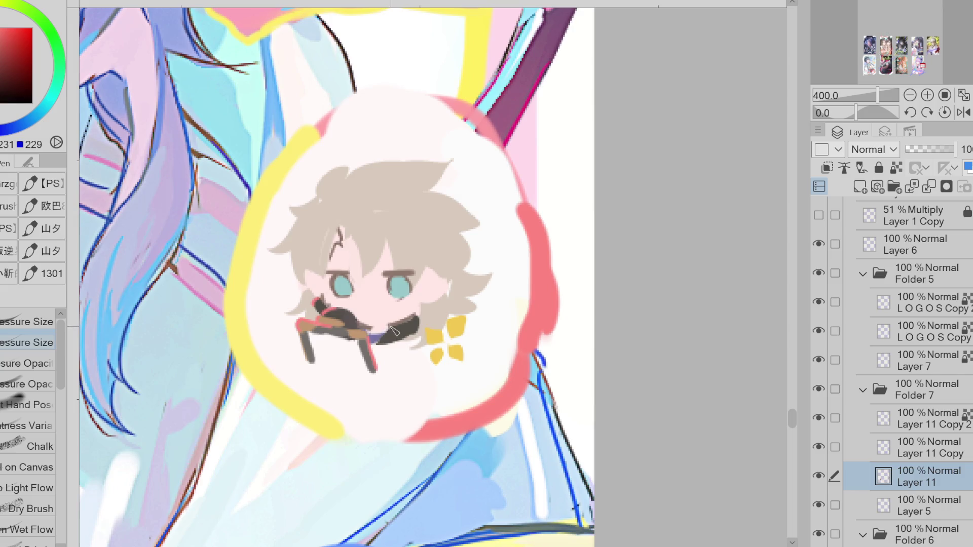
alt+click(374, 335)
alt+click(364, 325)
alt+click(400, 304)
alt+click(411, 292)
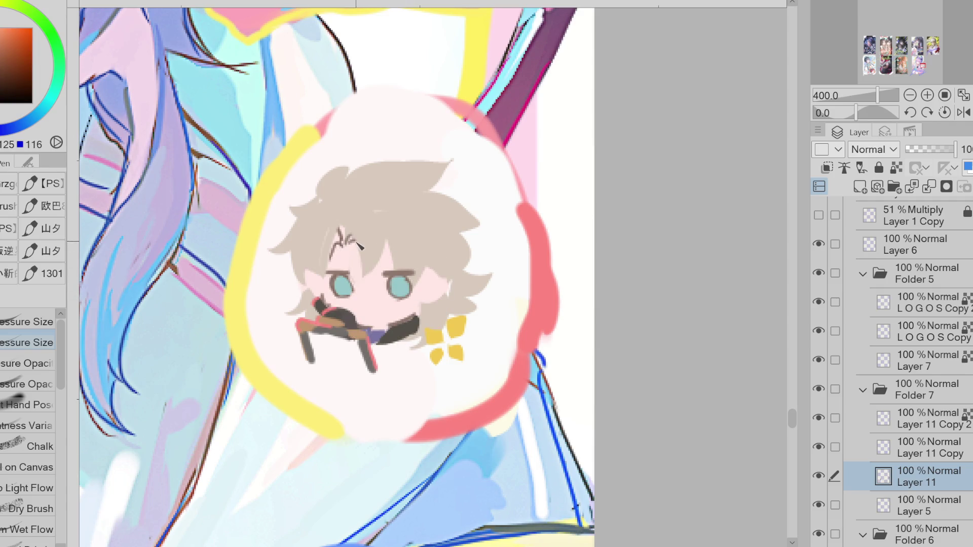
drag(373, 256, 359, 287)
alt+click(372, 255)
mouse_move(387, 232)
mouse_down()
mouse_move(378, 283)
mouse_move(389, 232)
mouse_up()
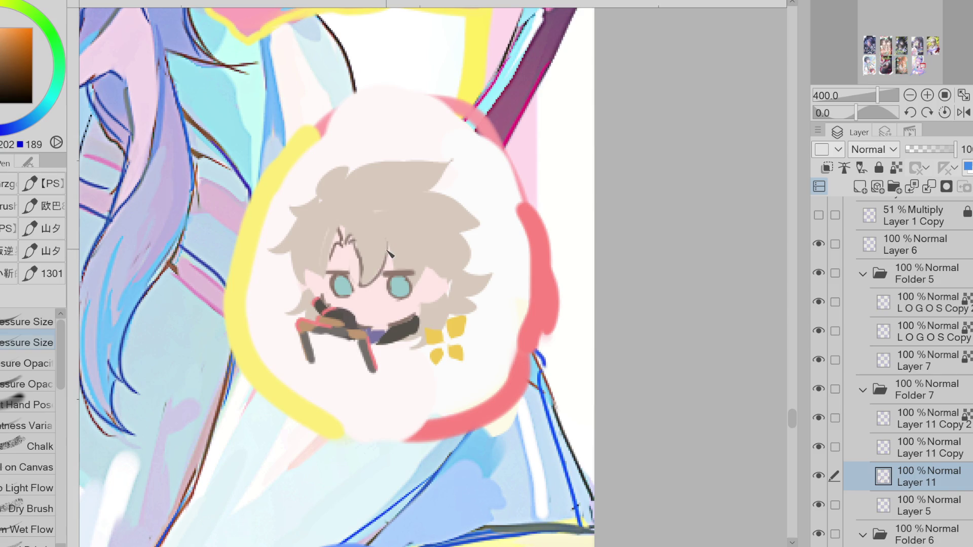
Lasso-select a small triangle beside the eye and fill it with hair colour.
key(m)
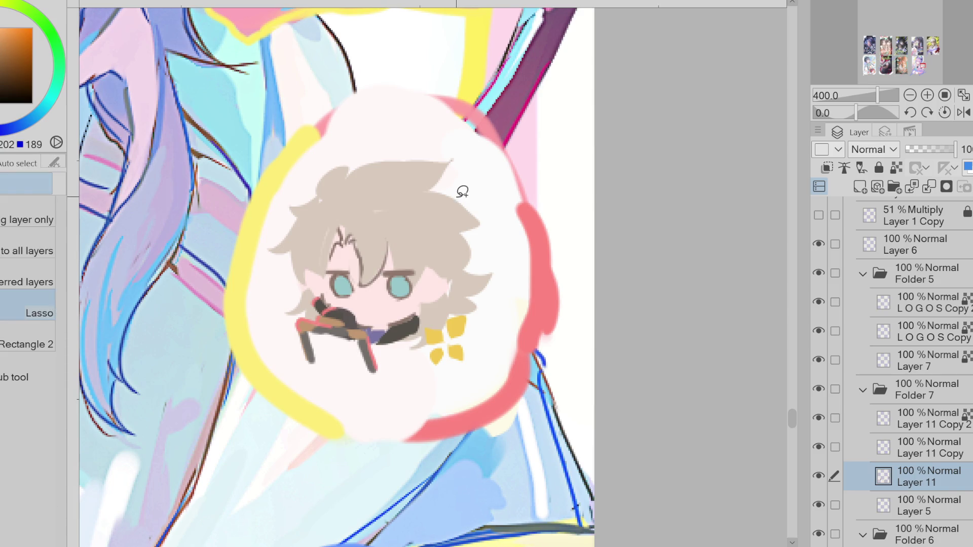
alt+click(391, 257)
drag(391, 246, 389, 272)
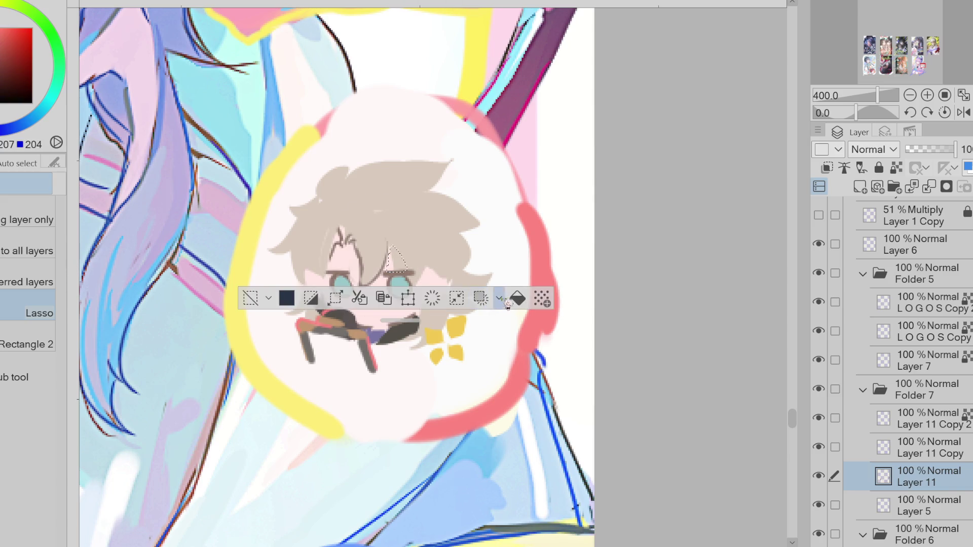
key(g)
alt+click(430, 281)
click(517, 298)
click(250, 298)
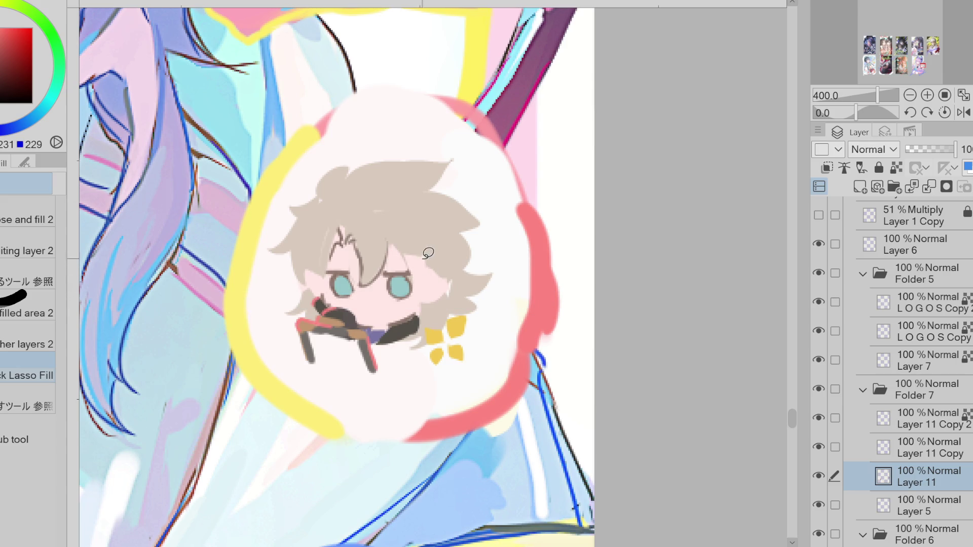
Pick up the dark brown outline colour from around the eye with the pen.
alt+click(400, 256)
key(p)
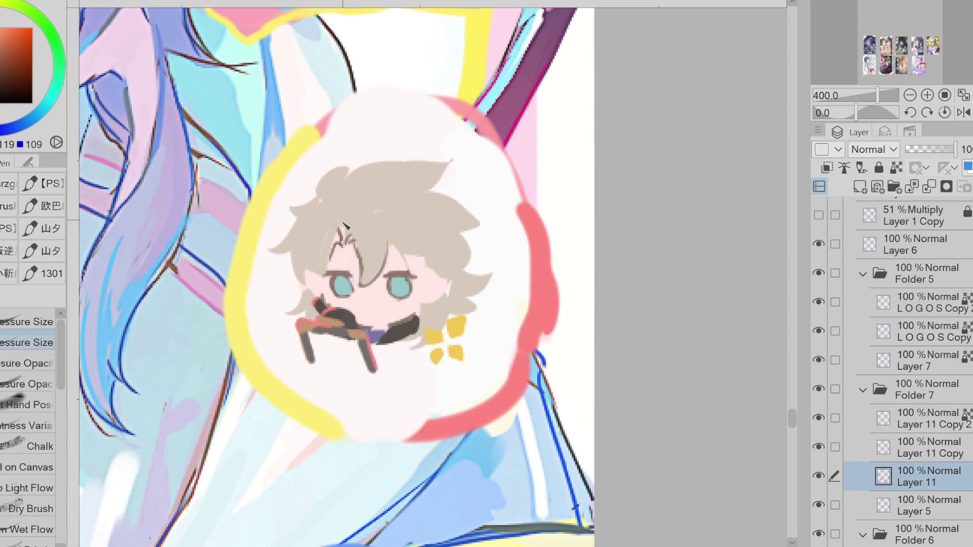
alt+click(329, 253)
alt+click(325, 273)
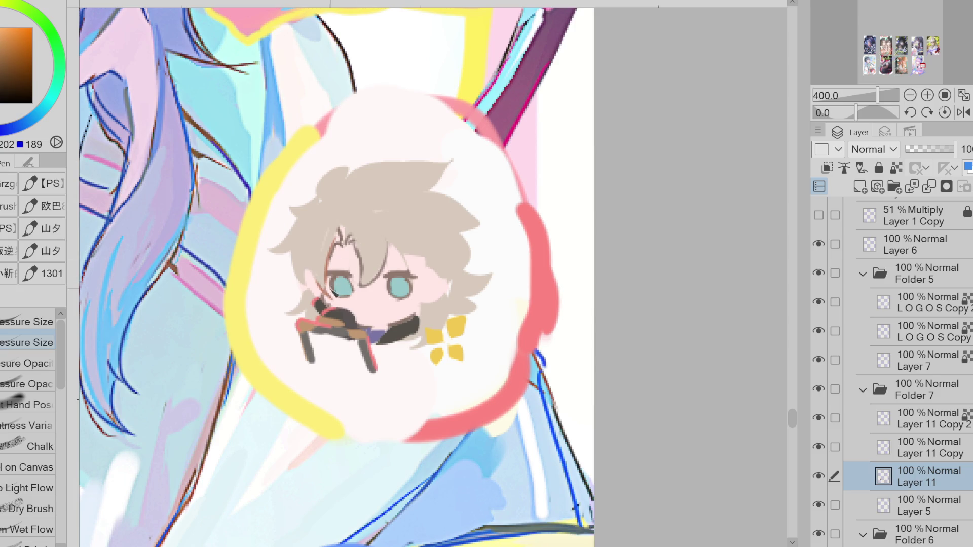
alt+click(335, 292)
alt+click(338, 274)
alt+click(337, 272)
alt+click(341, 268)
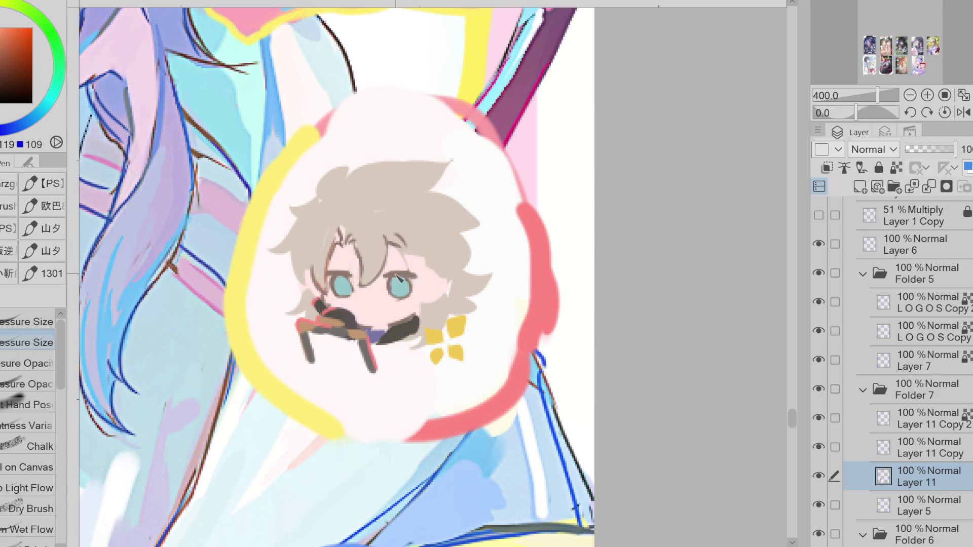
Draw a red edge along the dark scarf.
alt+click(332, 308)
drag(334, 310, 363, 327)
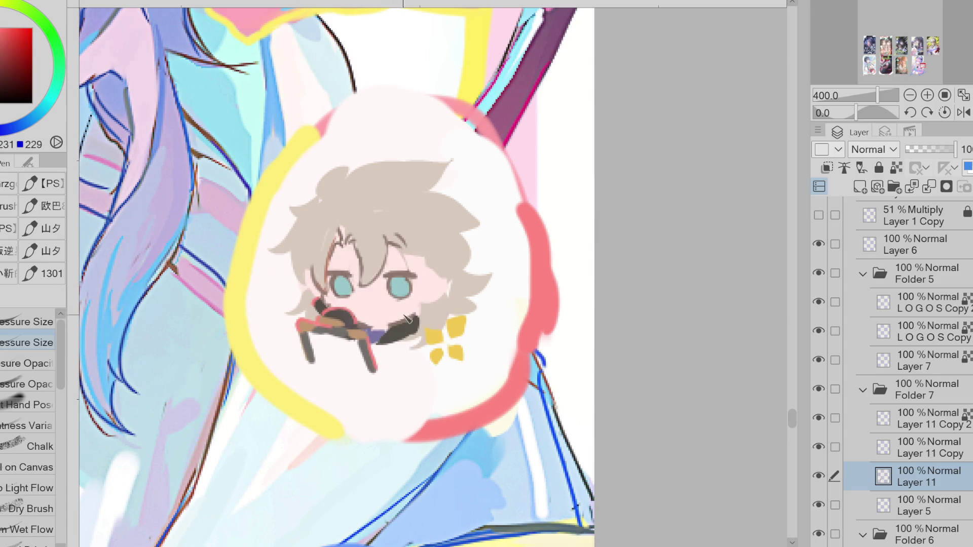
alt+click(421, 321)
alt+click(388, 346)
alt+click(433, 304)
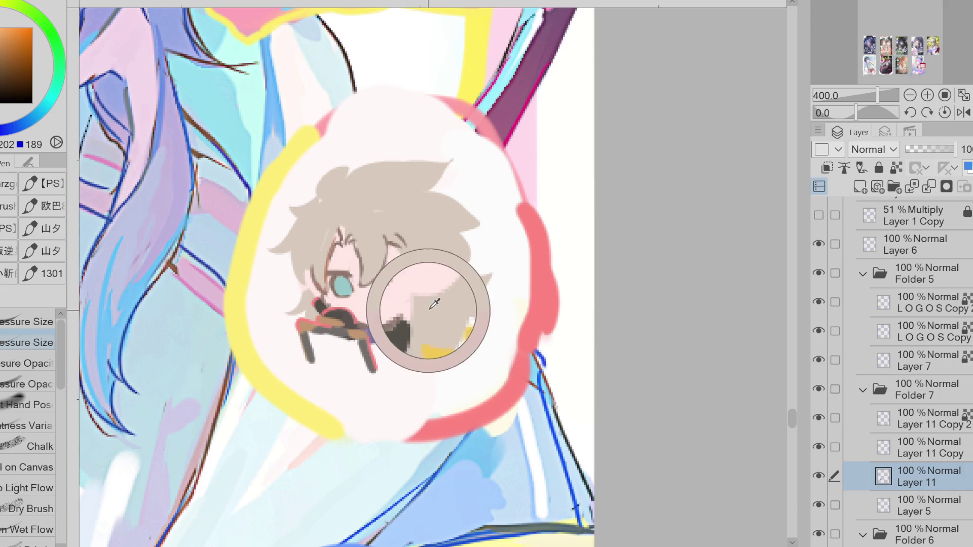
Try hair strand strokes over the head and near the right eye, undoing both.
alt+click(439, 301)
alt+click(416, 251)
key(g)
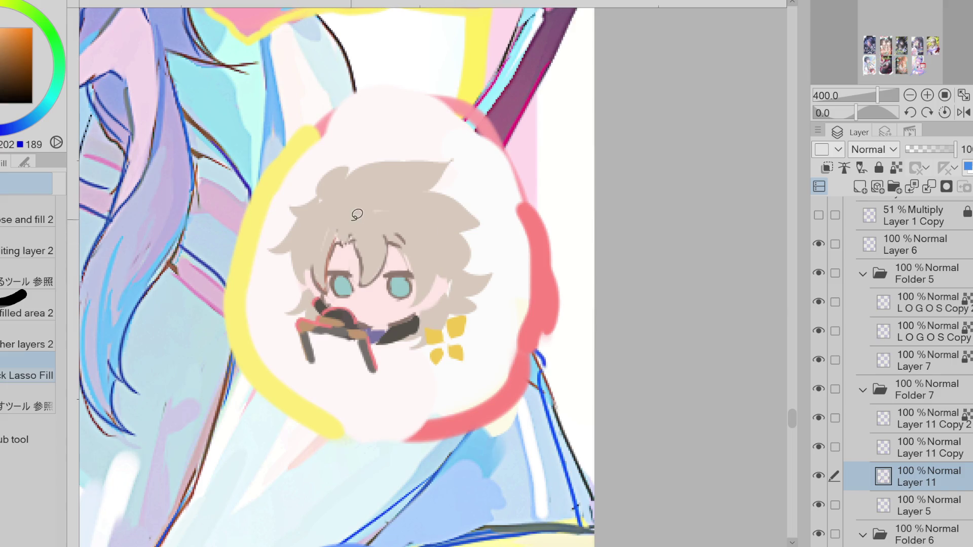
key(p)
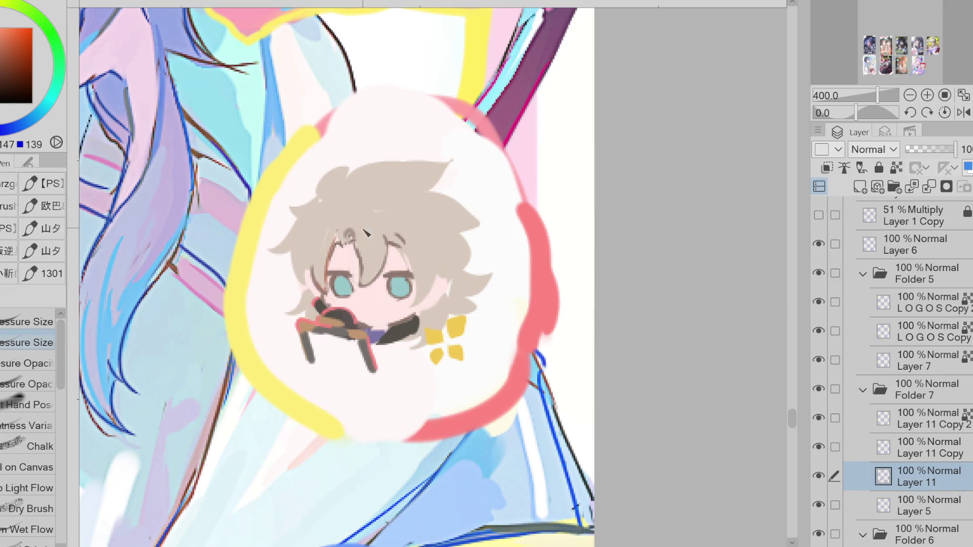
drag(356, 227, 391, 233)
key(ctrl+z)
mouse_move(414, 265)
mouse_down()
mouse_move(425, 310)
mouse_move(437, 280)
mouse_move(411, 288)
mouse_up()
key(ctrl+z)
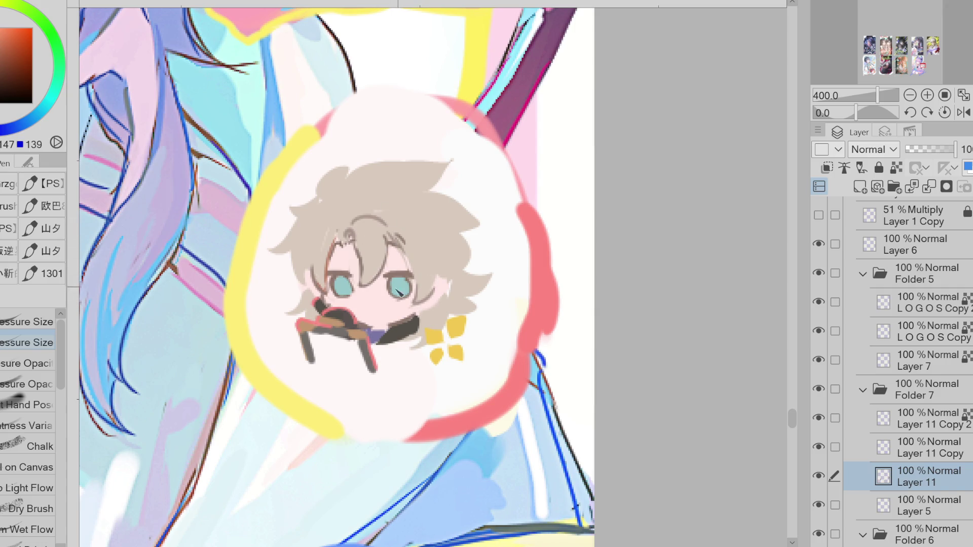
Redraw the mouth as a curved dark line and add a short outline left of the face.
alt+click(333, 300)
alt+click(382, 328)
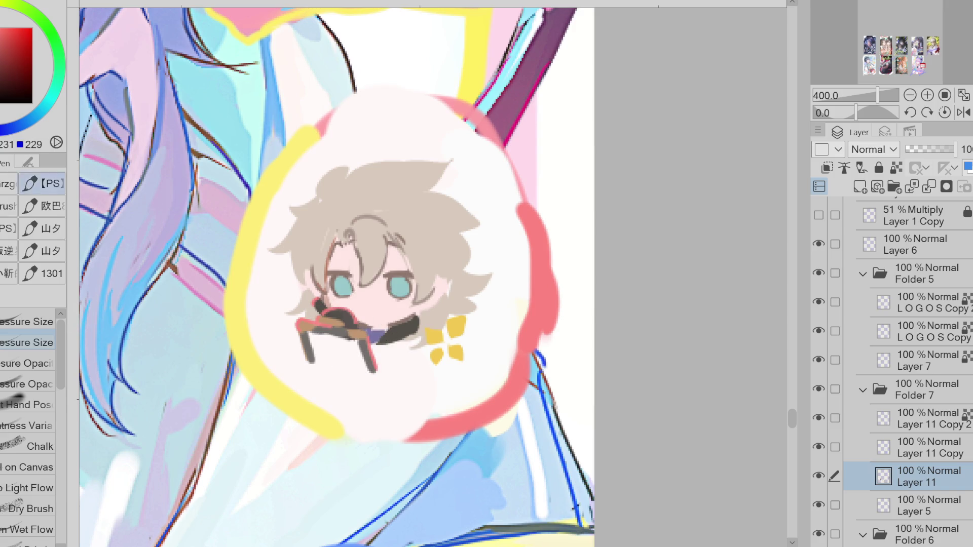
key(b)
key(g)
alt+click(384, 314)
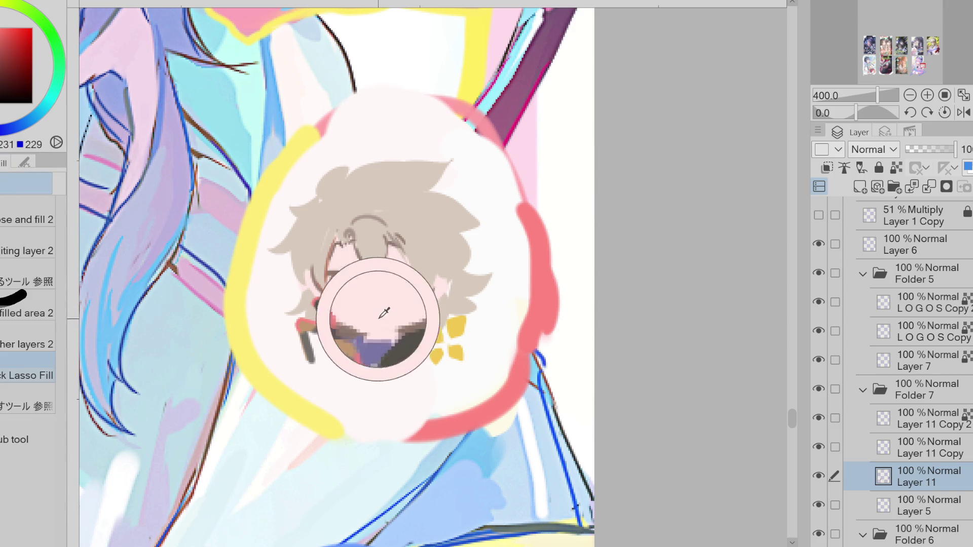
alt+click(420, 303)
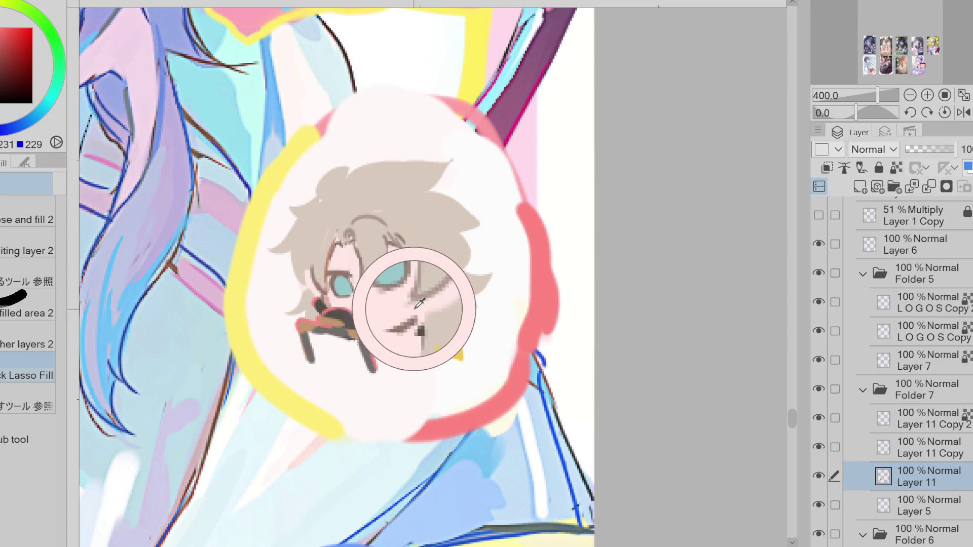
key(p)
drag(379, 330, 410, 322)
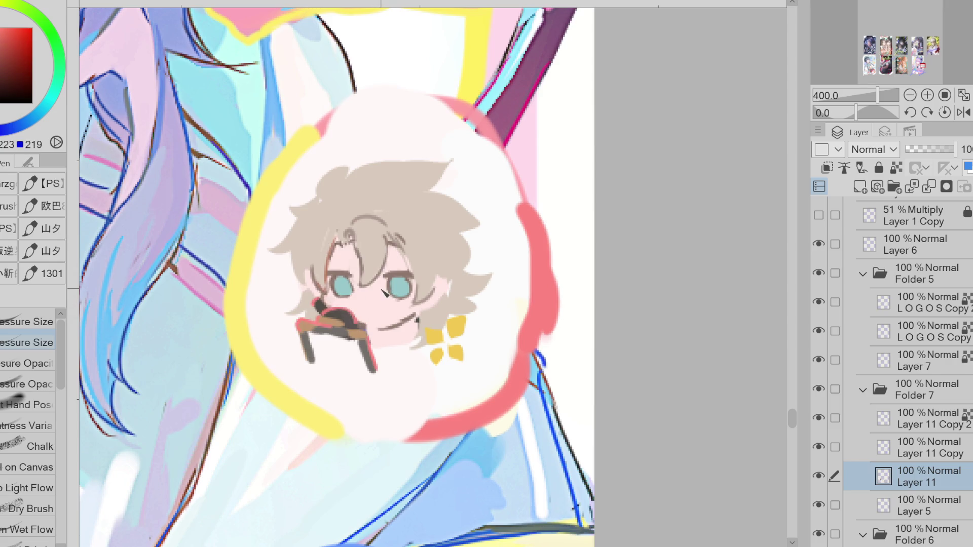
alt+click(311, 258)
alt+click(317, 286)
drag(308, 283, 316, 302)
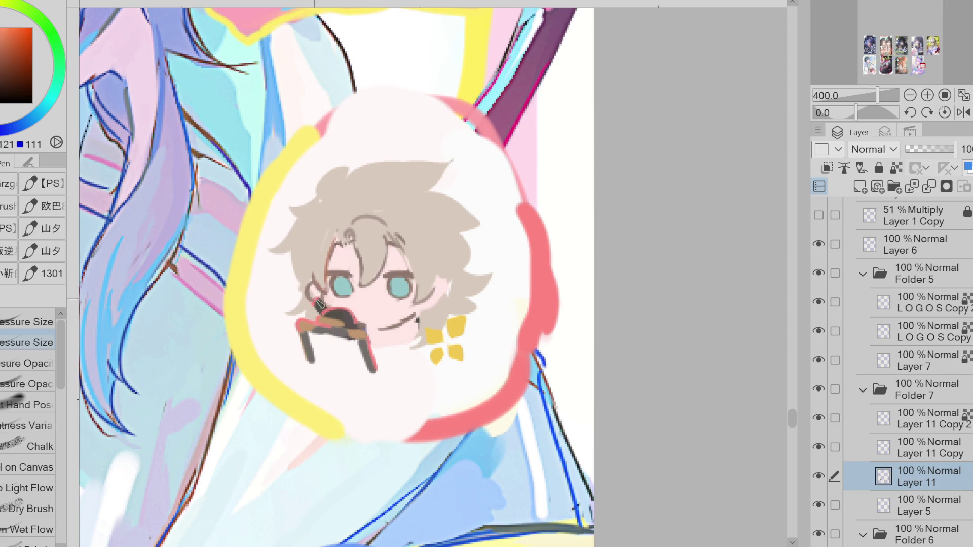
Eyedrop a darker brown and draw a strand line across the top of the hair.
alt+click(442, 293)
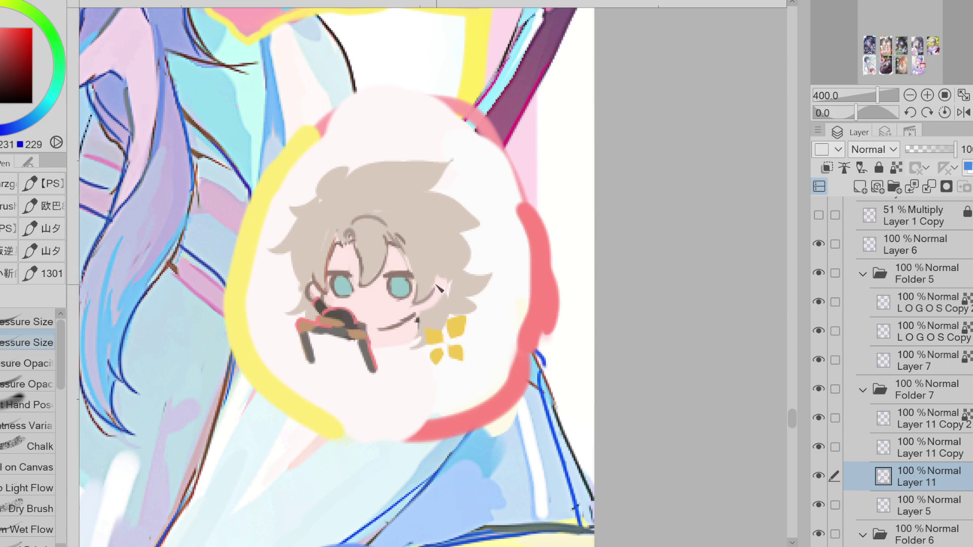
alt+click(426, 280)
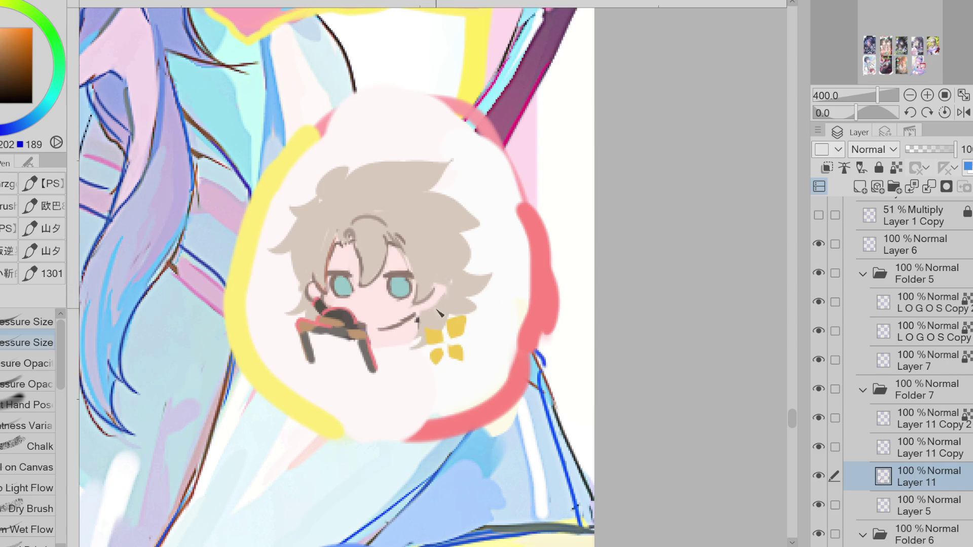
alt+click(427, 315)
alt+click(415, 320)
alt+click(340, 251)
alt+click(337, 247)
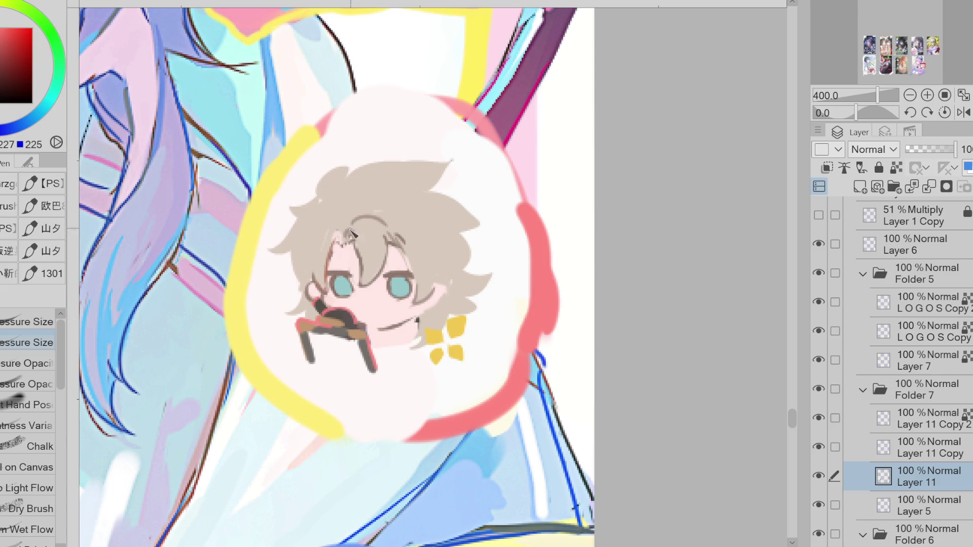
alt+click(351, 232)
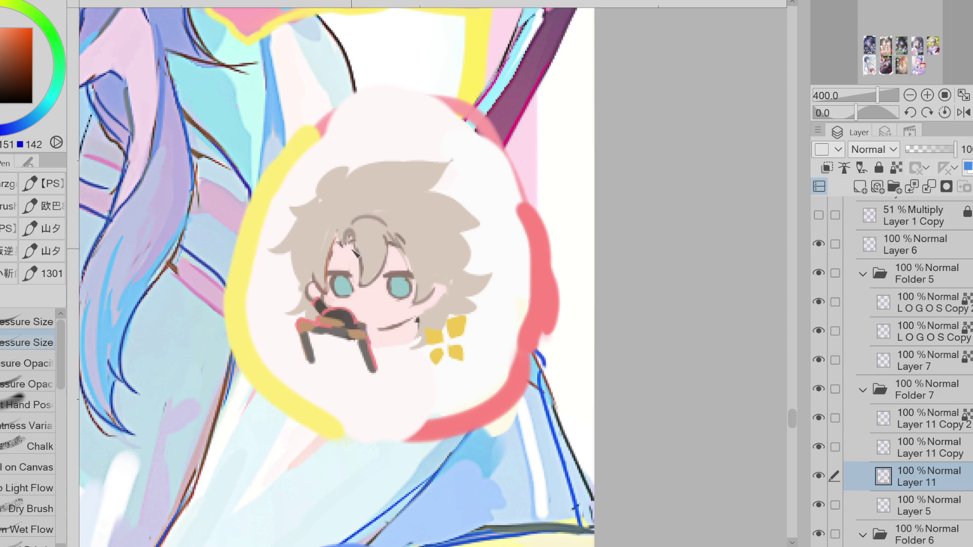
mouse_move(353, 213)
mouse_down()
mouse_move(372, 190)
mouse_move(446, 166)
mouse_move(424, 198)
mouse_up()
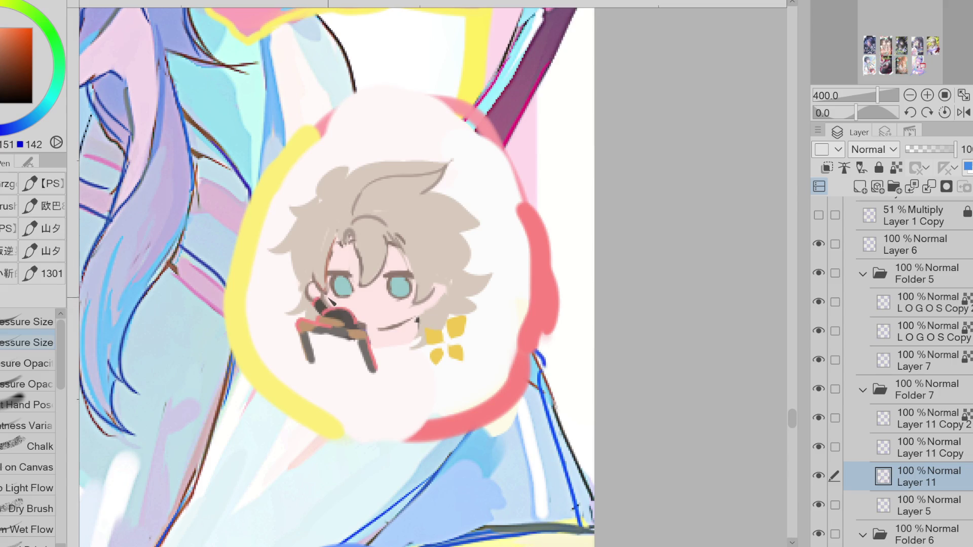
Draw strands down the right side, curling right tips, an arch over the top and the left side.
alt+click(327, 294)
alt+click(434, 291)
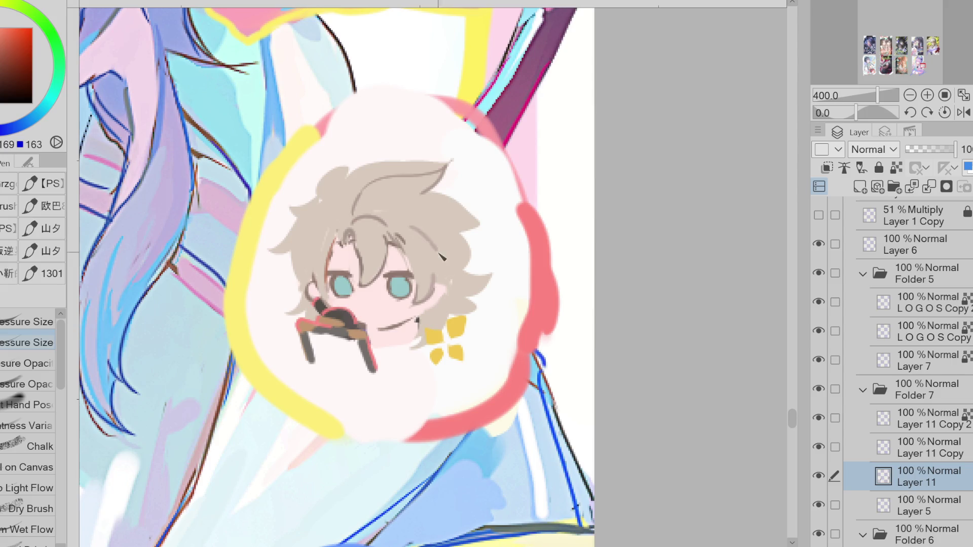
alt+click(407, 266)
alt+click(414, 275)
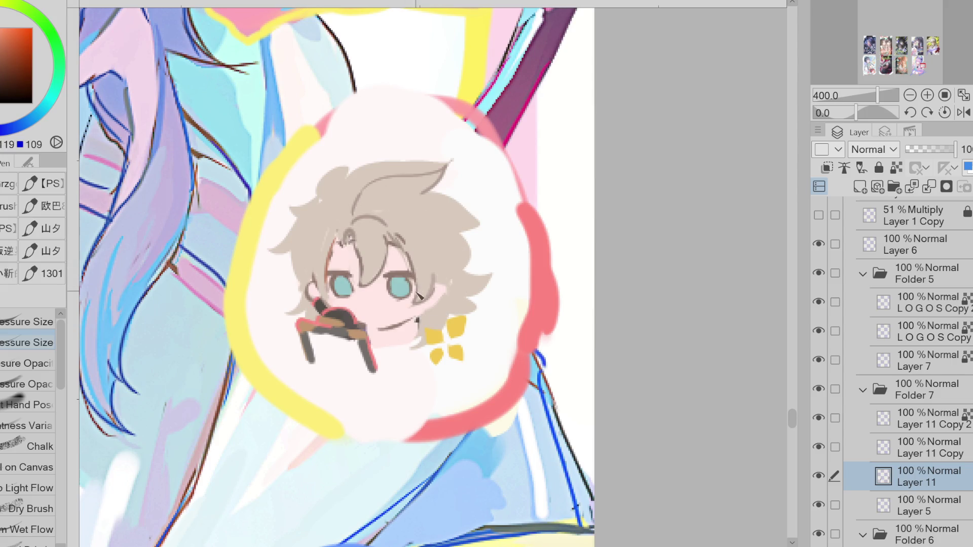
drag(406, 216, 444, 272)
mouse_move(415, 194)
mouse_down()
mouse_move(460, 200)
mouse_move(479, 218)
mouse_move(456, 249)
mouse_up()
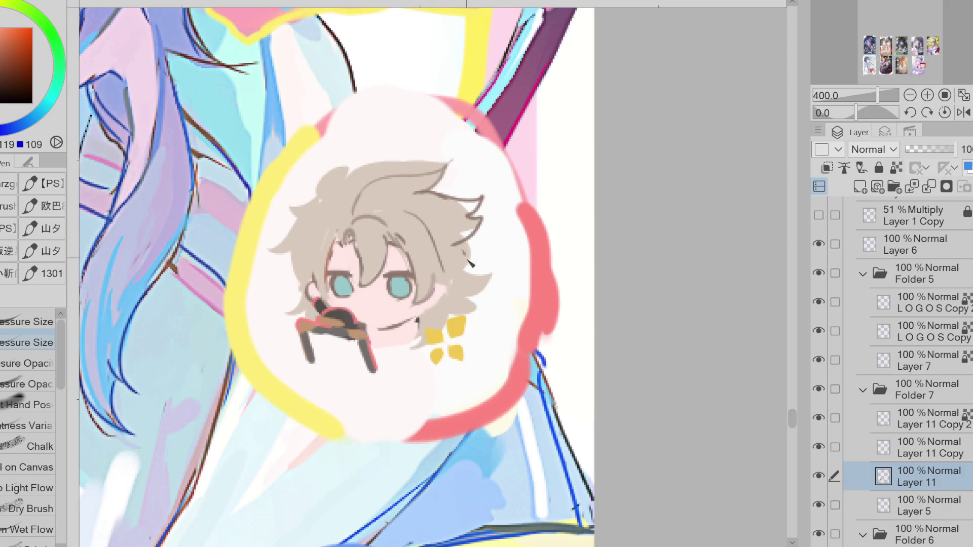
mouse_move(461, 247)
mouse_down()
mouse_move(469, 279)
mouse_move(491, 278)
mouse_move(462, 300)
mouse_up()
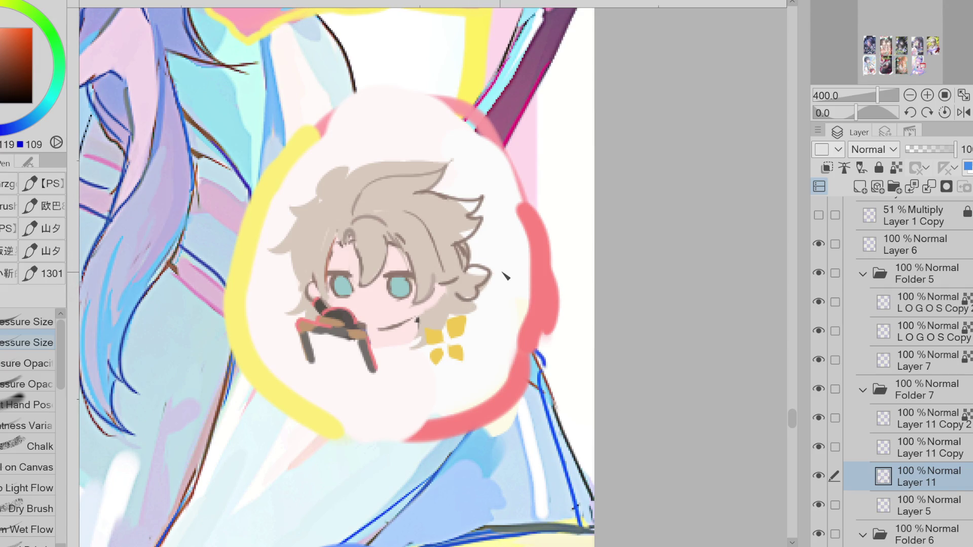
mouse_move(341, 204)
mouse_down()
mouse_move(357, 171)
mouse_move(412, 172)
mouse_up()
mouse_move(347, 200)
mouse_down()
mouse_move(339, 168)
mouse_move(314, 224)
mouse_move(284, 256)
mouse_move(304, 256)
mouse_move(299, 283)
mouse_move(317, 292)
mouse_up()
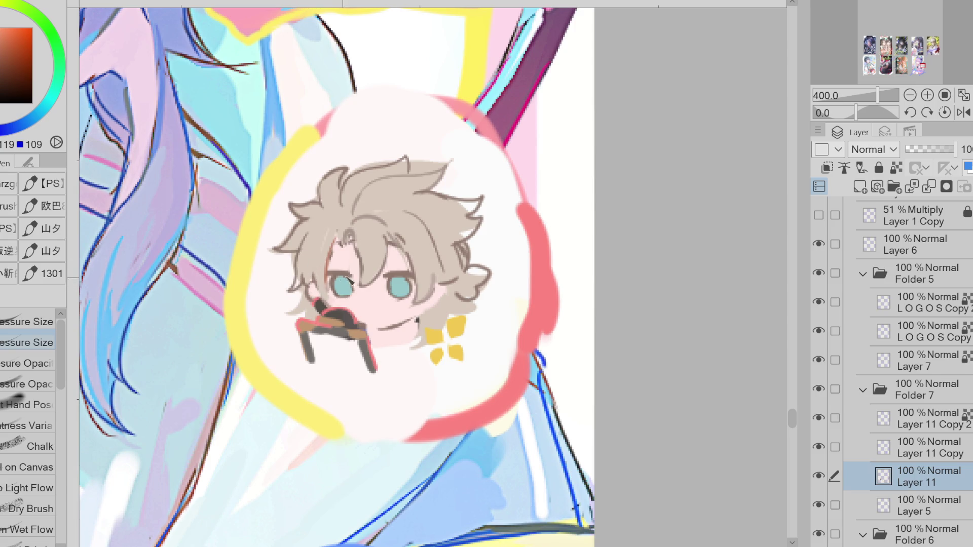
alt+click(299, 282)
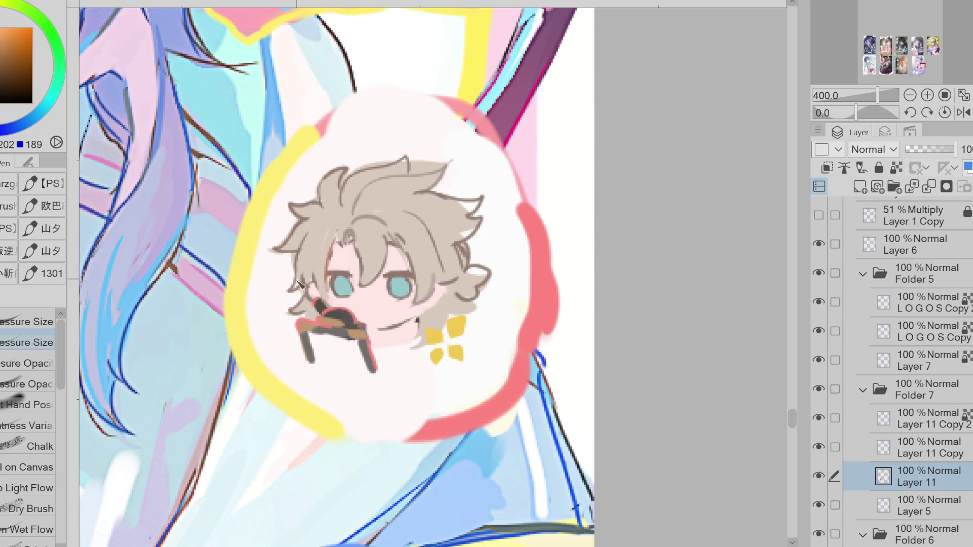
alt+click(292, 271)
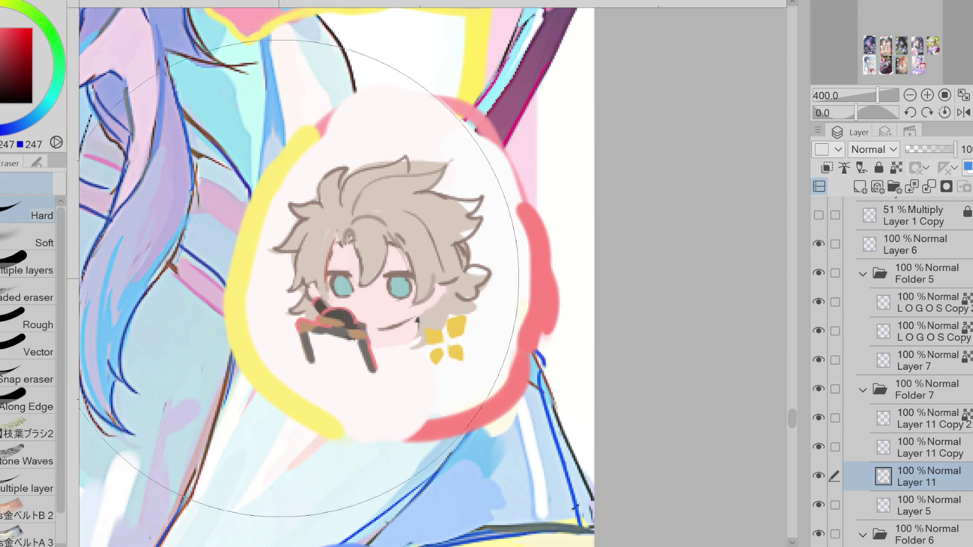
Sample a darker hair brown and add strokes along the top of the hair.
alt+click(448, 148)
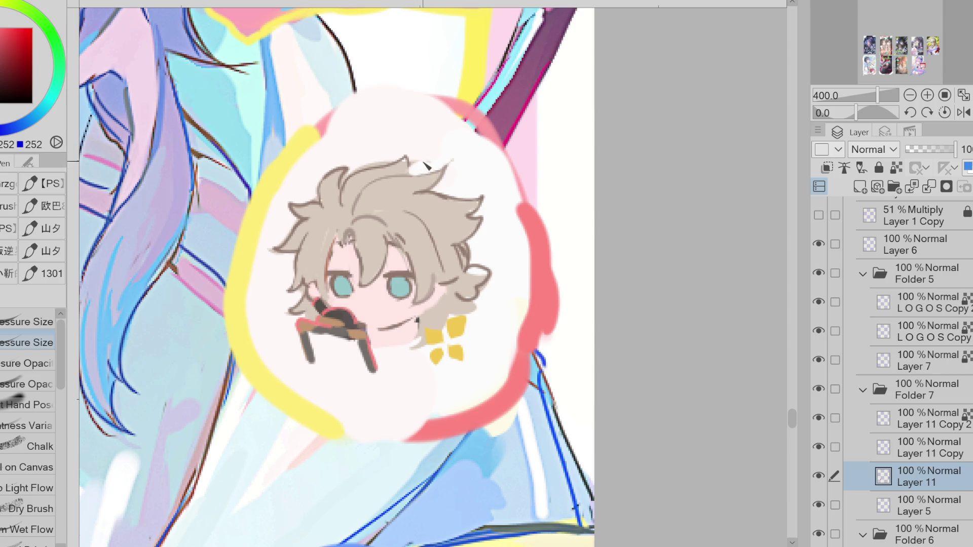
alt+click(366, 172)
alt+click(360, 180)
drag(359, 180, 423, 159)
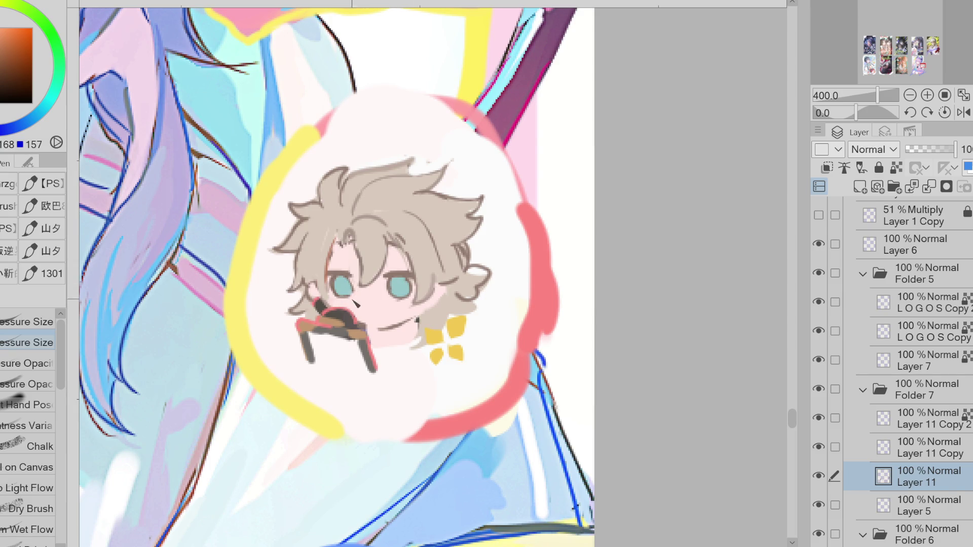
Sample light brown from the hair and fill out the hair lobe at the right tip.
alt+click(333, 295)
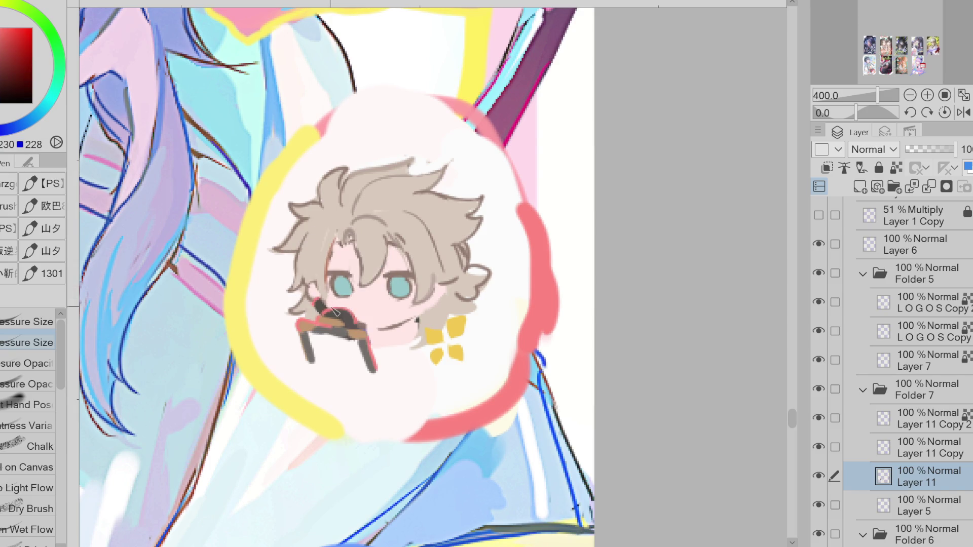
alt+click(324, 289)
alt+click(338, 276)
alt+click(329, 286)
alt+click(341, 274)
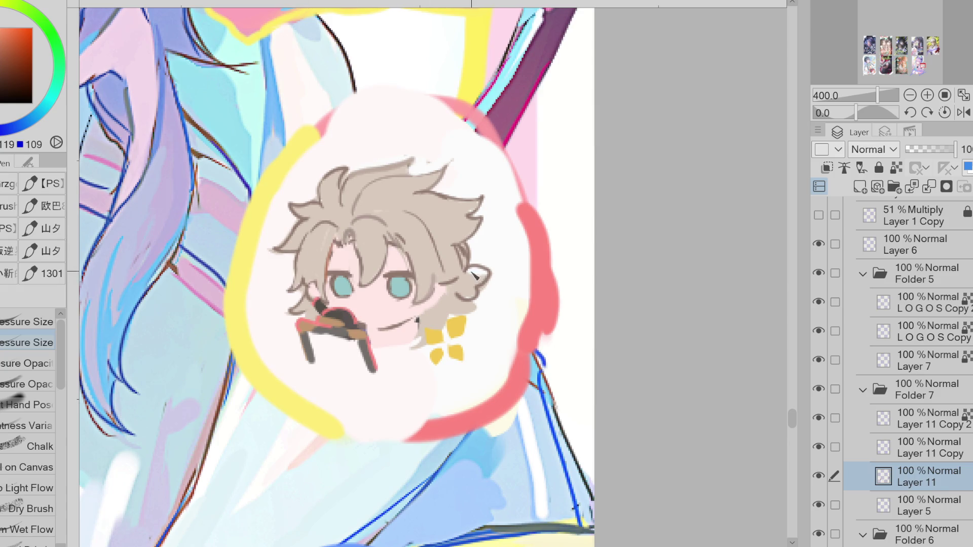
alt+click(479, 279)
mouse_move(469, 274)
mouse_down()
mouse_move(485, 304)
mouse_move(490, 281)
mouse_up()
alt+click(465, 293)
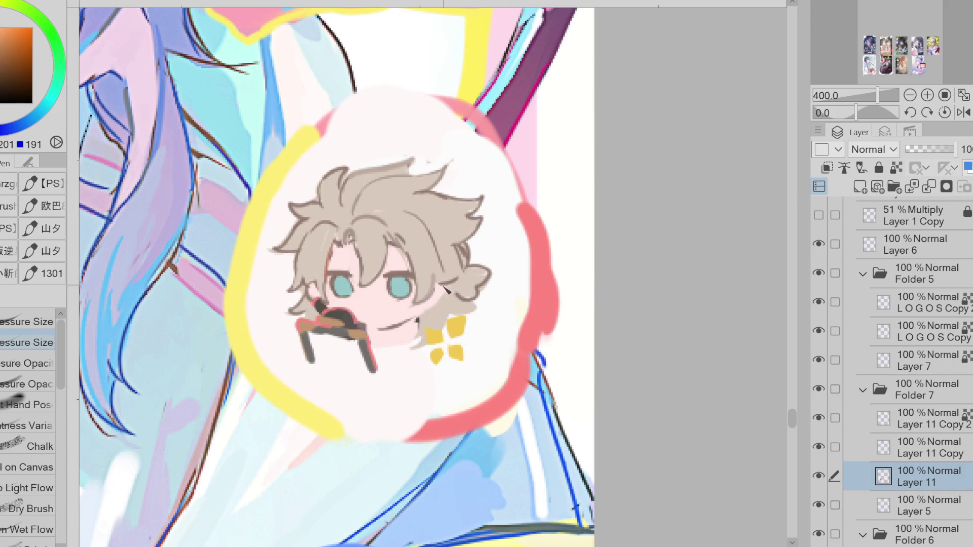
alt+click(448, 289)
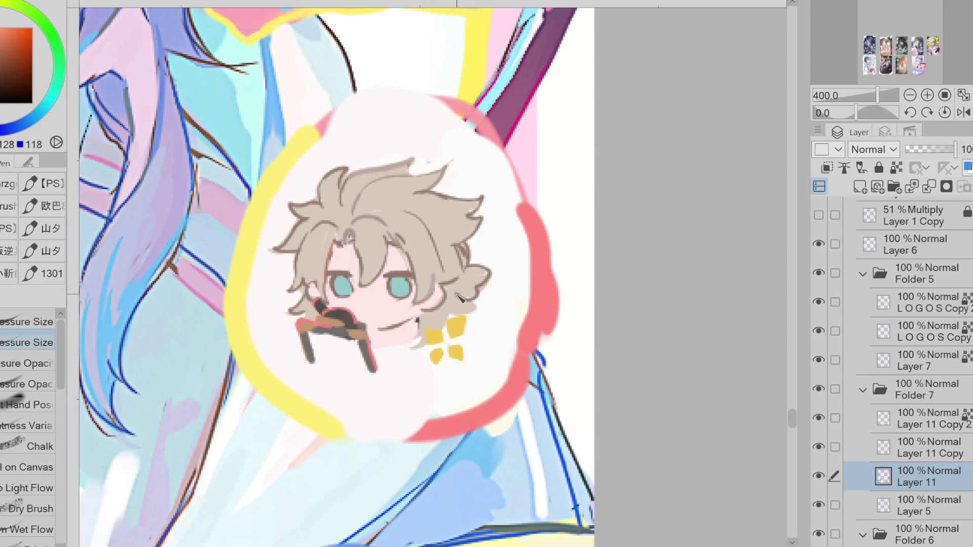
Eyedrop the mouth-line dark brown and lasso-fill a dark triangle below the mouth.
alt+click(332, 236)
alt+click(335, 233)
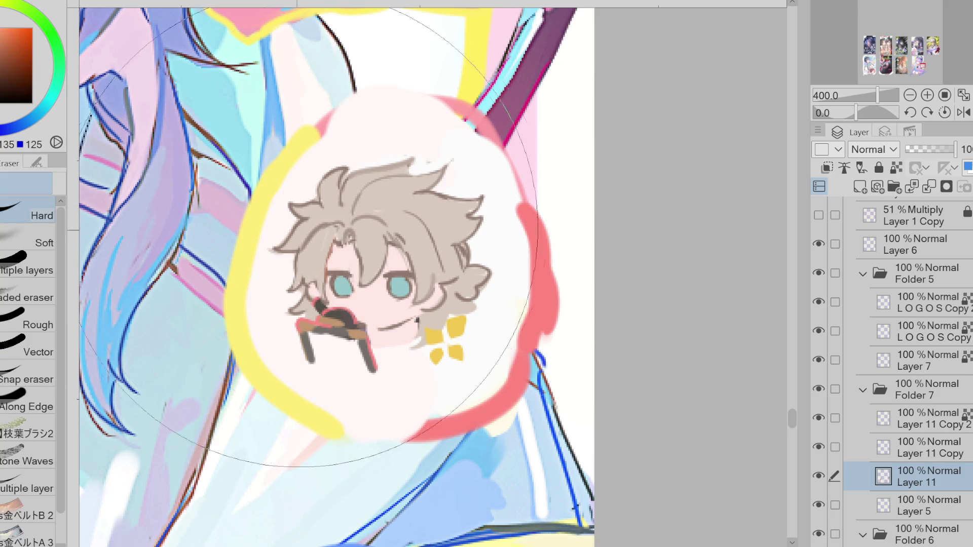
alt+click(276, 242)
alt+click(291, 231)
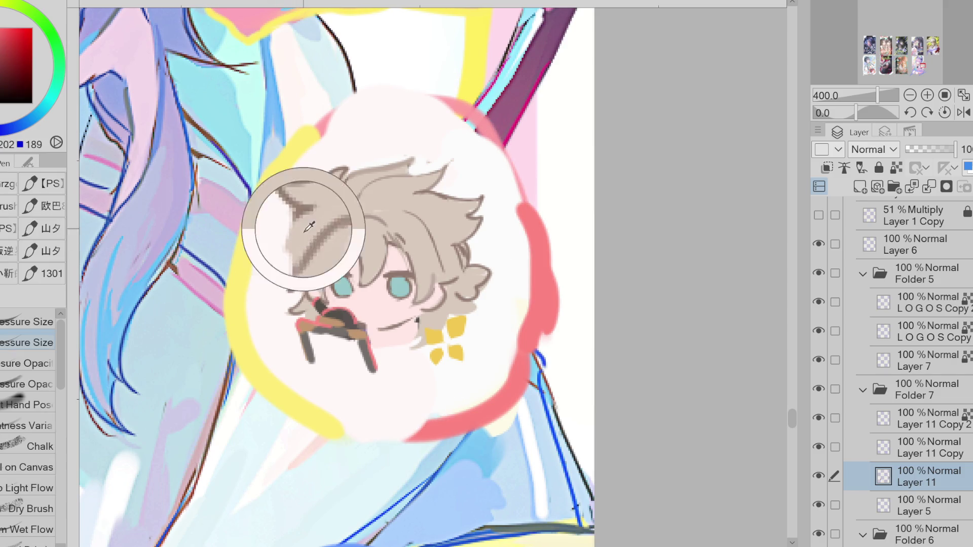
alt+click(294, 223)
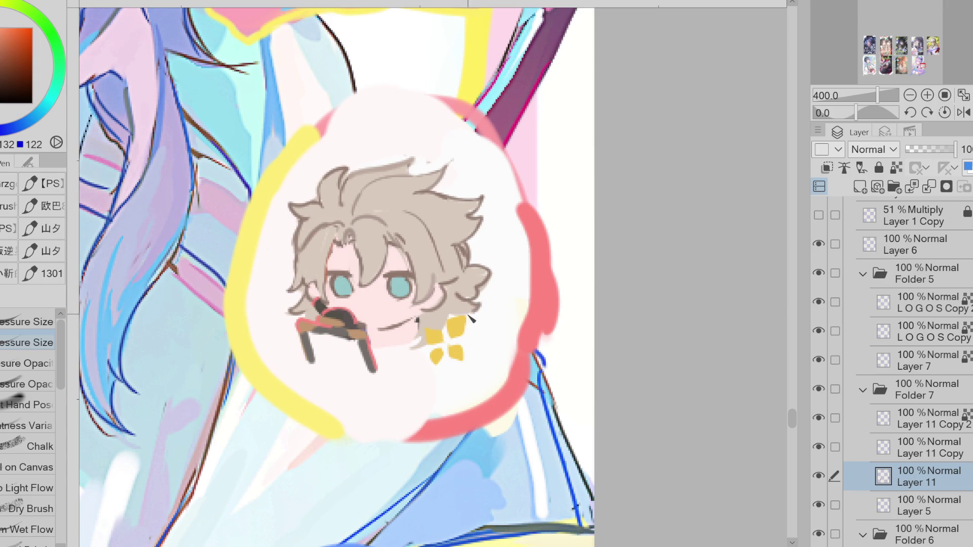
alt+click(417, 316)
alt+click(414, 322)
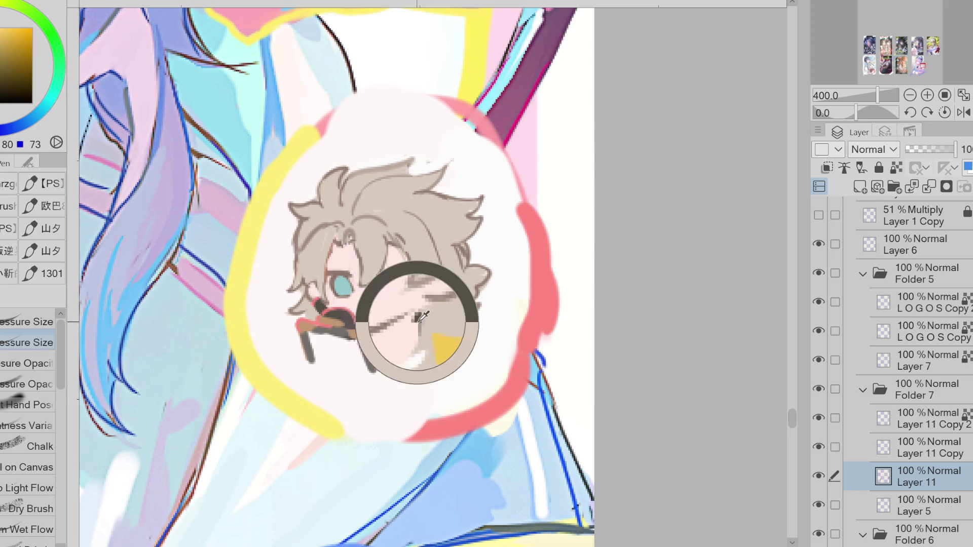
alt+click(357, 322)
key(g)
mouse_move(424, 317)
mouse_down()
mouse_move(413, 348)
mouse_move(398, 348)
mouse_move(421, 317)
mouse_up()
Redo the dark triangle below the mouth and fill a navy patch on the neck.
key(ctrl+z)
drag(404, 325, 428, 330)
click(23, 113)
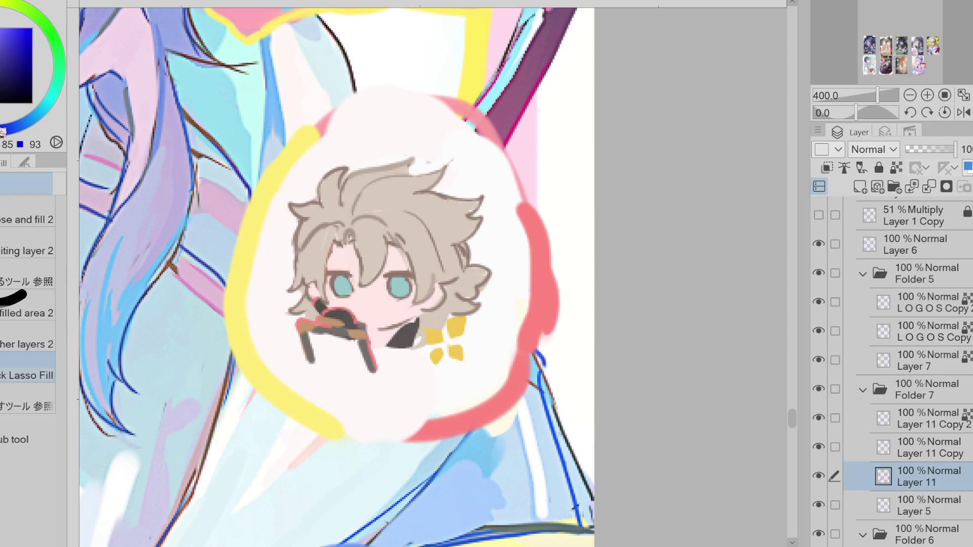
mouse_move(372, 326)
mouse_down()
mouse_move(395, 328)
mouse_move(370, 338)
mouse_up()
key(ctrl+z)
alt+click(136, 105)
drag(375, 327, 407, 321)
Fill the dark collar beside the neck and paint brown strokes over it.
alt+click(412, 328)
alt+click(409, 332)
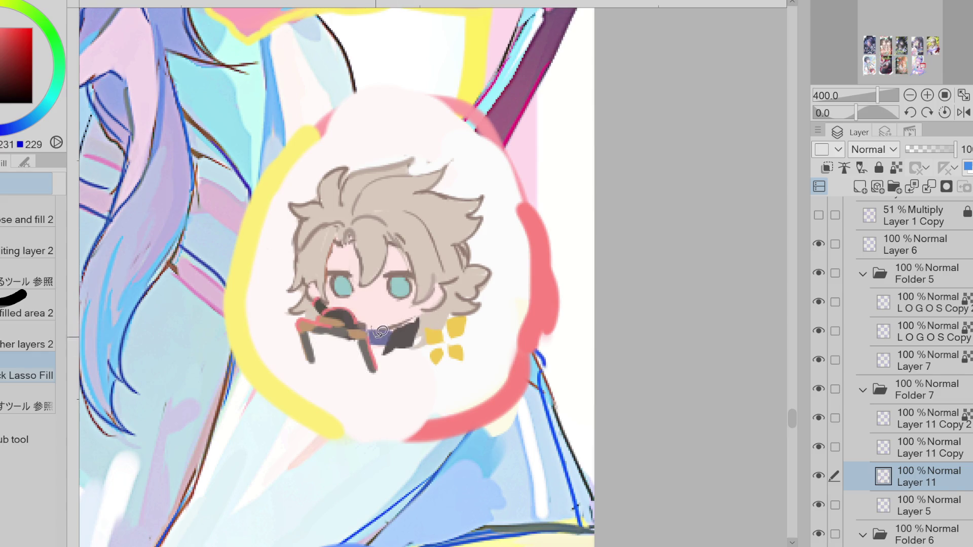
alt+click(413, 322)
drag(388, 348, 413, 337)
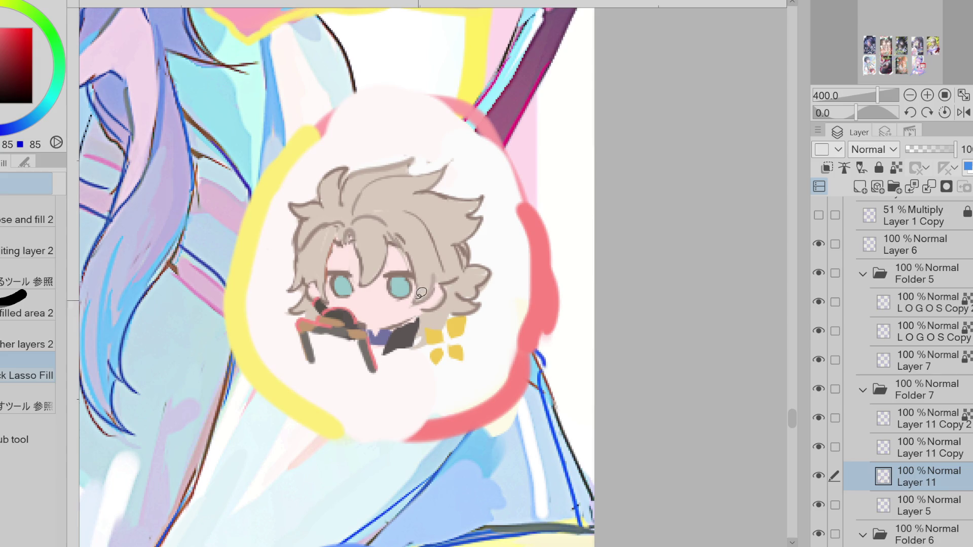
alt+click(280, 168)
alt+click(389, 269)
drag(415, 329, 385, 352)
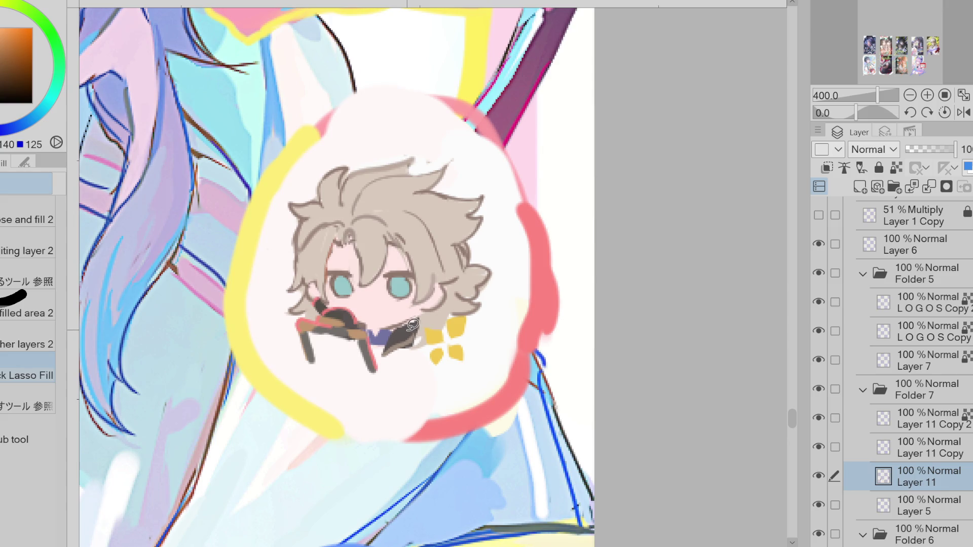
mouse_move(406, 332)
mouse_down()
mouse_move(383, 362)
mouse_move(397, 341)
mouse_move(391, 359)
mouse_move(379, 355)
mouse_move(421, 327)
mouse_up()
Sample pale tones near the collar and add a small dark stroke at the mouth.
alt+click(390, 319)
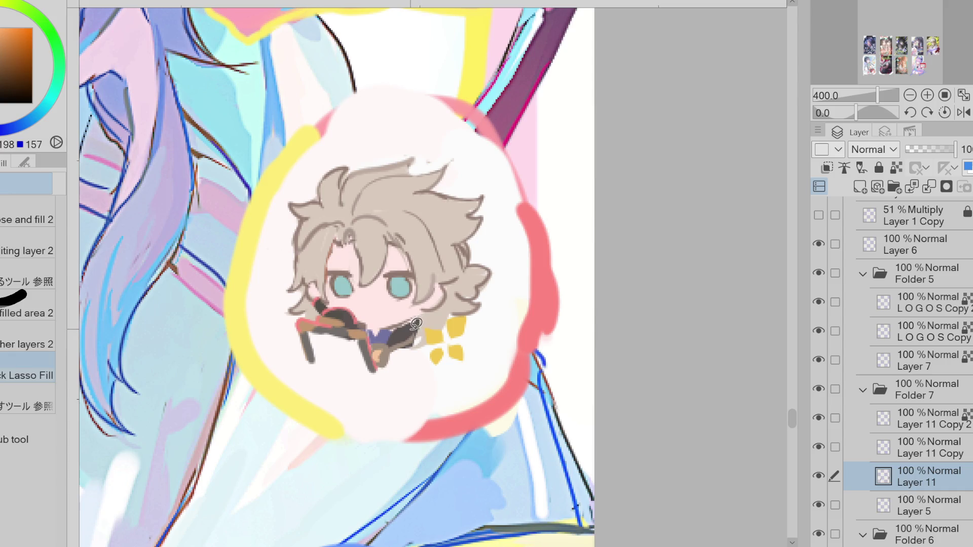
alt+click(413, 342)
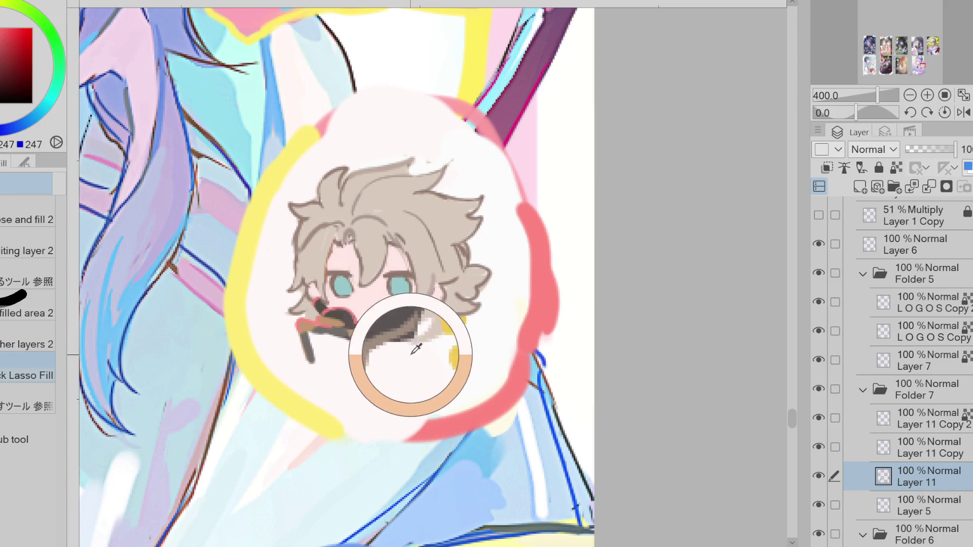
alt+click(422, 339)
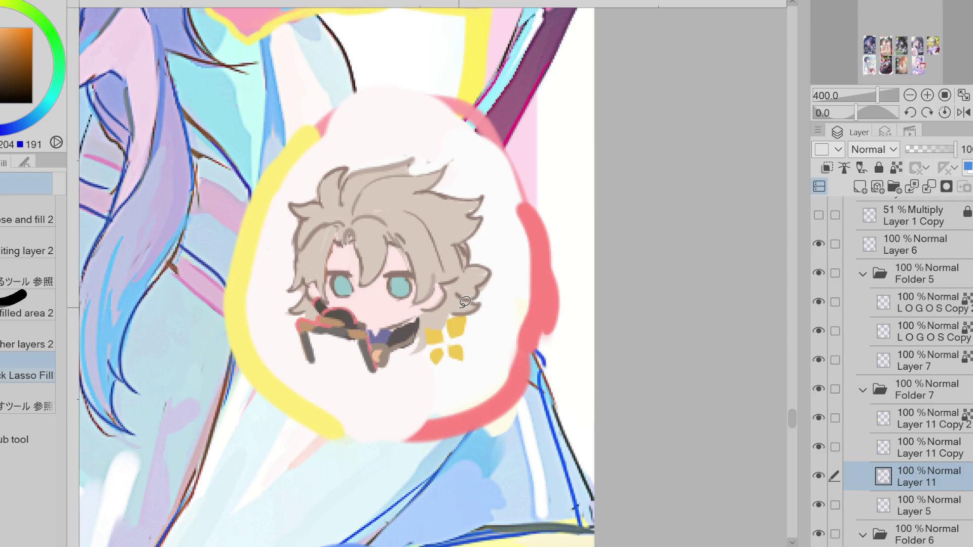
key(p)
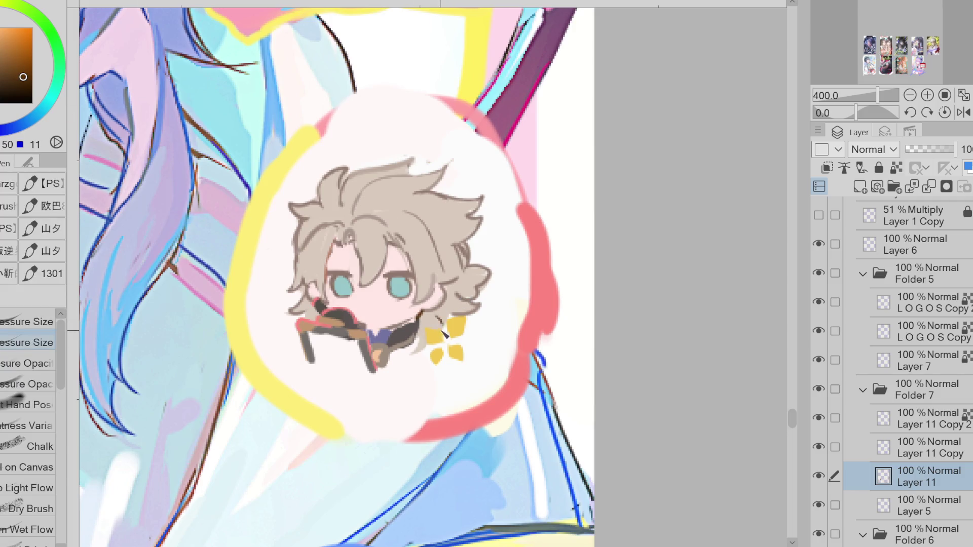
drag(368, 314, 376, 315)
alt+click(393, 283)
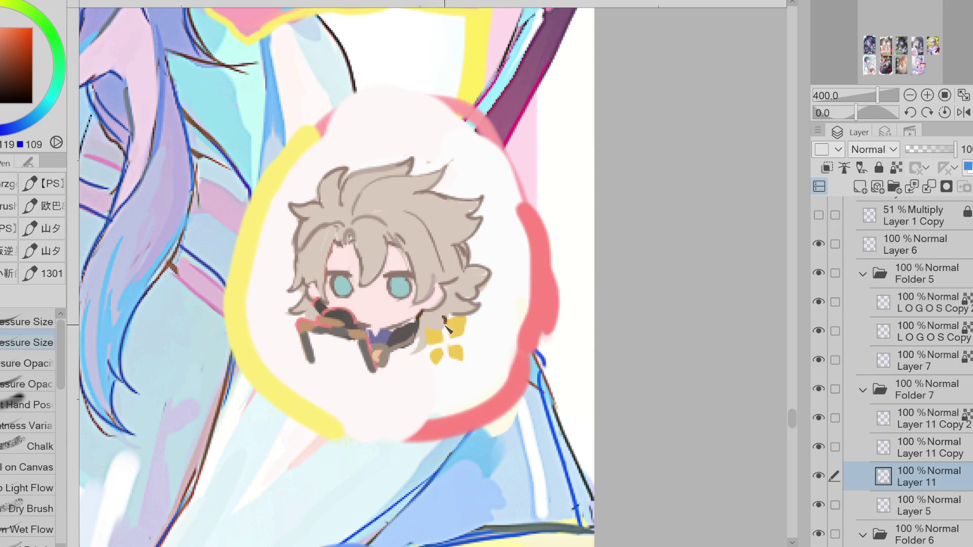
Trace pale blue outlines around the left and right yellow petals of the hair clip.
alt+click(194, 151)
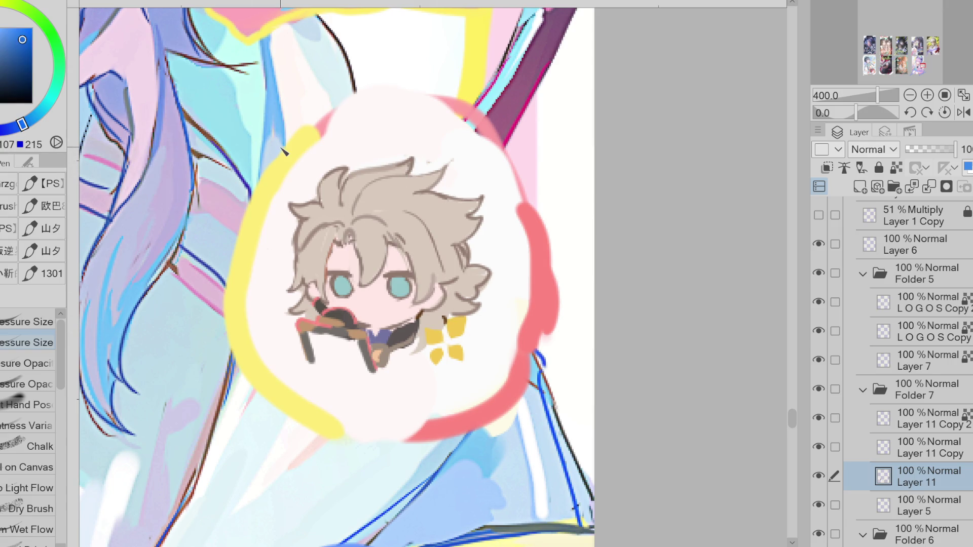
click(3, 35)
mouse_move(444, 335)
mouse_down()
mouse_move(430, 350)
mouse_move(446, 349)
mouse_move(435, 366)
mouse_move(461, 351)
mouse_move(451, 362)
mouse_up()
mouse_move(467, 321)
mouse_down()
mouse_move(455, 338)
mouse_move(465, 336)
mouse_up()
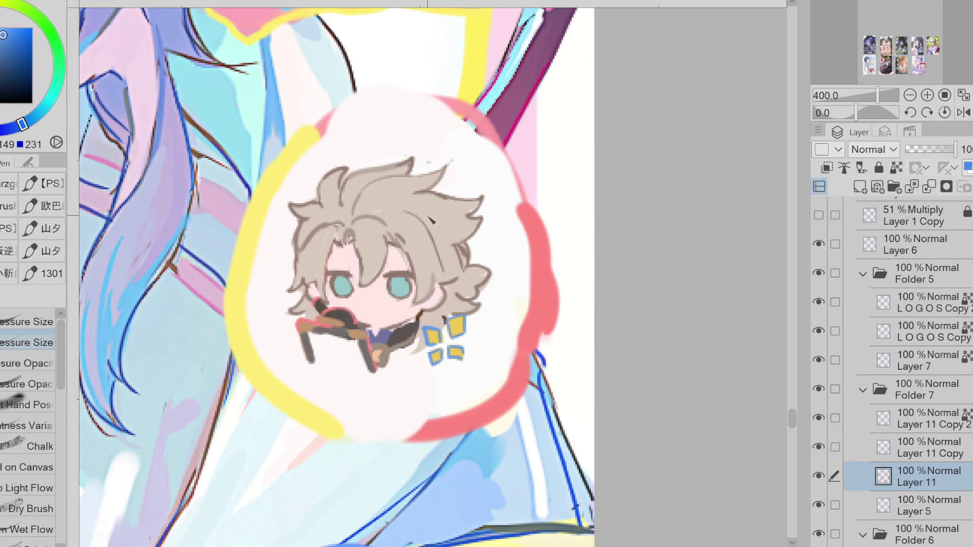
scroll(313, 343, down, 2)
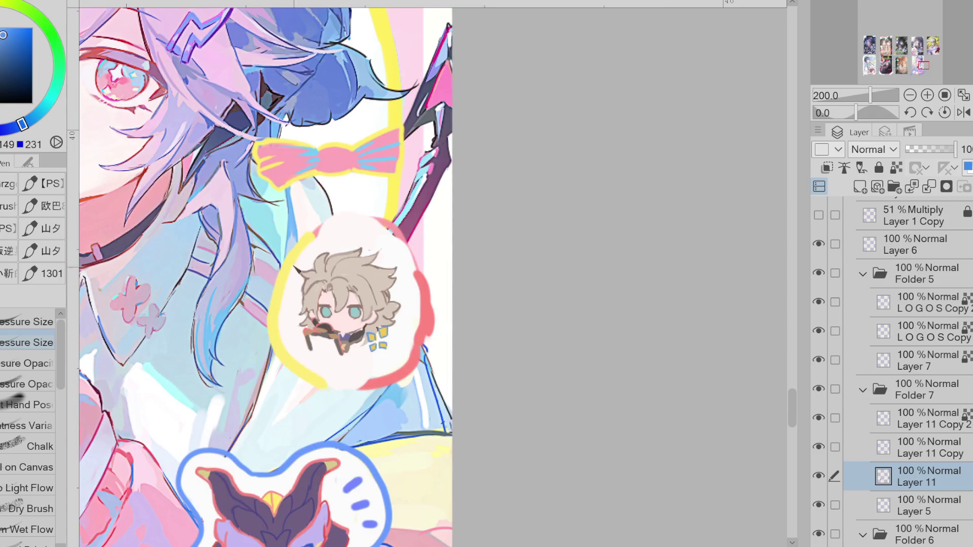
Draw a red four-point sparkle clip and a small red tick mark on the chibi's hair.
alt+click(135, 99)
scroll(357, 282, up, 2)
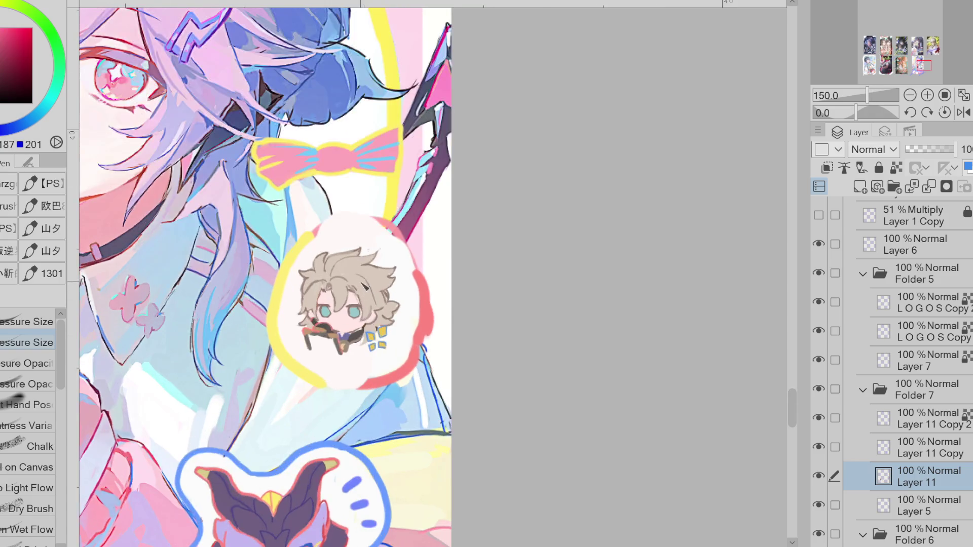
alt+click(393, 249)
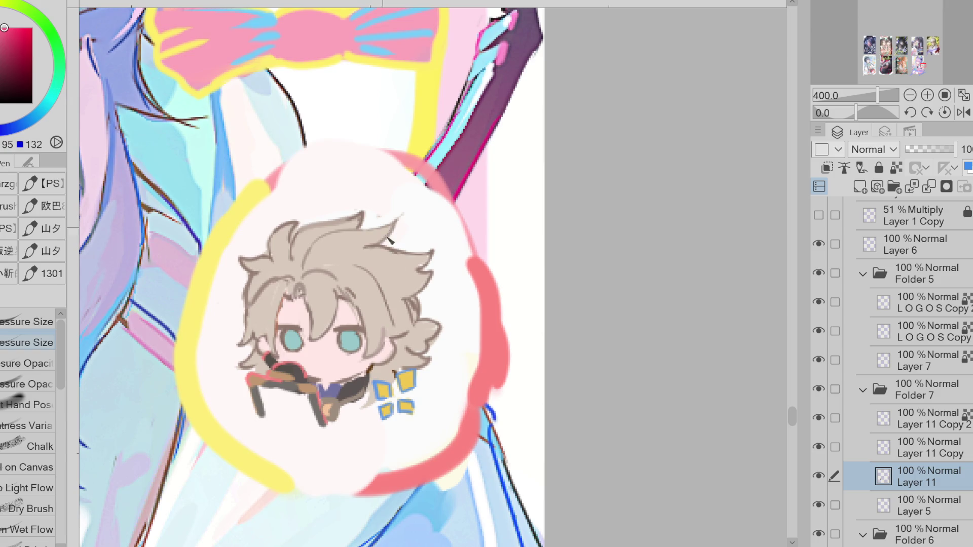
drag(395, 262, 393, 284)
drag(369, 291, 369, 303)
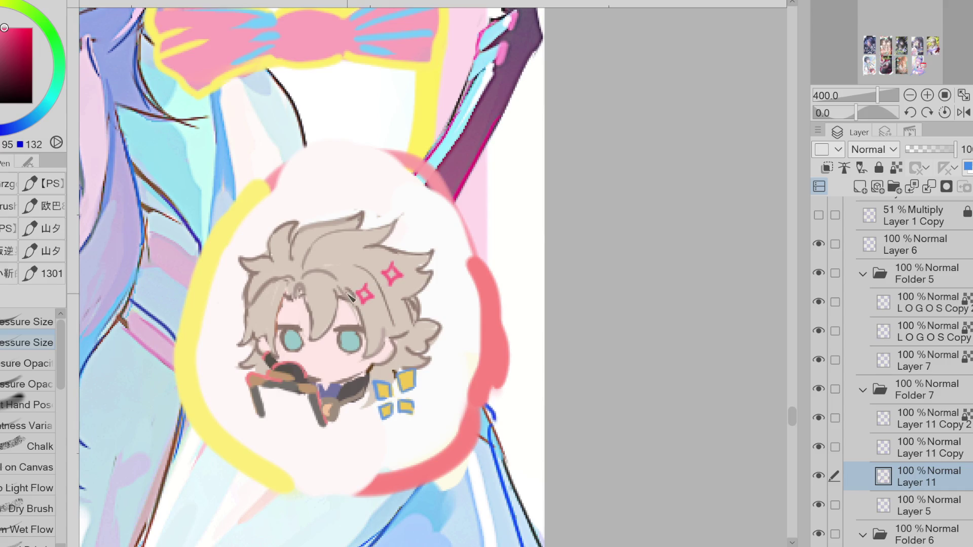
alt+click(349, 296)
alt+click(349, 295)
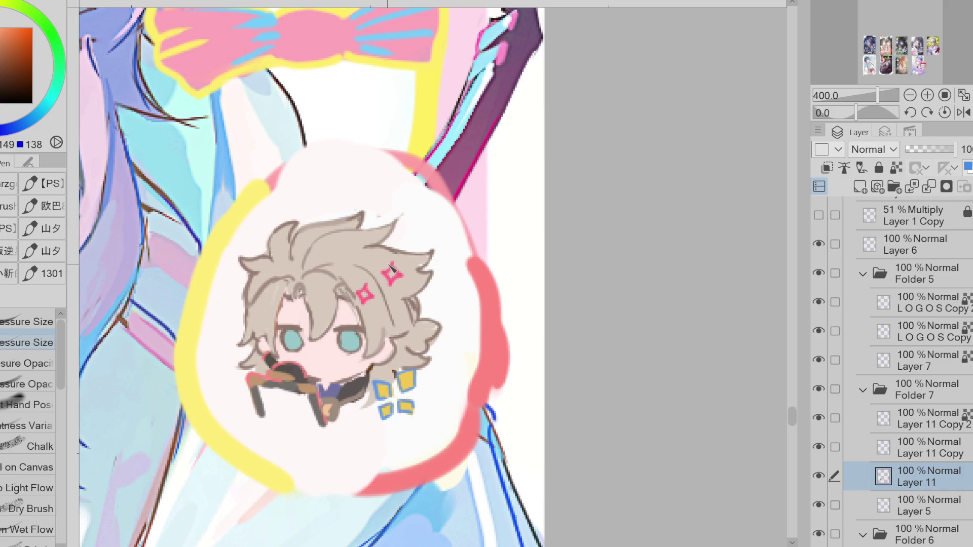
scroll(358, 361, down, 2)
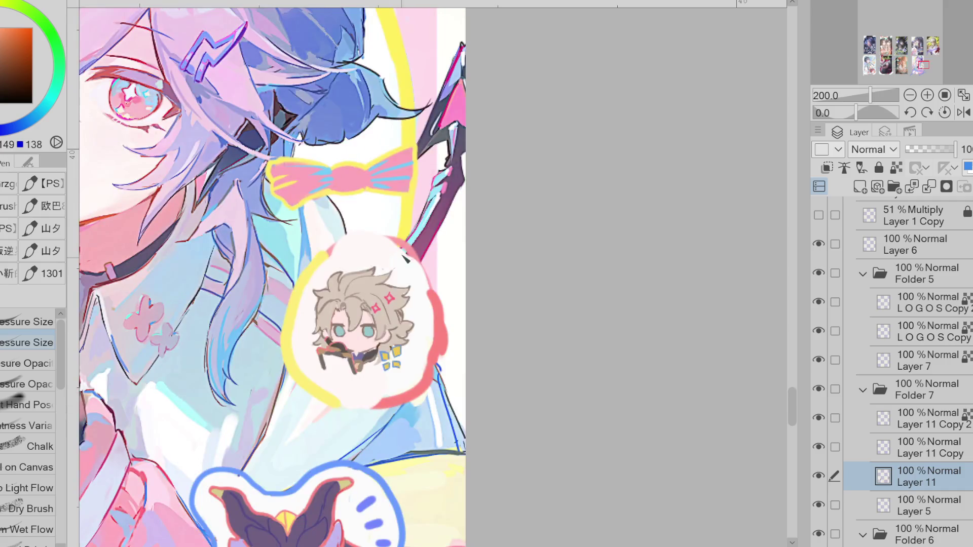
Redraw the red arc along the circle's top and retrace the yellow left edge.
alt+click(407, 255)
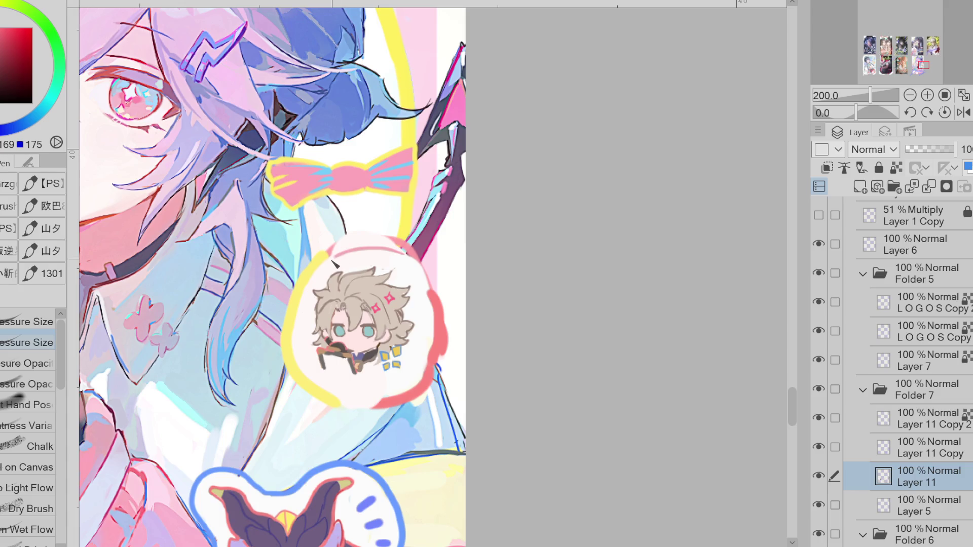
alt+click(419, 253)
alt+click(418, 253)
mouse_move(432, 296)
mouse_down()
mouse_move(388, 252)
mouse_move(319, 259)
mouse_up()
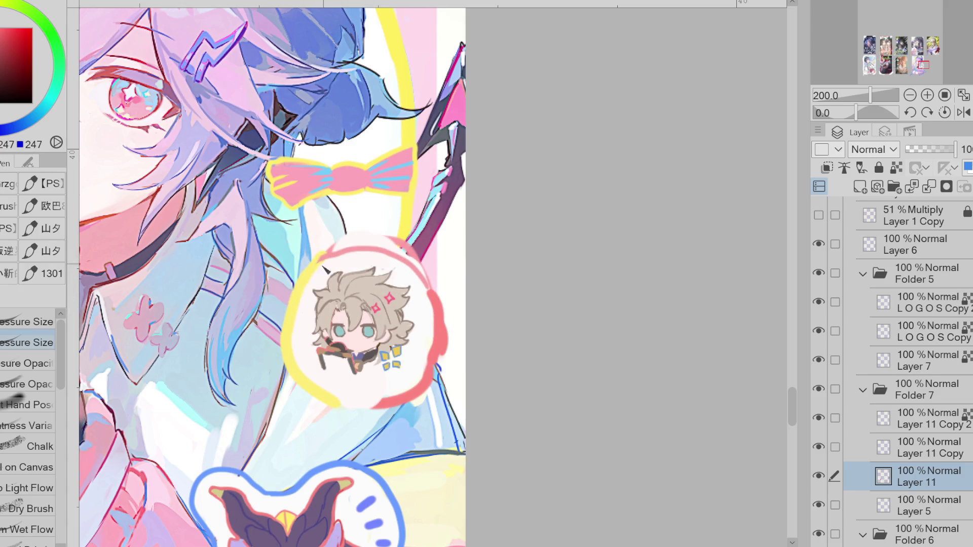
alt+click(294, 315)
mouse_move(293, 315)
mouse_down()
mouse_move(319, 385)
mouse_move(341, 402)
mouse_up()
mouse_move(303, 352)
mouse_down()
mouse_move(348, 402)
mouse_move(425, 373)
mouse_move(440, 337)
mouse_up()
Erase the bulging red outline on the right and at the circle's bottom.
alt+click(400, 394)
key(e)
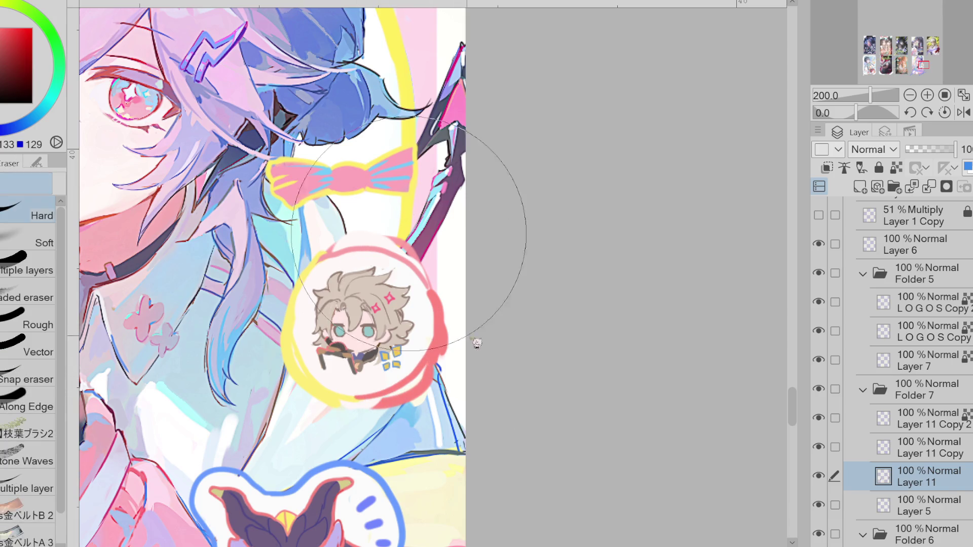
mouse_move(424, 257)
mouse_down()
mouse_move(442, 344)
mouse_move(396, 406)
mouse_move(440, 347)
mouse_move(450, 283)
mouse_move(327, 238)
mouse_move(362, 237)
mouse_move(282, 340)
mouse_move(280, 319)
mouse_up()
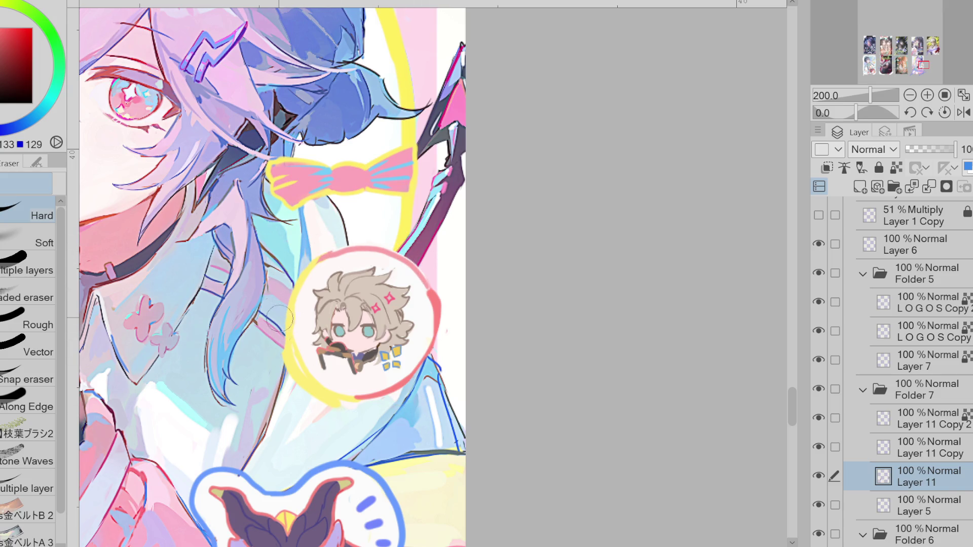
alt+click(298, 361)
key(p)
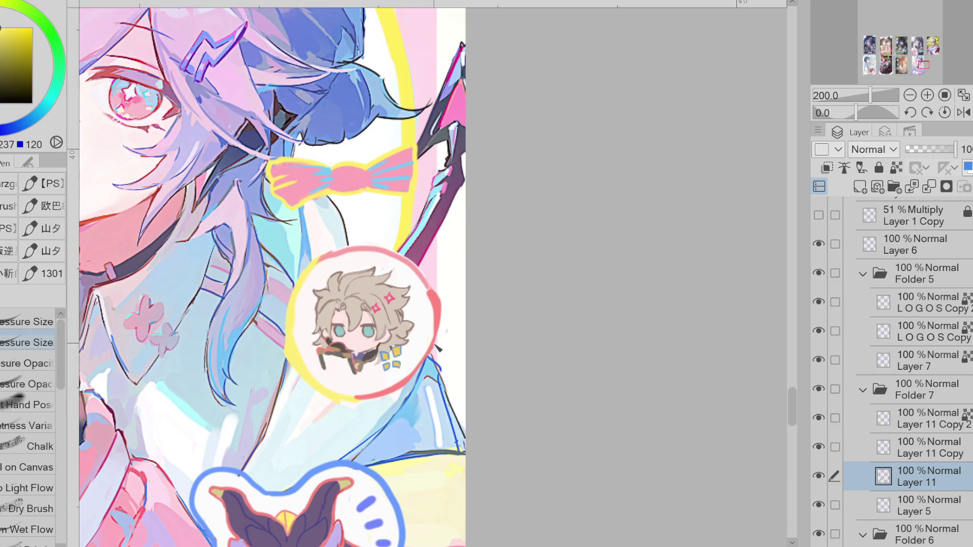
key(e)
drag(357, 404, 379, 405)
Redraw the red outline along the circle's upper-right arc and top.
alt+click(437, 298)
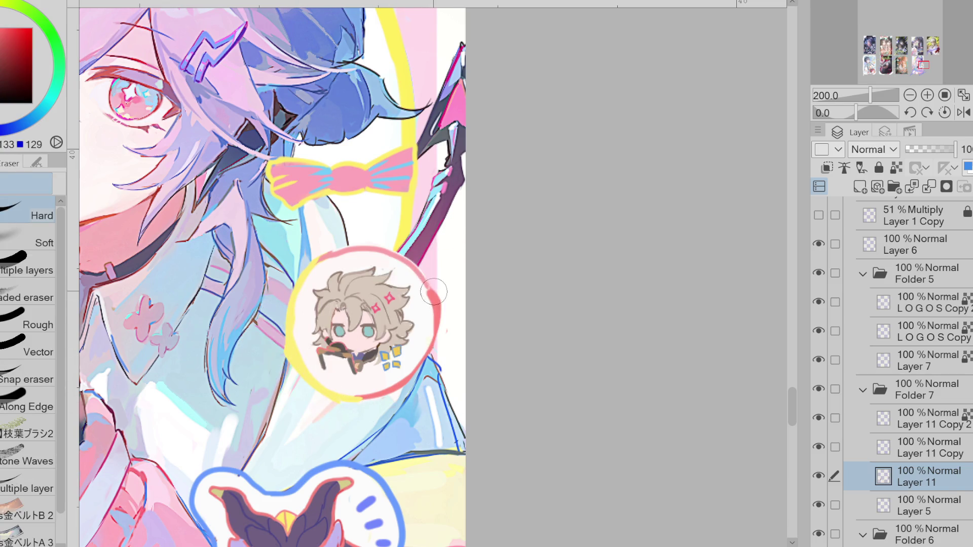
key(p)
drag(437, 298, 398, 247)
drag(439, 296, 393, 245)
Extend the red ring along the top and upper-left edge, and touch up the hair.
drag(316, 256, 398, 256)
drag(310, 281, 317, 255)
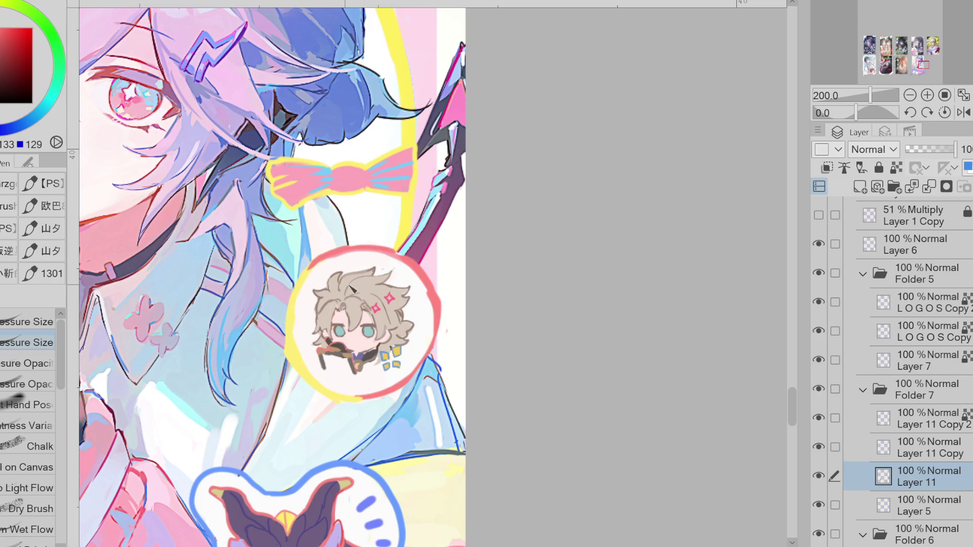
alt+click(378, 294)
drag(384, 287, 398, 307)
scroll(372, 327, up, 2)
alt+click(370, 326)
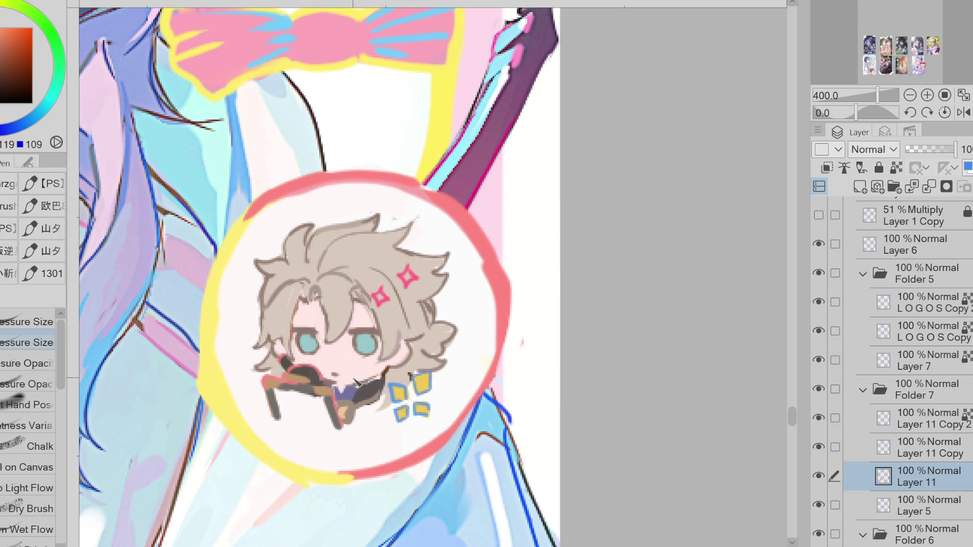
Lasso near the pink star clip and eyedrop badge yellow and near-white to refine the sparkles.
scroll(471, 340, down, 2)
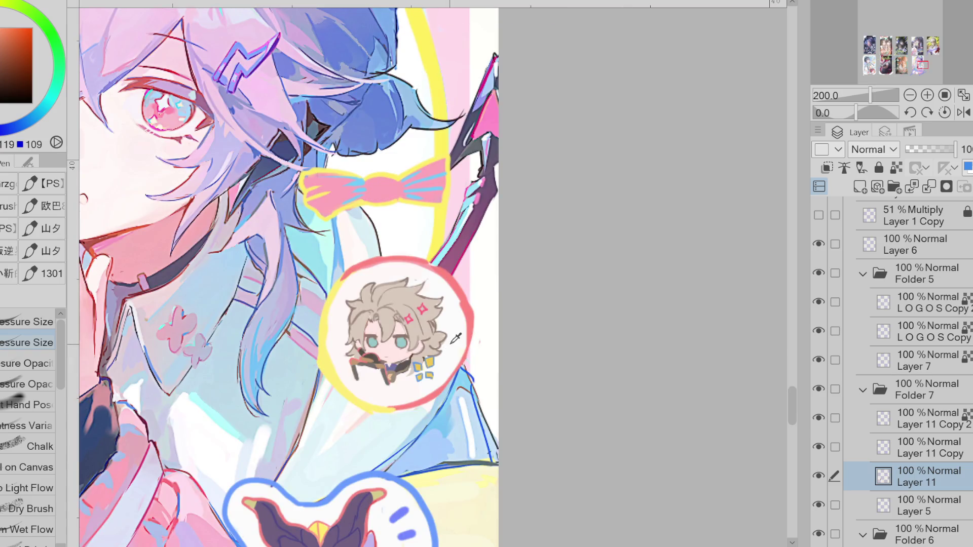
scroll(420, 338, up, 2)
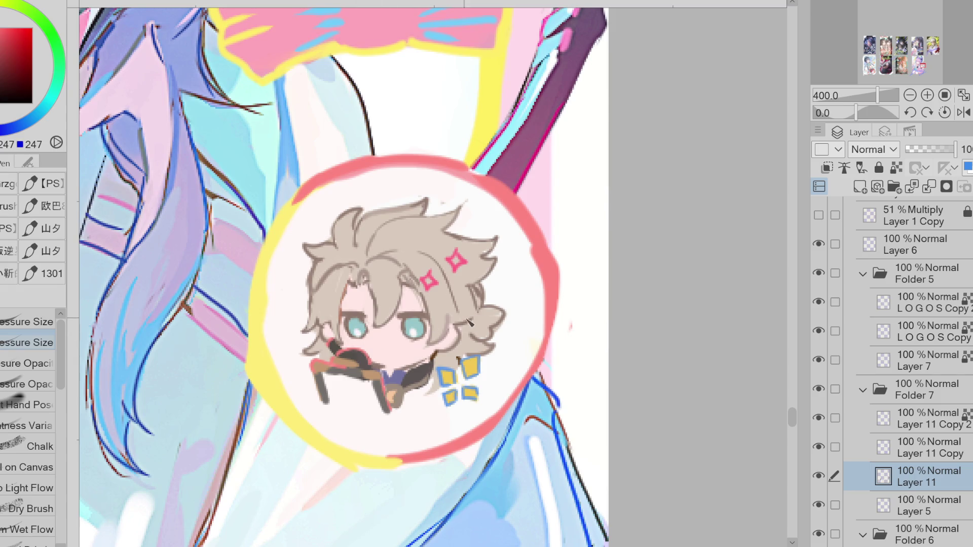
key(m)
drag(456, 244, 433, 278)
click(282, 312)
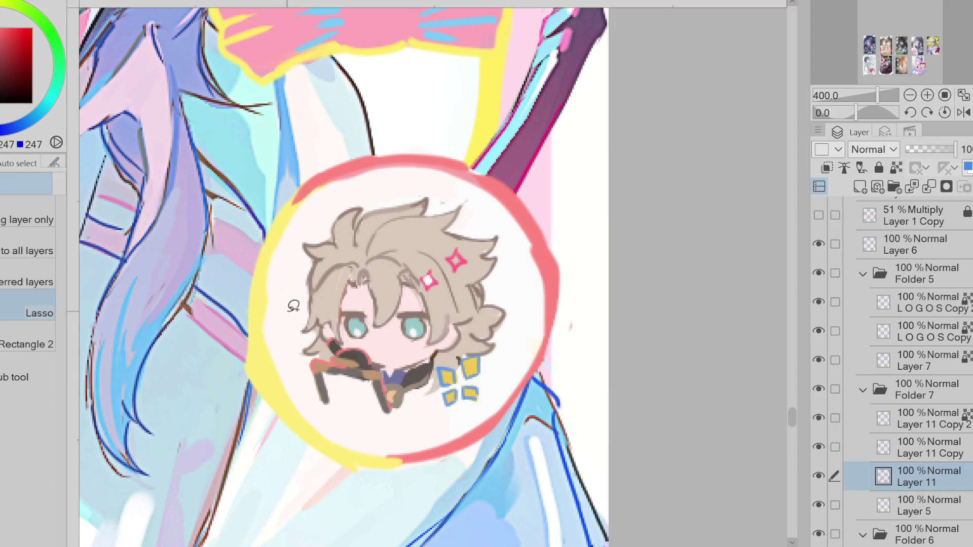
key(g)
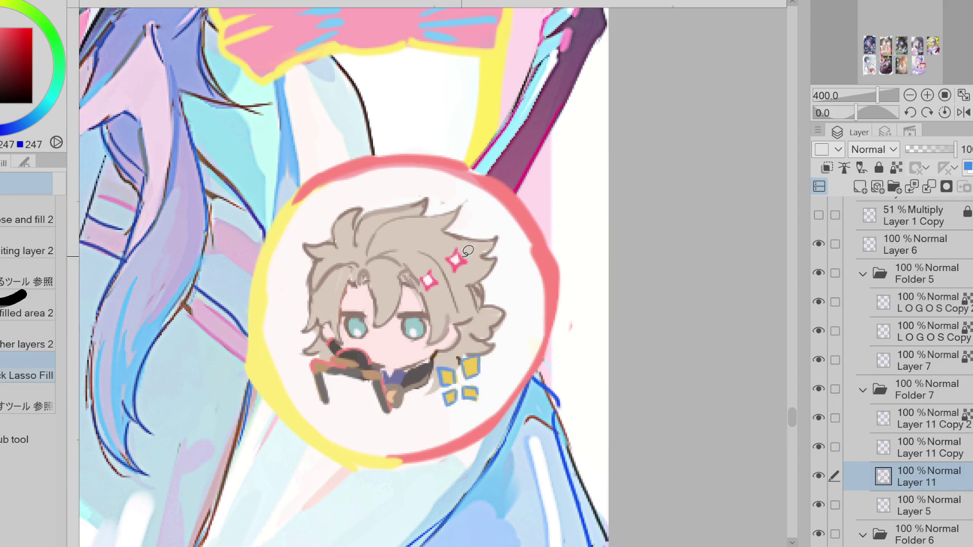
alt+click(272, 364)
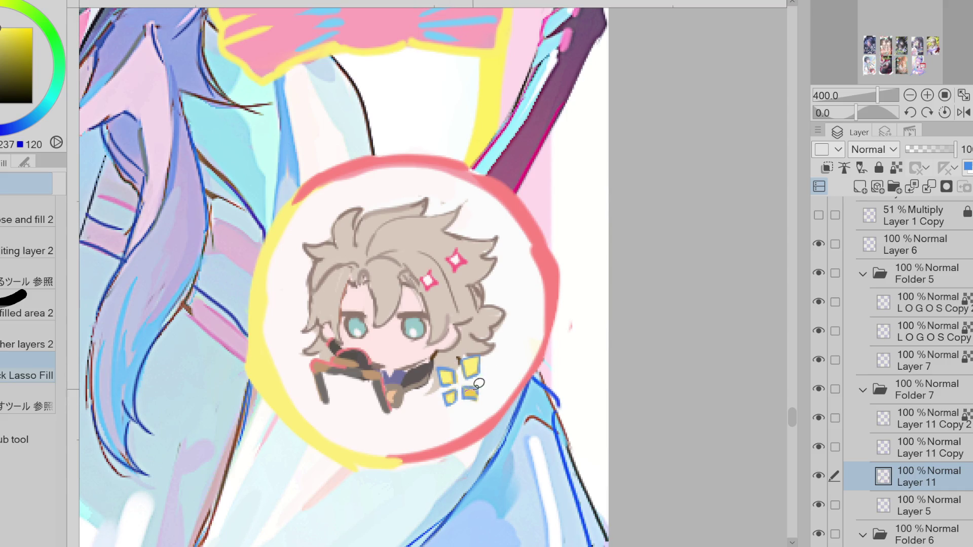
key(e)
alt+click(279, 281)
key(p)
scroll(372, 333, down, 3)
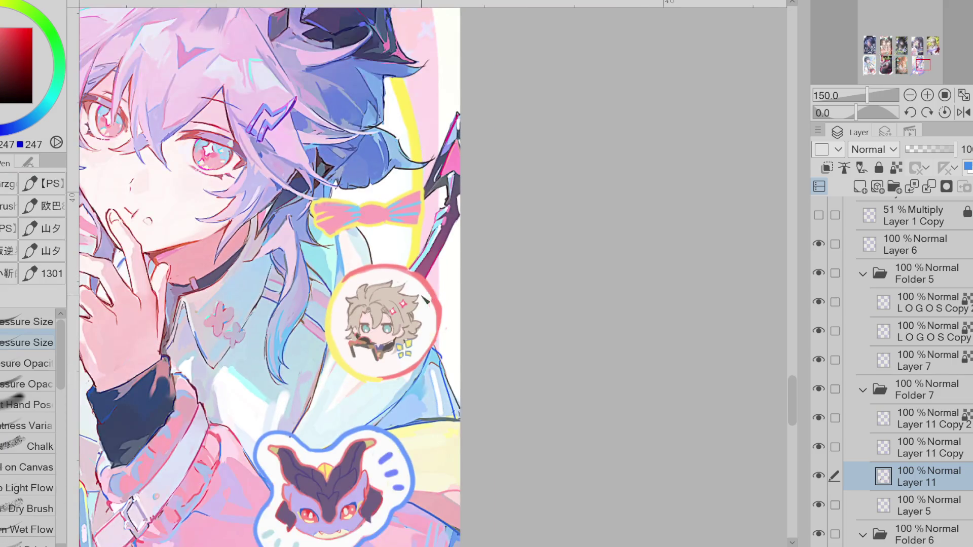
Lasso-select the chibi badge and transform it slightly down and to the left, then deselect.
key(m)
mouse_move(309, 268)
mouse_down()
mouse_move(440, 248)
mouse_move(309, 270)
mouse_up()
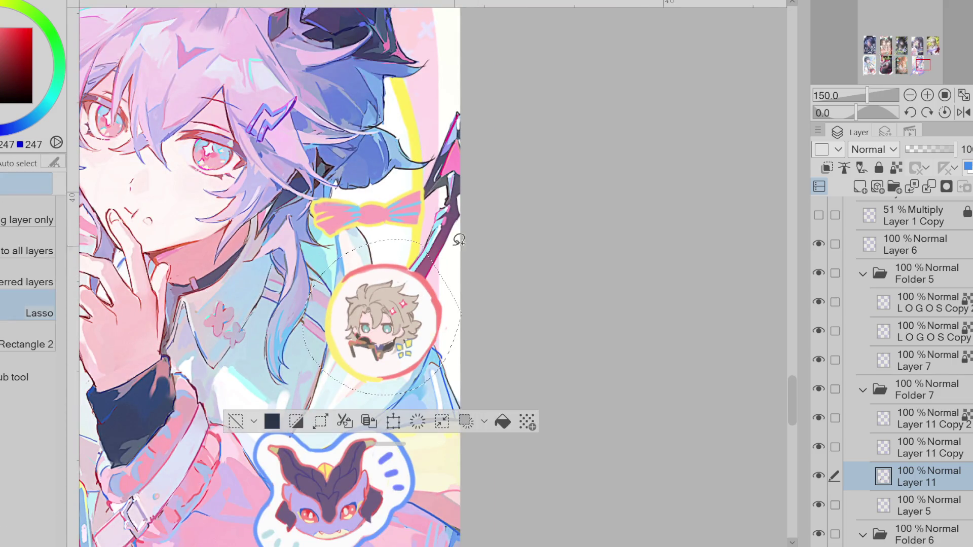
key(ctrl+t)
drag(404, 388, 381, 403)
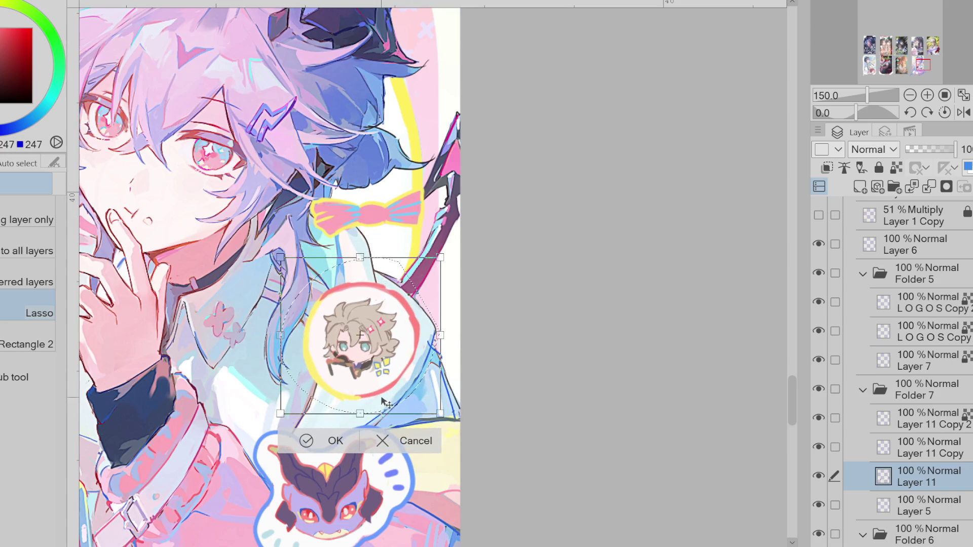
click(309, 441)
click(214, 439)
Eyedrop a new colour and a darker shade from the artwork for painting.
scroll(481, 360, down, 1)
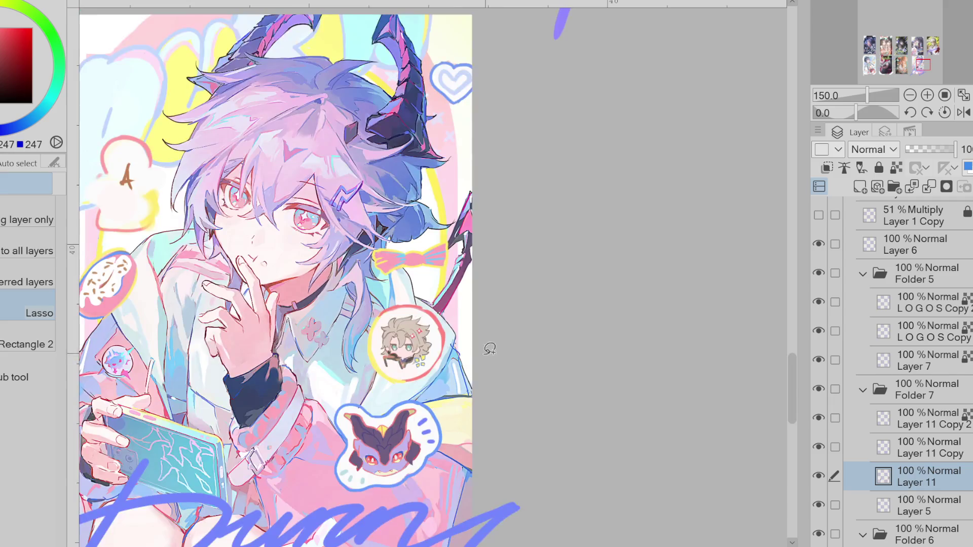
key(e)
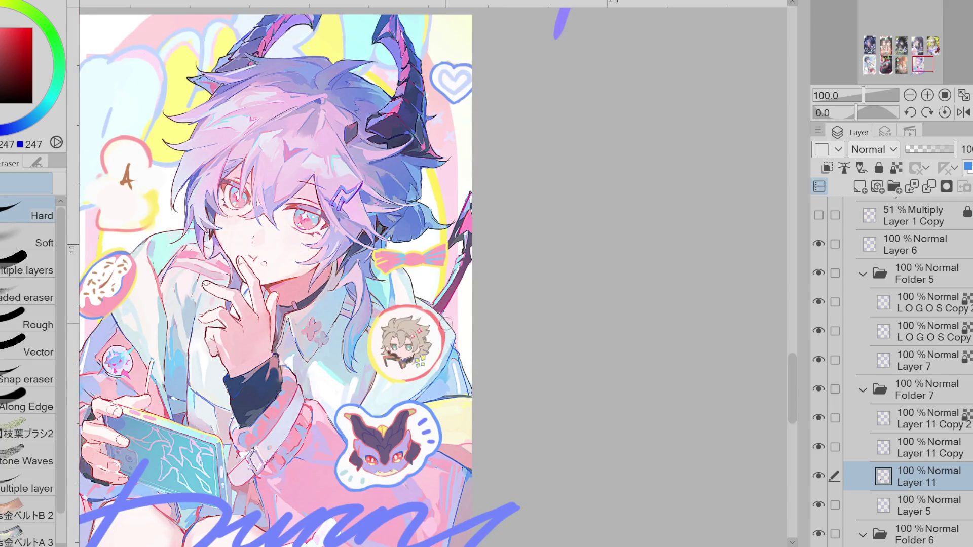
alt+click(448, 337)
key(p)
alt+click(449, 339)
alt+click(449, 339)
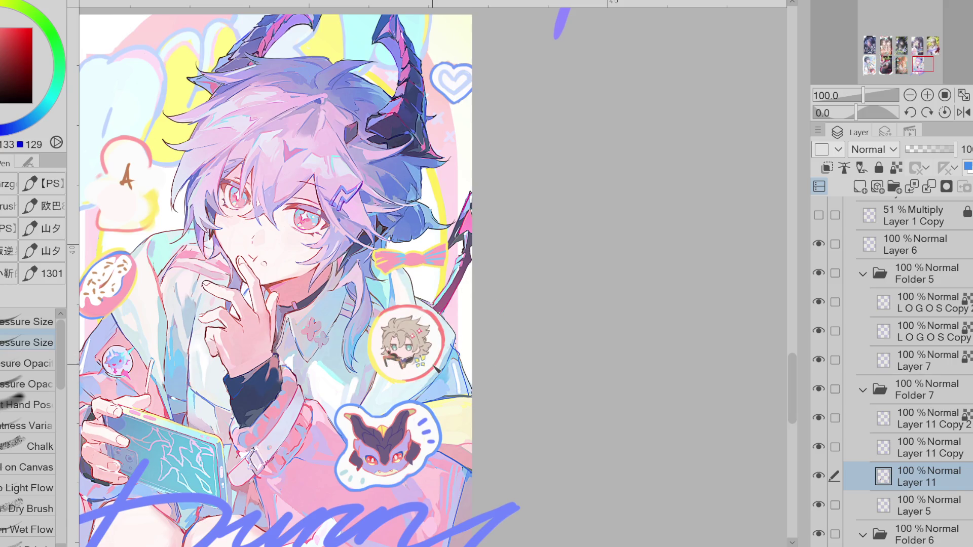
scroll(345, 168, up, 3)
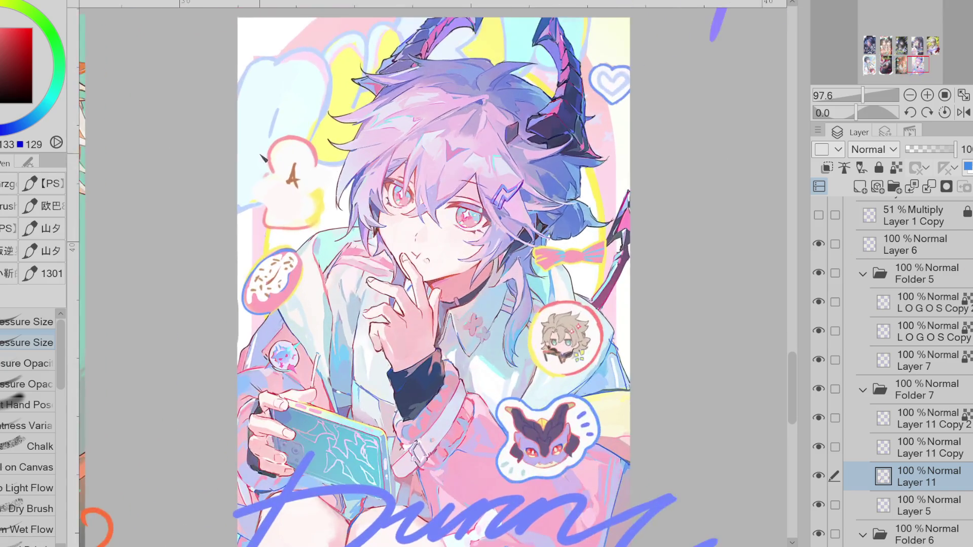
Pick white to paint over the toast sticker and sample the background yellow.
scroll(345, 166, up, 1)
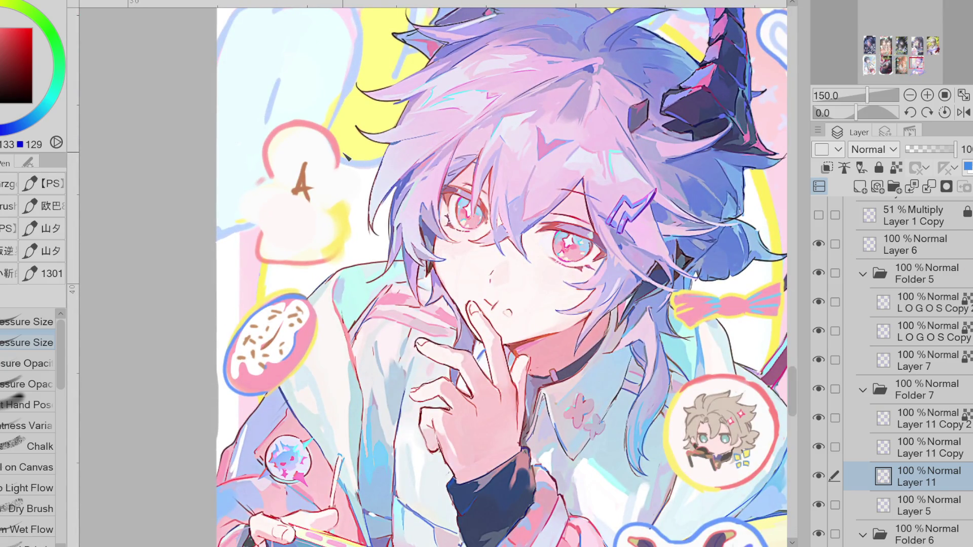
key(e)
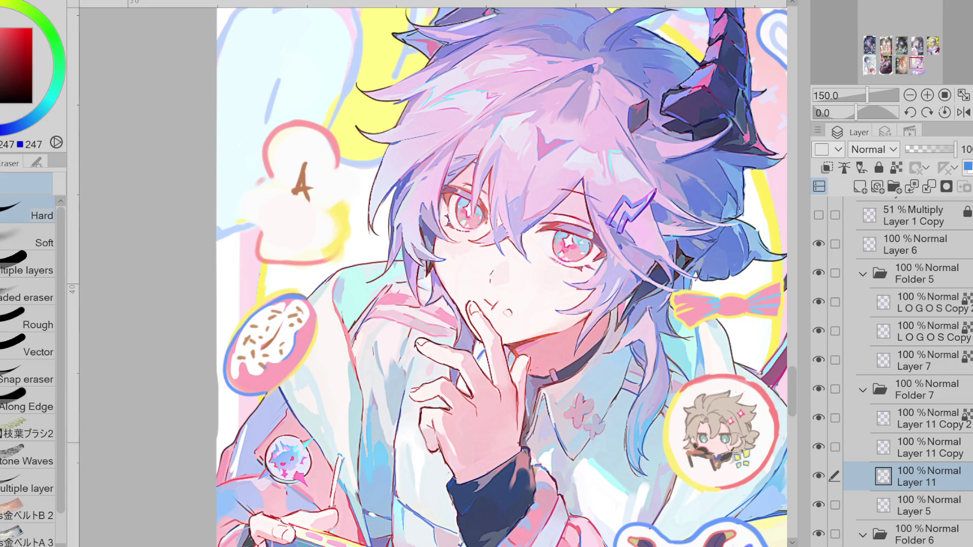
key(p)
alt+click(291, 148)
key(e)
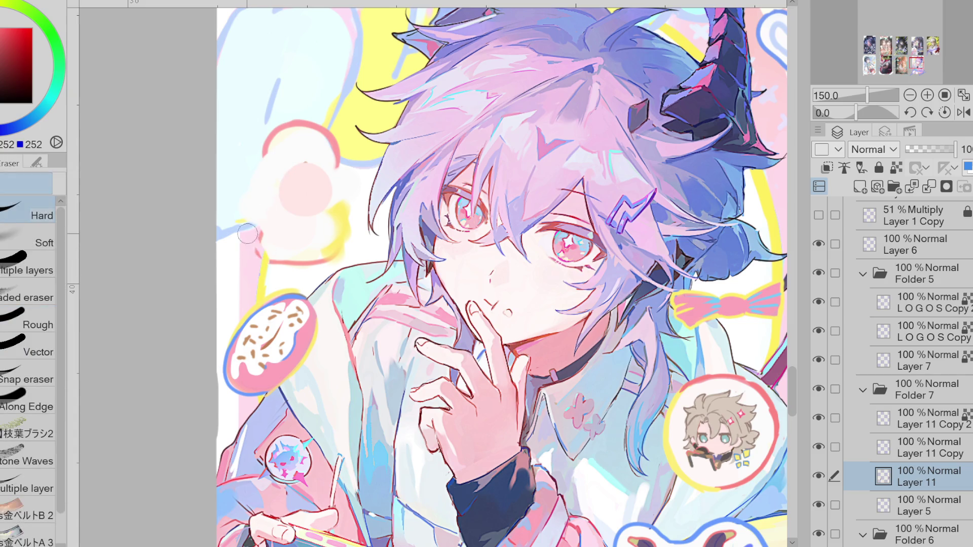
alt+click(346, 197)
Draw a thick pink-red outline around the white circle's left, bottom and right edges.
key(p)
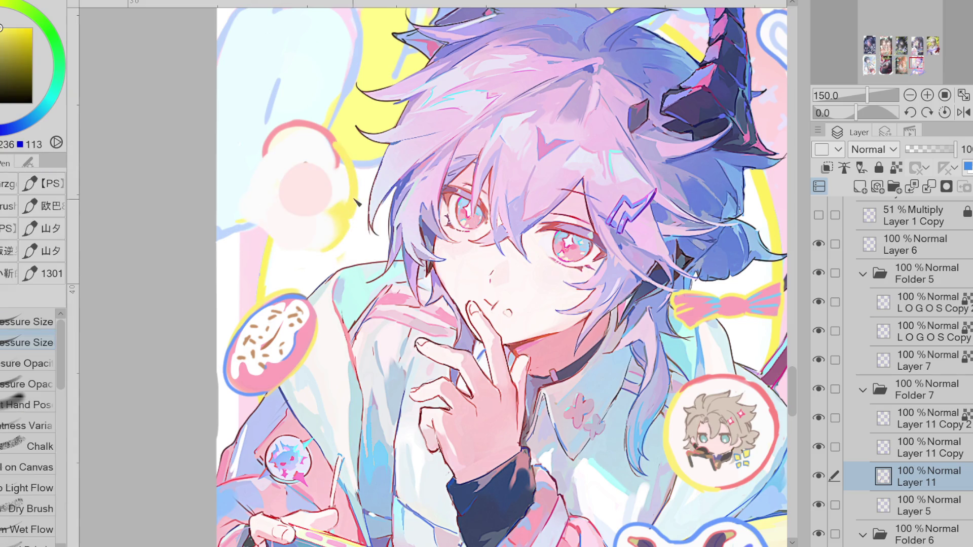
alt+click(328, 162)
alt+click(303, 128)
mouse_move(289, 128)
mouse_down()
mouse_move(242, 185)
mouse_move(279, 246)
mouse_move(330, 251)
mouse_up()
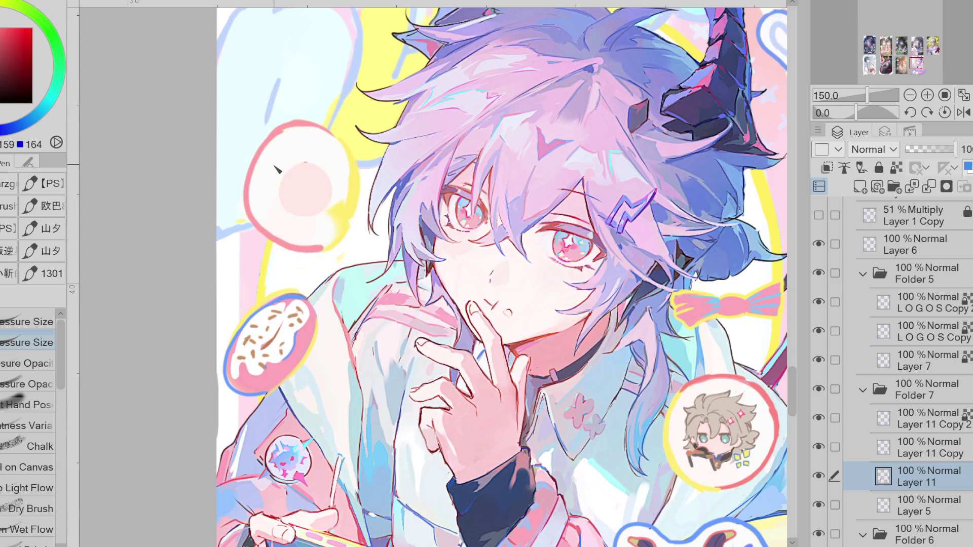
alt+click(291, 125)
drag(256, 150, 249, 214)
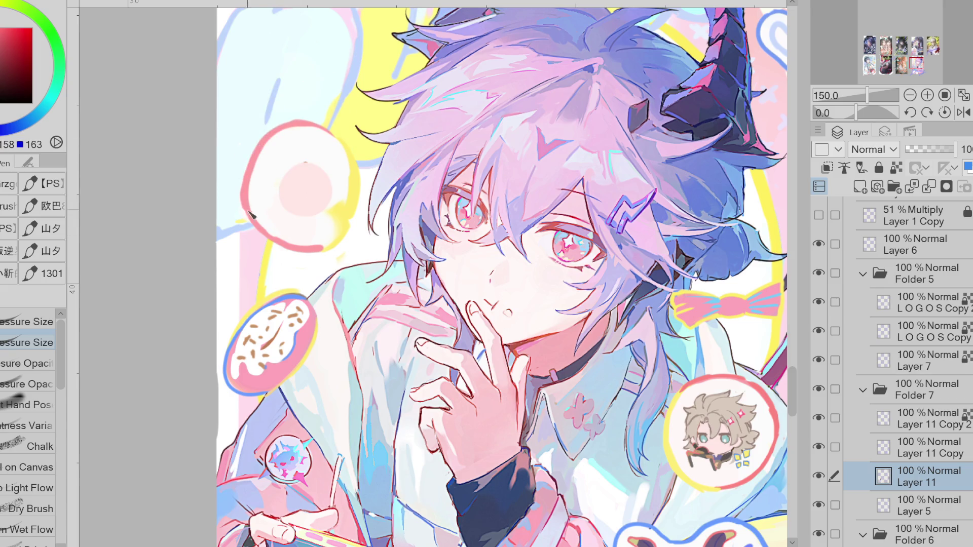
key(e)
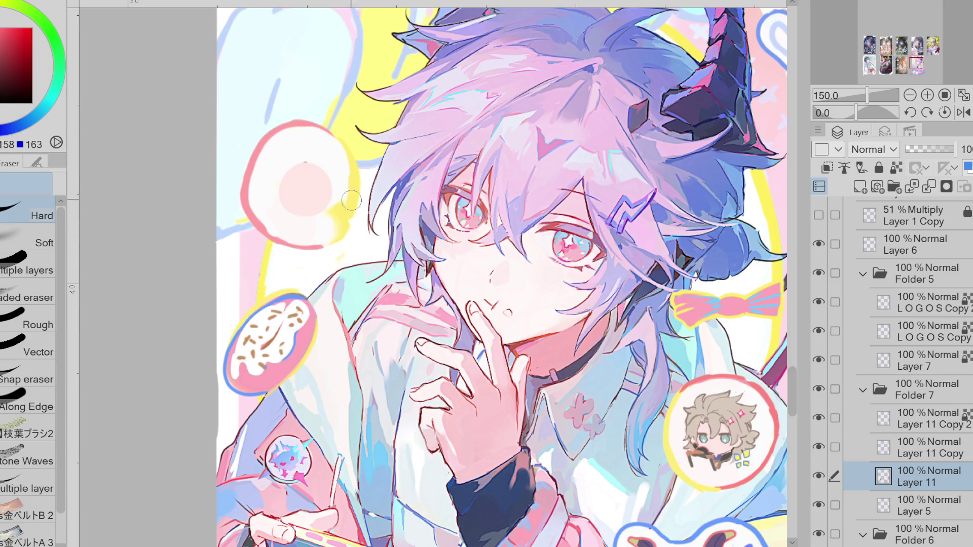
key(p)
drag(324, 239, 340, 170)
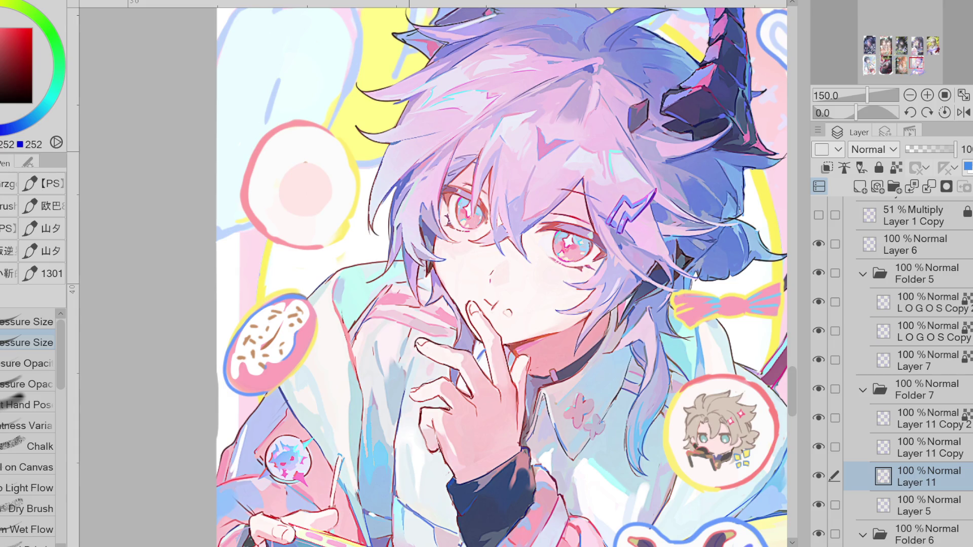
scroll(501, 274, down, 5)
scroll(436, 254, down, 6)
scroll(436, 253, up, 1)
scroll(436, 254, up, 2)
scroll(430, 228, down, 3)
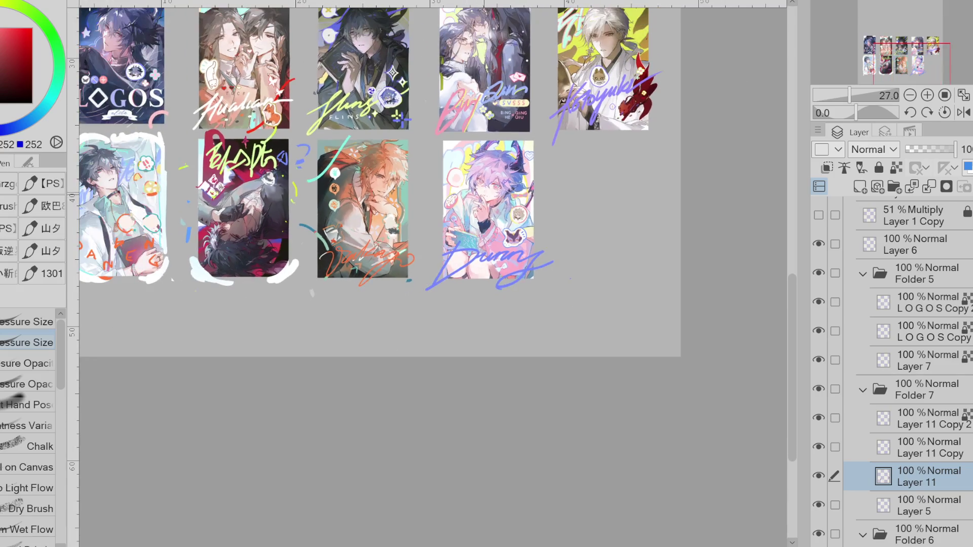
scroll(406, 203, down, 1)
scroll(405, 203, up, 2)
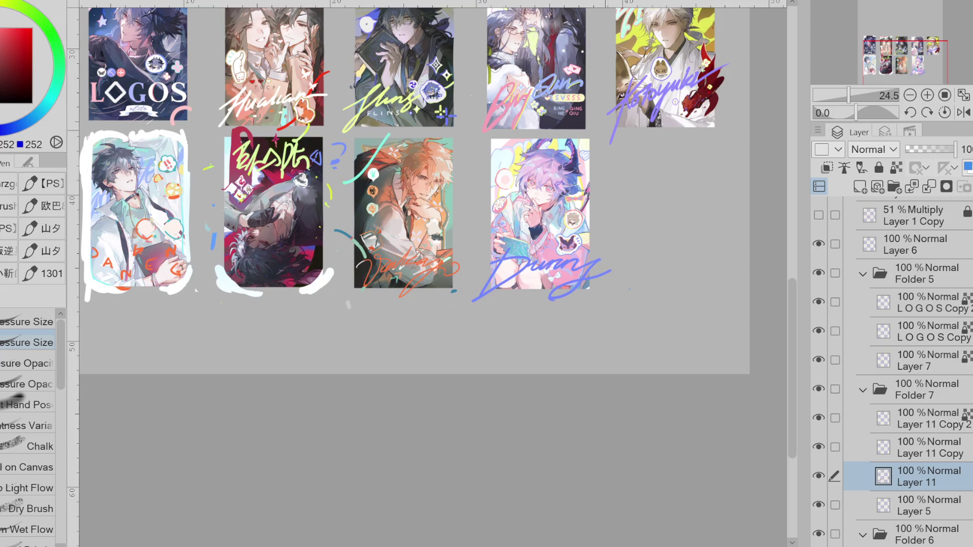
scroll(618, 141, up, 5)
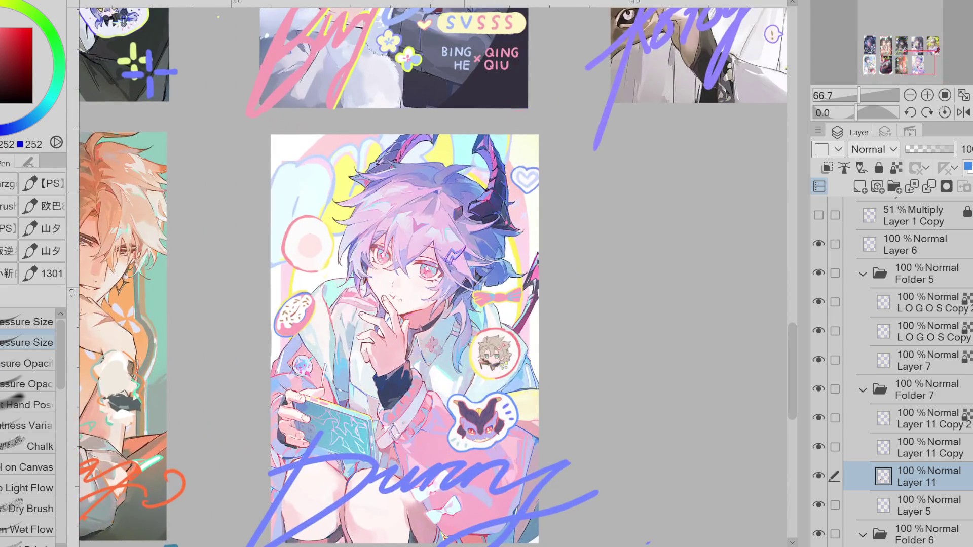
scroll(316, 230, up, 1)
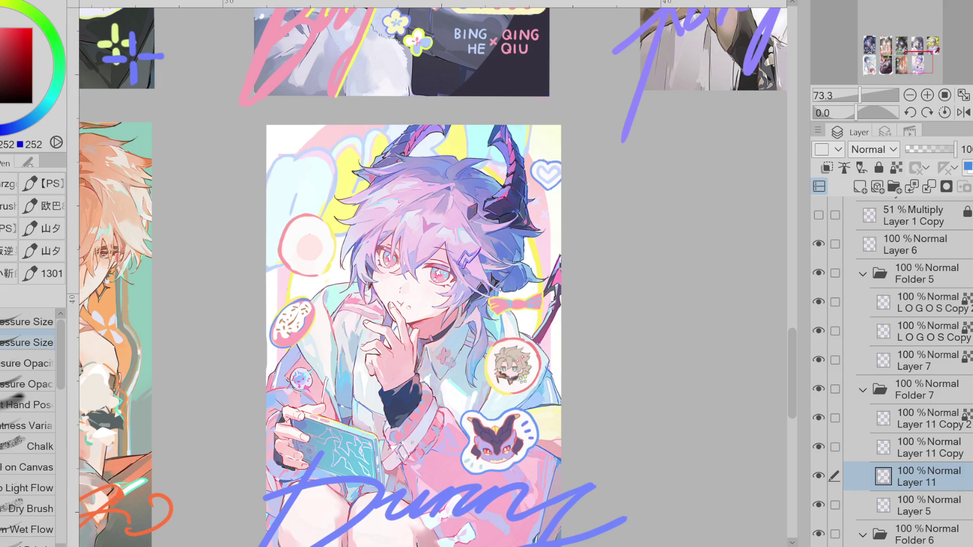
scroll(318, 246, up, 3)
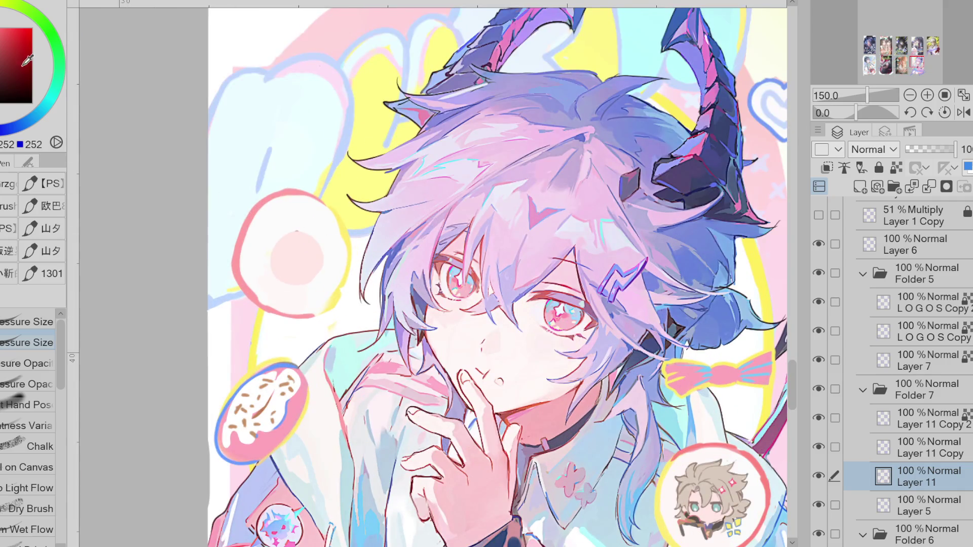
Lasso-fill a cyan arc across the pink circle's top and a dark purple fringe below it.
key(x)
key(g)
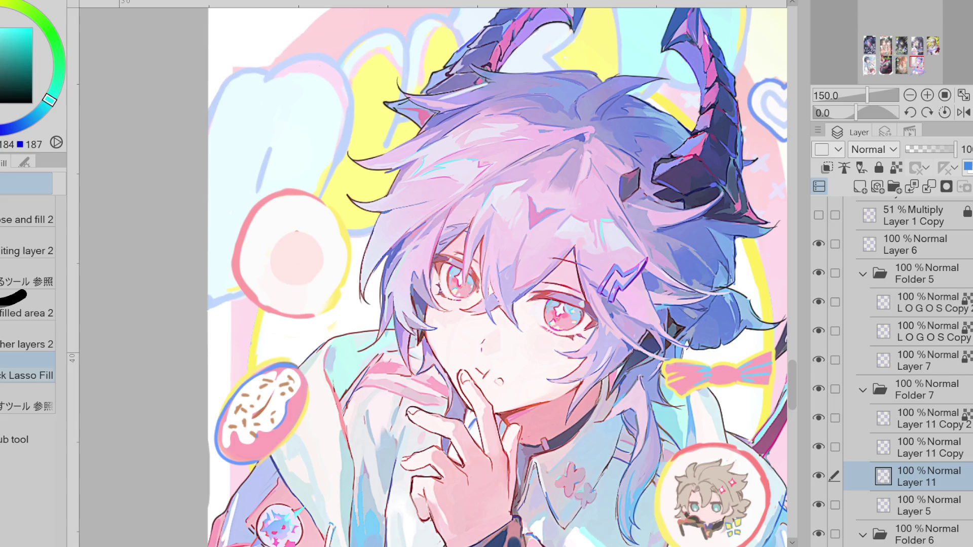
drag(50, 101, 51, 96)
drag(304, 203, 303, 203)
key(ctrl+z)
mouse_move(257, 268)
mouse_down()
mouse_move(332, 229)
mouse_move(284, 243)
mouse_move(259, 266)
mouse_up()
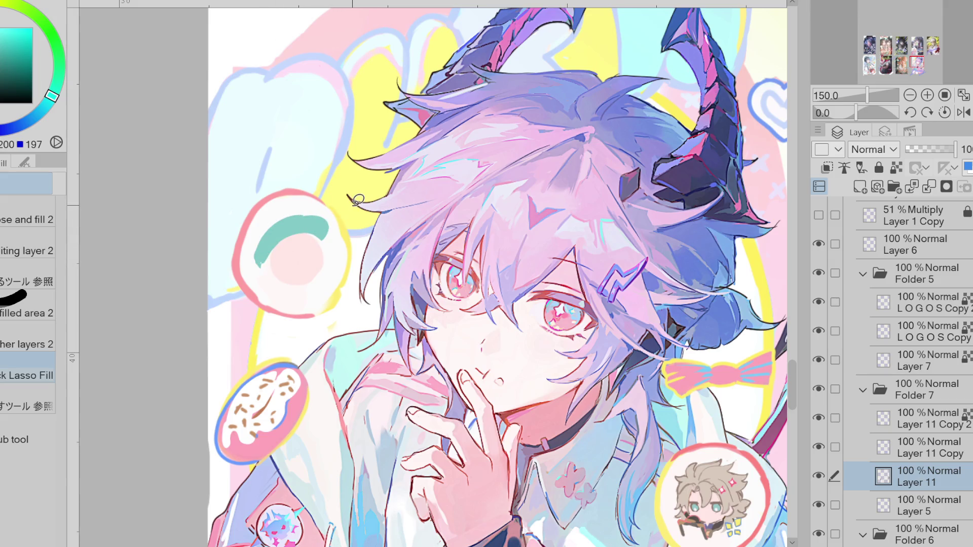
click(7, 54)
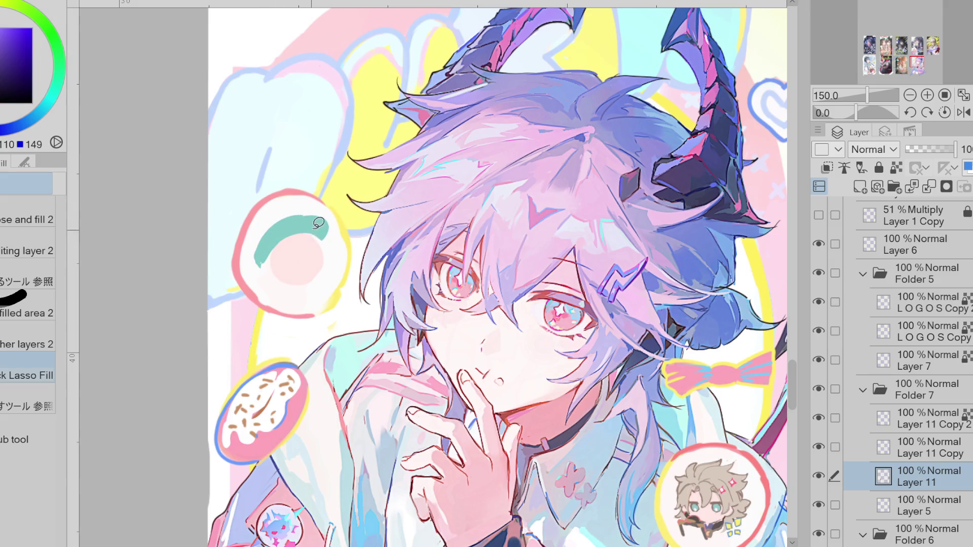
mouse_move(321, 229)
mouse_down()
mouse_move(304, 238)
mouse_move(294, 223)
mouse_move(314, 228)
mouse_move(327, 248)
mouse_move(324, 223)
mouse_move(284, 264)
mouse_move(327, 246)
mouse_move(324, 268)
mouse_move(328, 242)
mouse_move(339, 254)
mouse_move(314, 219)
mouse_up()
key(ctrl+z)
alt+click(292, 247)
Extend and round the fringe's left side, carving pale skin back into the dark hair.
alt+click(297, 240)
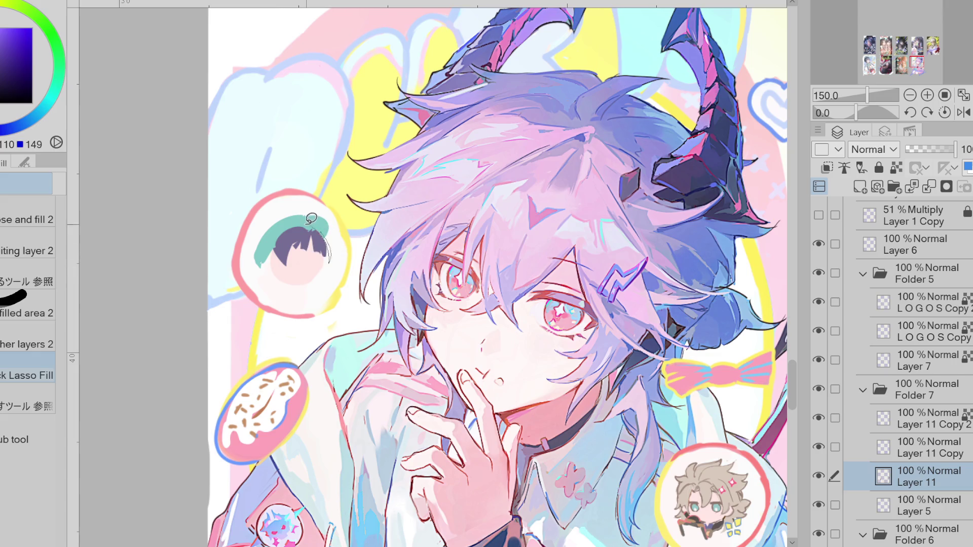
alt+click(285, 242)
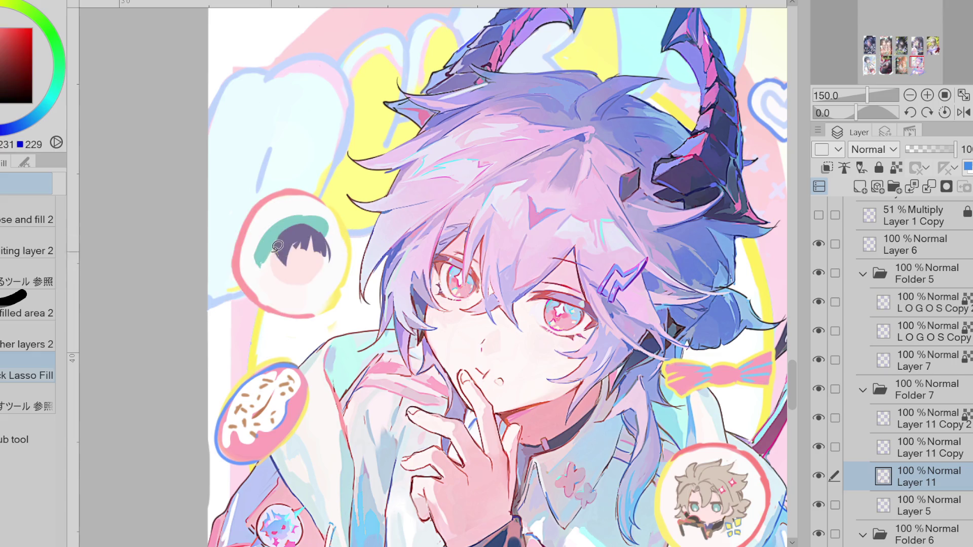
mouse_move(279, 235)
mouse_down()
mouse_move(286, 254)
mouse_move(268, 268)
mouse_move(291, 284)
mouse_up()
alt+click(278, 286)
drag(329, 235, 292, 280)
alt+click(284, 264)
Add a small dark mouth and square off and extend the dark hair around the cap.
alt+click(309, 243)
drag(334, 249, 327, 271)
drag(289, 239, 304, 261)
mouse_move(299, 221)
mouse_down()
mouse_move(286, 247)
mouse_move(272, 251)
mouse_up()
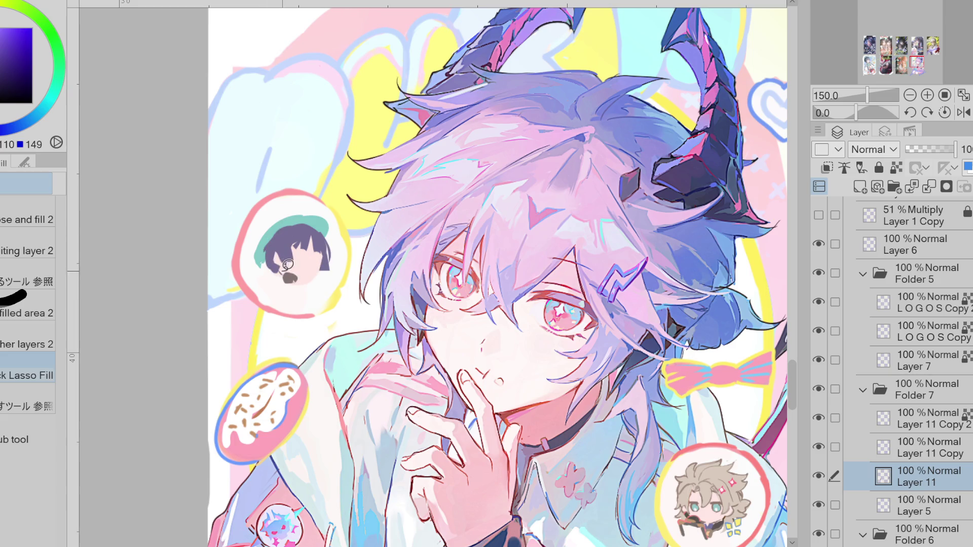
alt+click(277, 247)
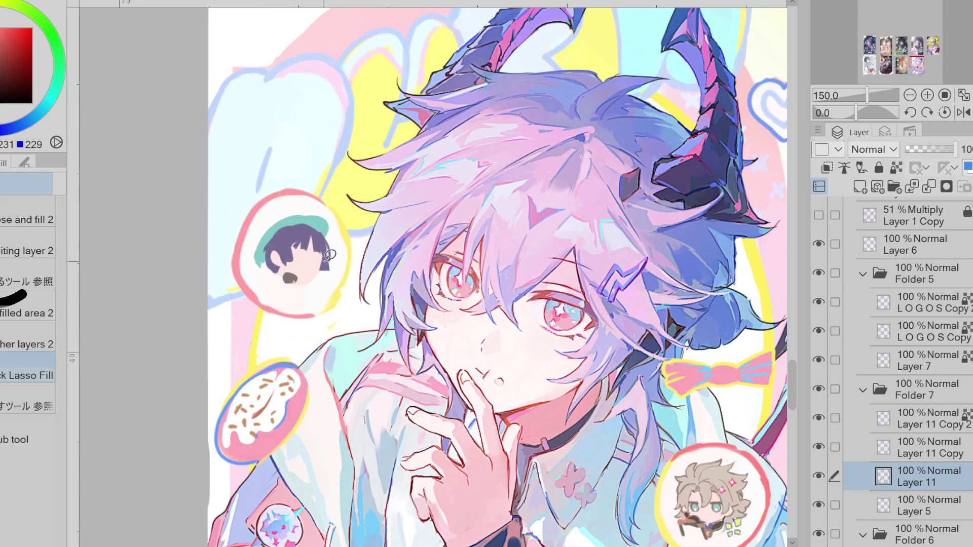
key(p)
scroll(305, 254, up, 1)
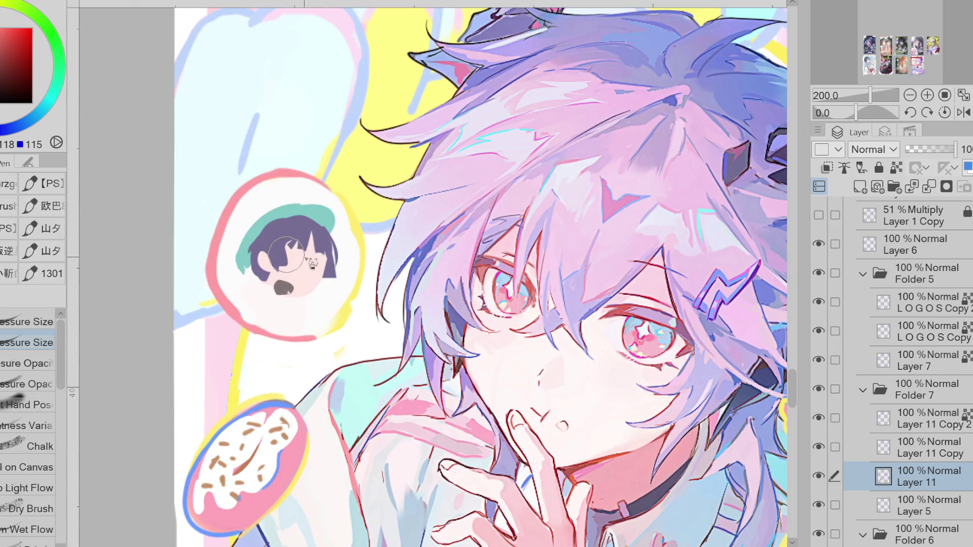
Draw a closed-eye line beside the mouth, mark the hair lock, and repaint the jaw in skin tone.
alt+click(301, 249)
alt+click(329, 263)
drag(324, 284, 304, 292)
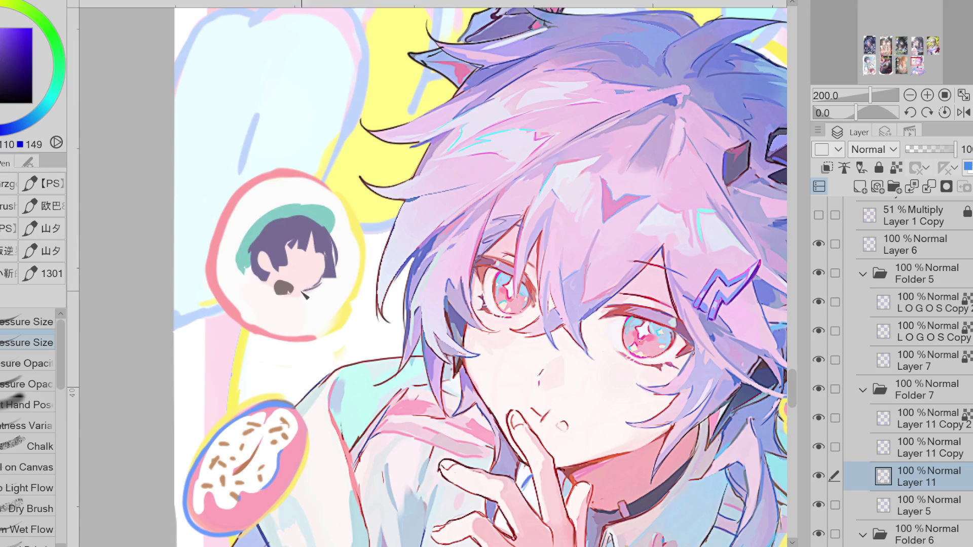
alt+click(288, 285)
alt+click(292, 251)
alt+click(297, 259)
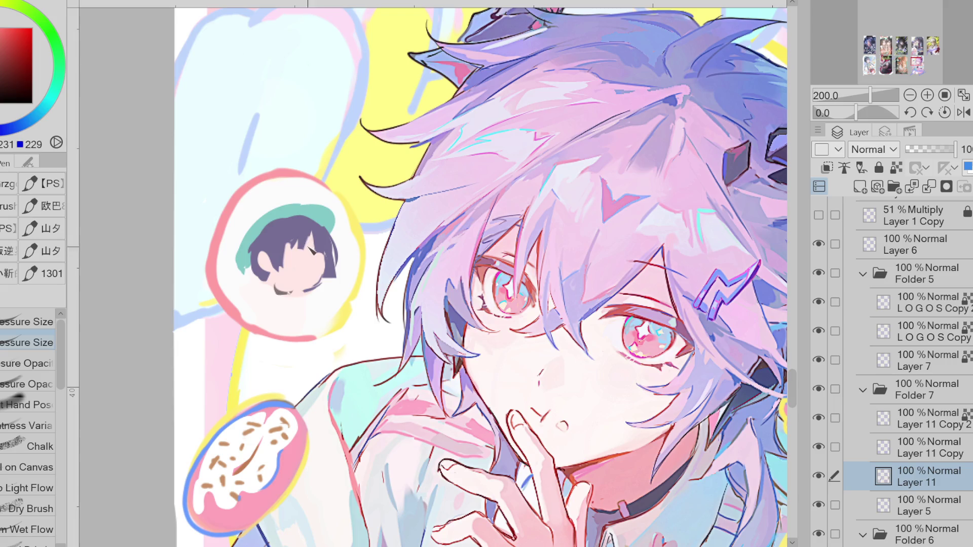
alt+click(316, 239)
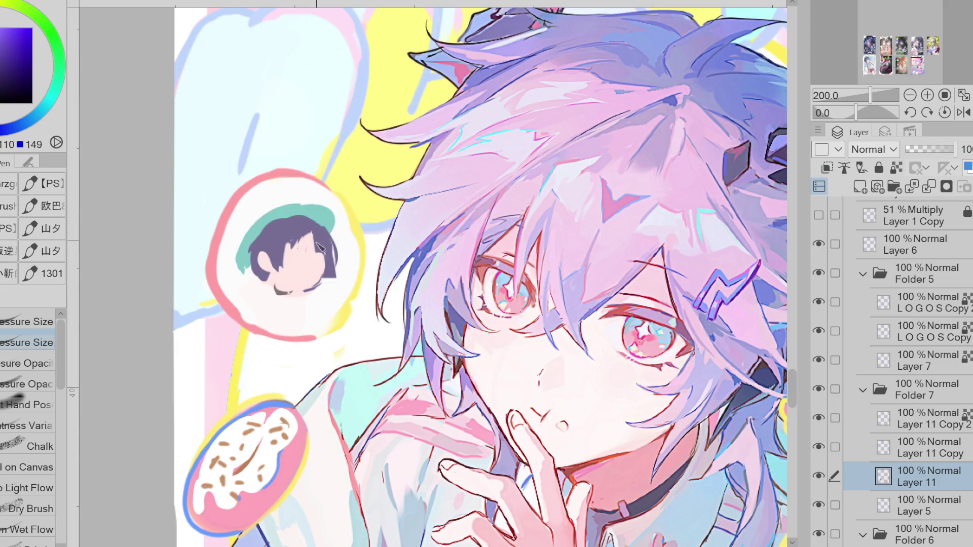
drag(309, 247, 307, 248)
alt+click(265, 253)
mouse_move(261, 263)
mouse_down()
mouse_move(269, 287)
mouse_move(291, 296)
mouse_up()
alt+click(263, 269)
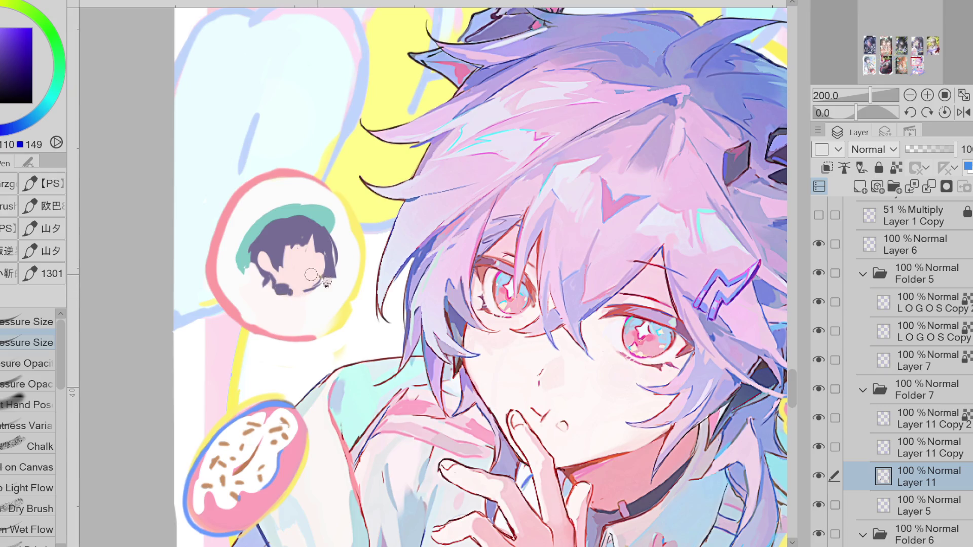
Paint and lasso-fill teal along the left edge of the chibi's hair.
alt+click(247, 257)
mouse_move(247, 274)
mouse_down()
mouse_move(240, 285)
mouse_move(256, 292)
mouse_up()
drag(256, 254, 249, 281)
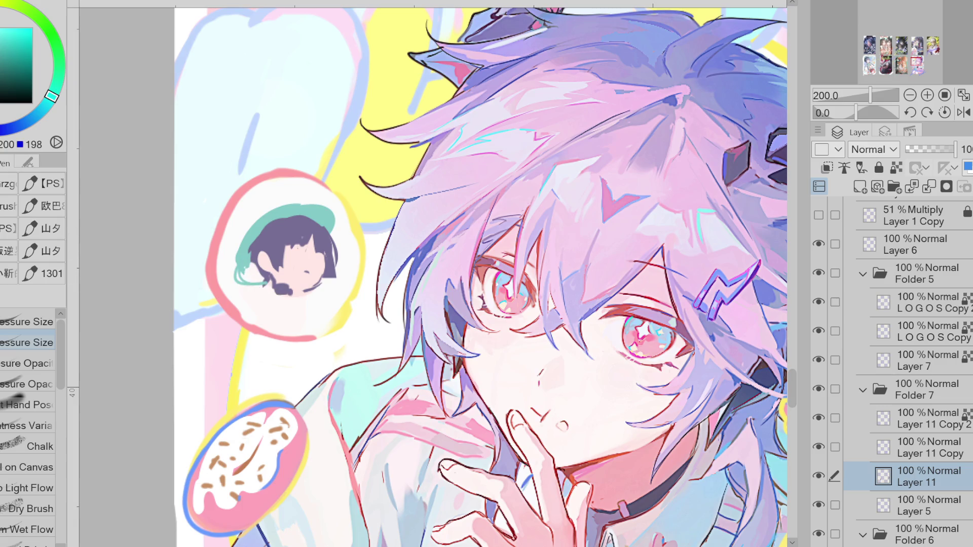
alt+click(284, 213)
key(g)
drag(242, 251, 269, 283)
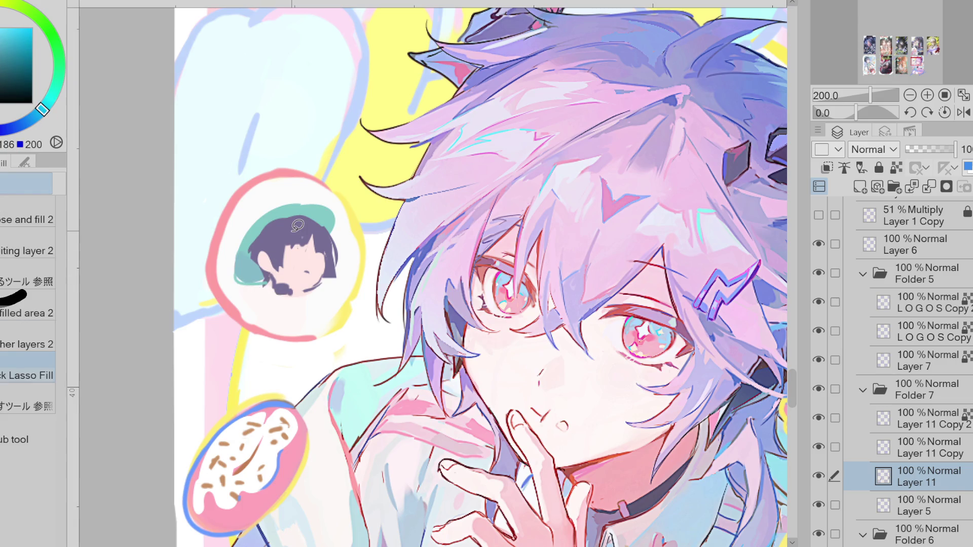
drag(238, 246, 263, 282)
Fill a dark patch at the chin, then touch it up with light strokes.
alt+click(292, 284)
alt+click(289, 287)
mouse_move(304, 282)
mouse_down()
mouse_move(284, 291)
mouse_move(304, 283)
mouse_up()
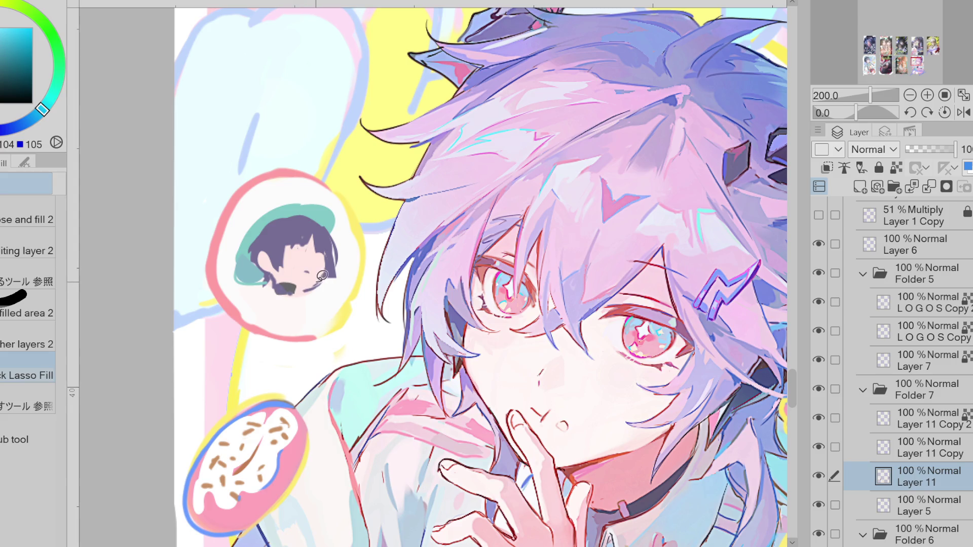
alt+click(277, 281)
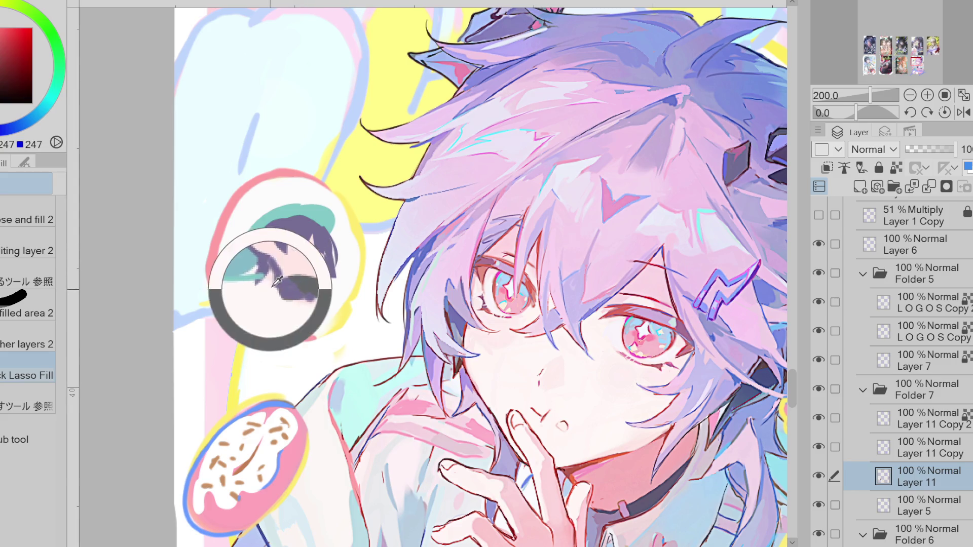
drag(278, 281, 284, 281)
alt+click(293, 278)
alt+click(304, 276)
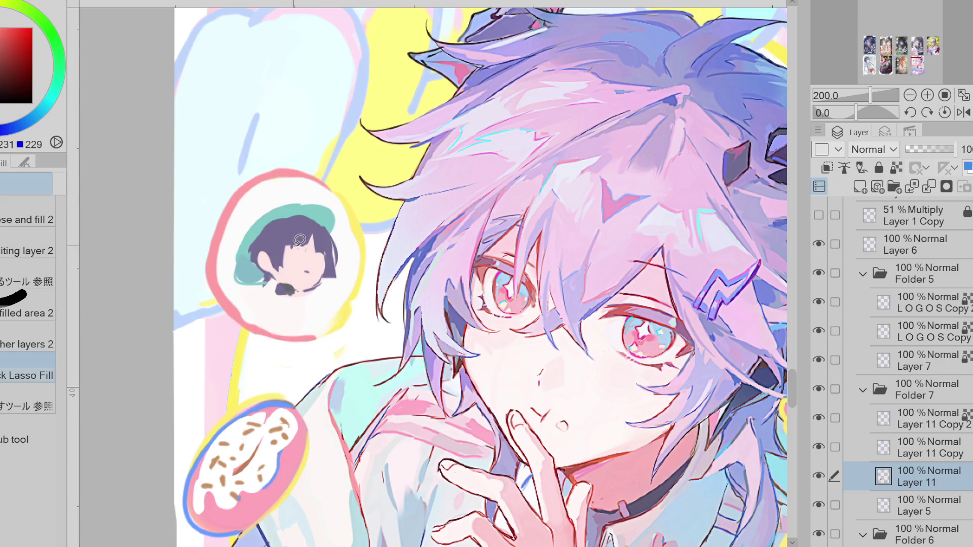
Redraw the left closed eye with short dark purple pen strokes.
key(p)
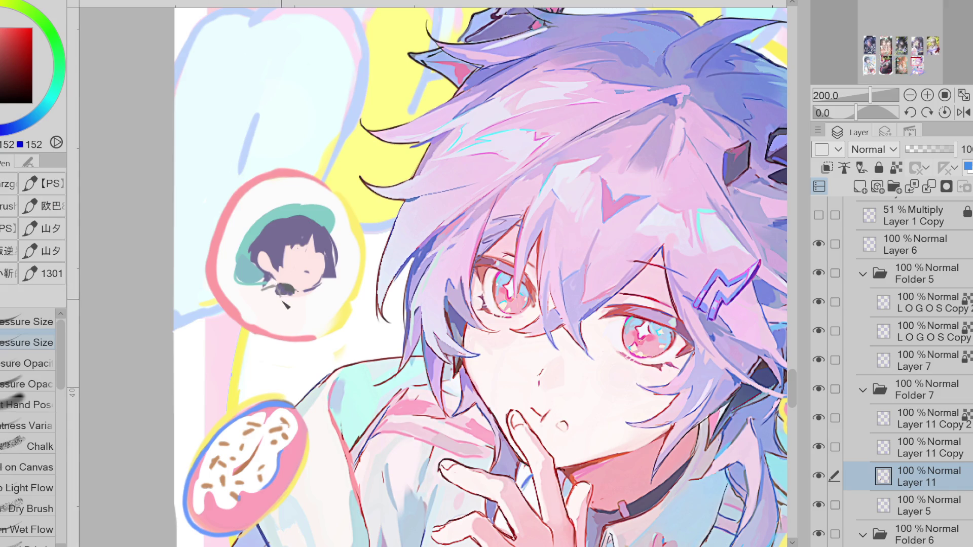
alt+click(314, 273)
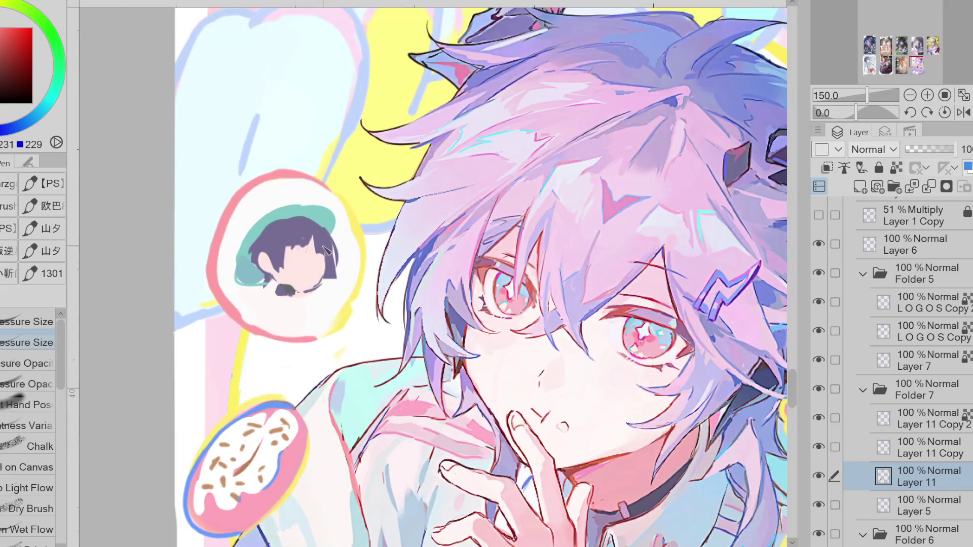
alt+click(321, 251)
scroll(304, 269, up, 2)
key(ctrl+z)
drag(283, 259, 307, 254)
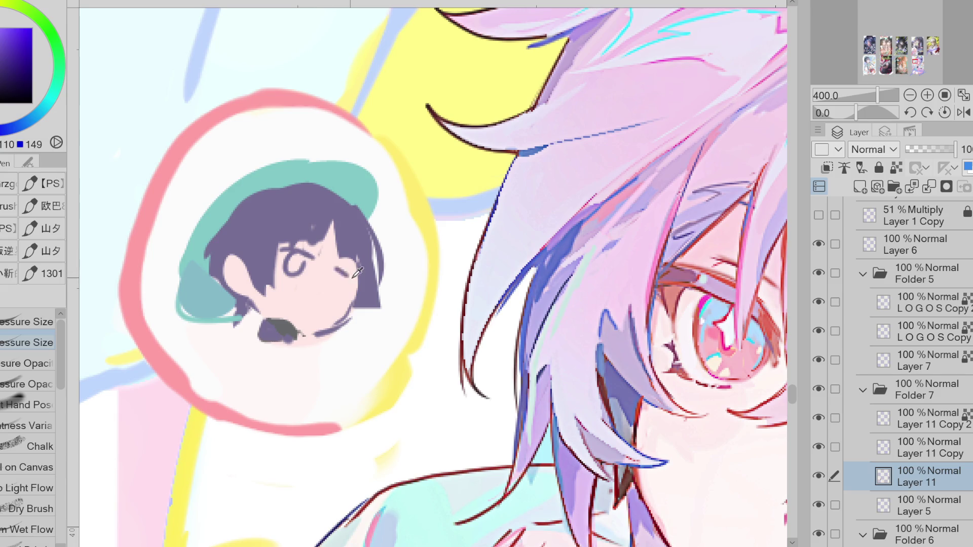
Try a curved right eye, then draw a light hair parting and fill it back with dark hair.
drag(339, 271, 347, 292)
key(ctrl+z)
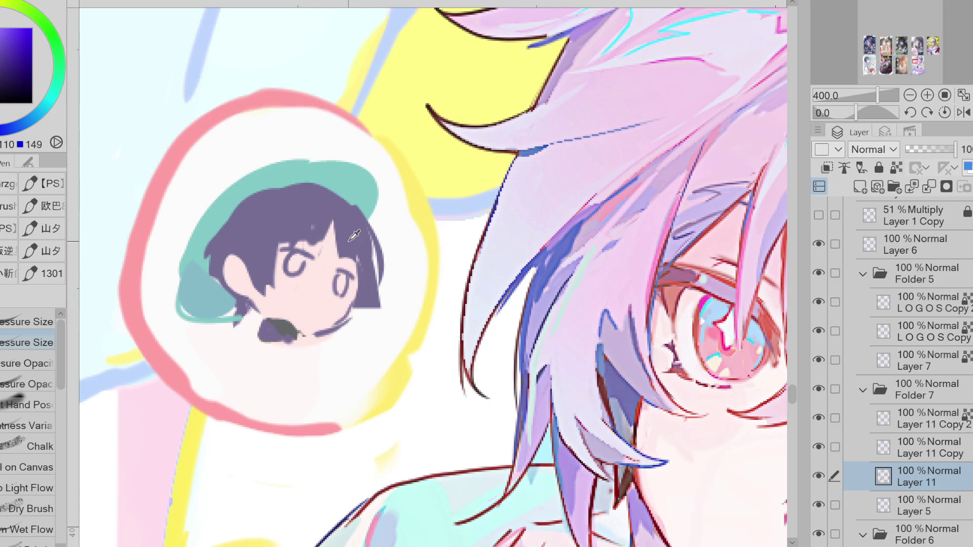
alt+click(327, 257)
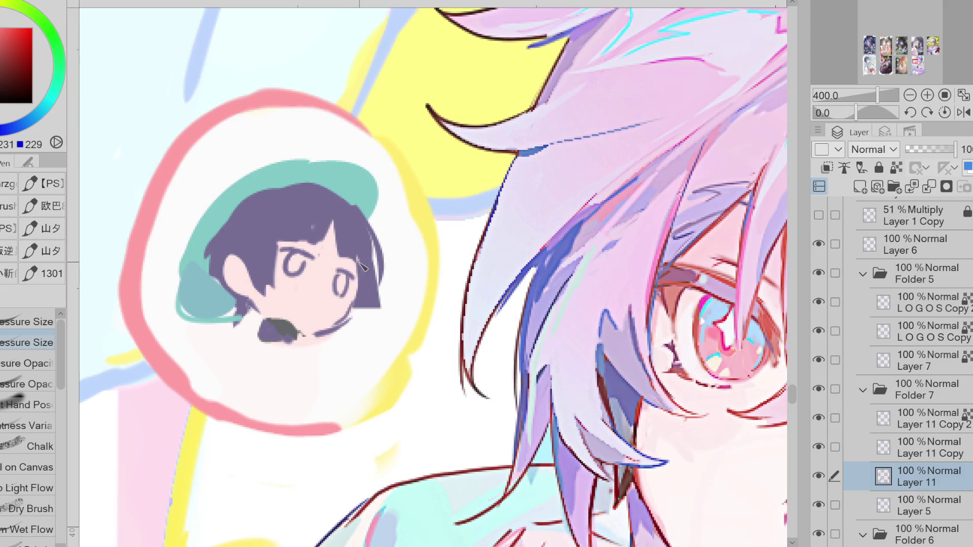
drag(333, 222, 332, 256)
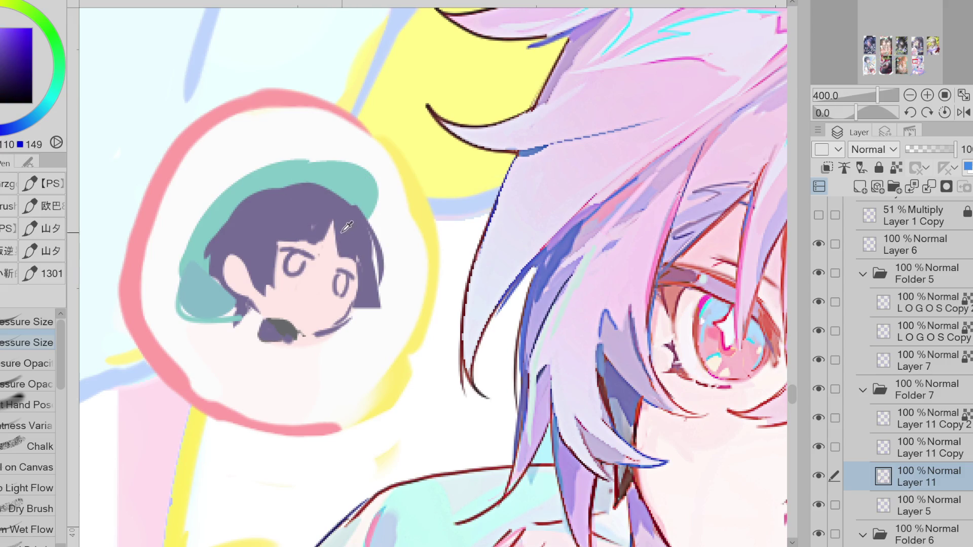
key(g)
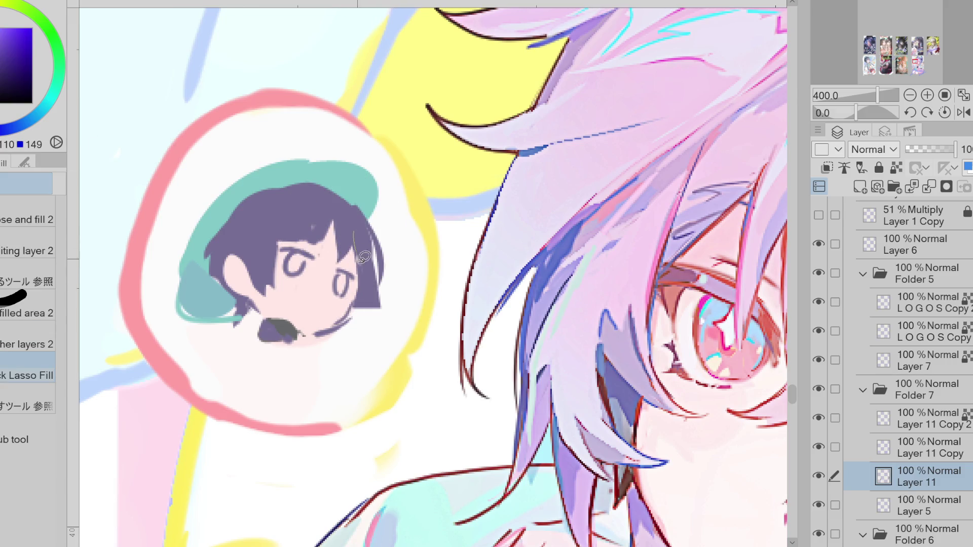
mouse_move(333, 226)
mouse_down()
mouse_move(329, 249)
mouse_move(310, 238)
mouse_move(332, 217)
mouse_move(310, 244)
mouse_move(325, 212)
mouse_up()
alt+click(332, 208)
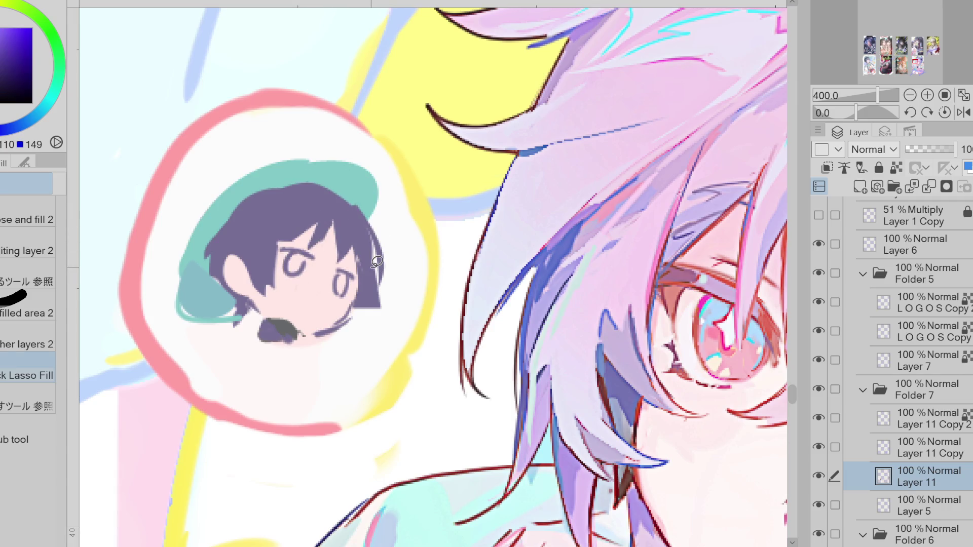
mouse_move(368, 215)
mouse_down()
mouse_move(379, 271)
mouse_move(375, 217)
mouse_up()
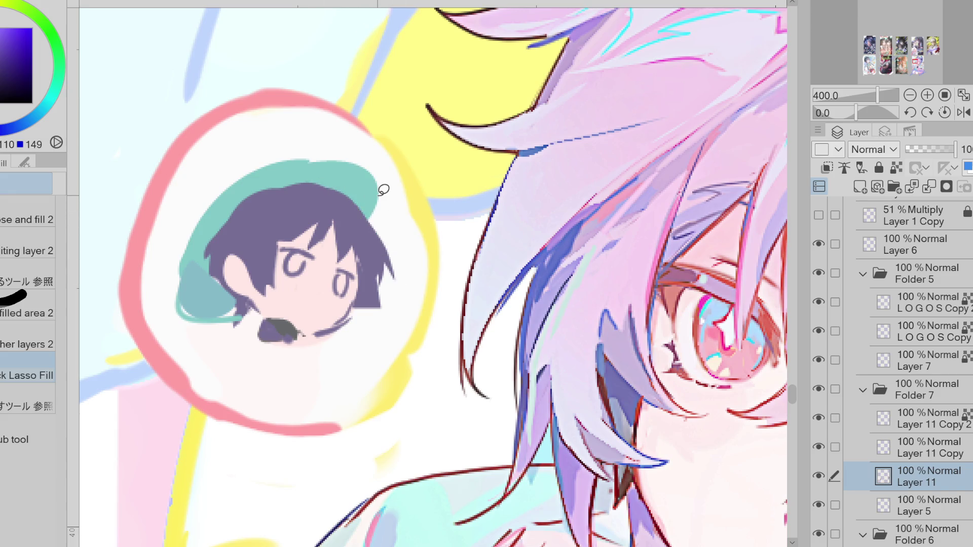
Tint the chibi's hair bluer by wand-selecting it and airbrushing over the selection.
drag(53, 108, 7, 129)
click(349, 219)
click(373, 287)
click(282, 244)
key(ctrl+z)
key(ctrl+z)
key(ctrl+z)
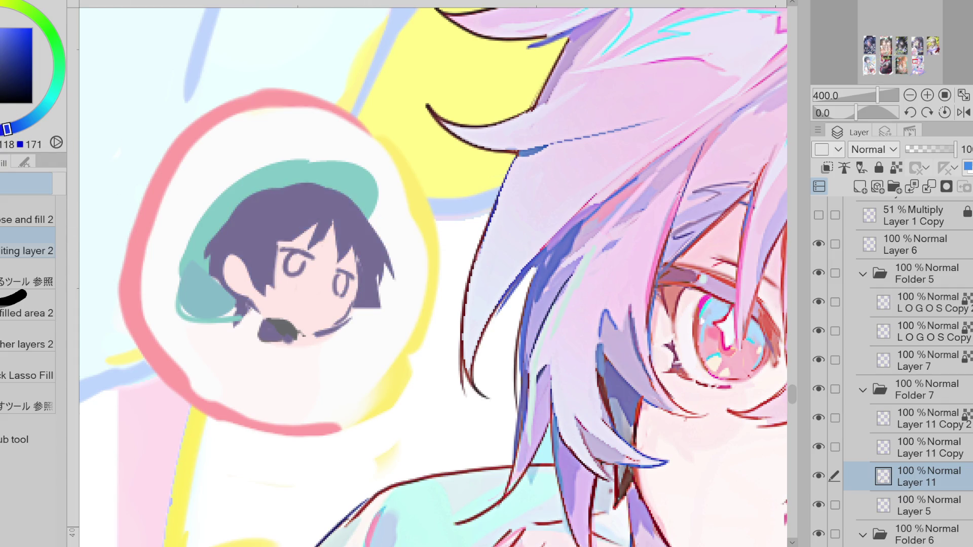
key(m)
key(w)
click(287, 218)
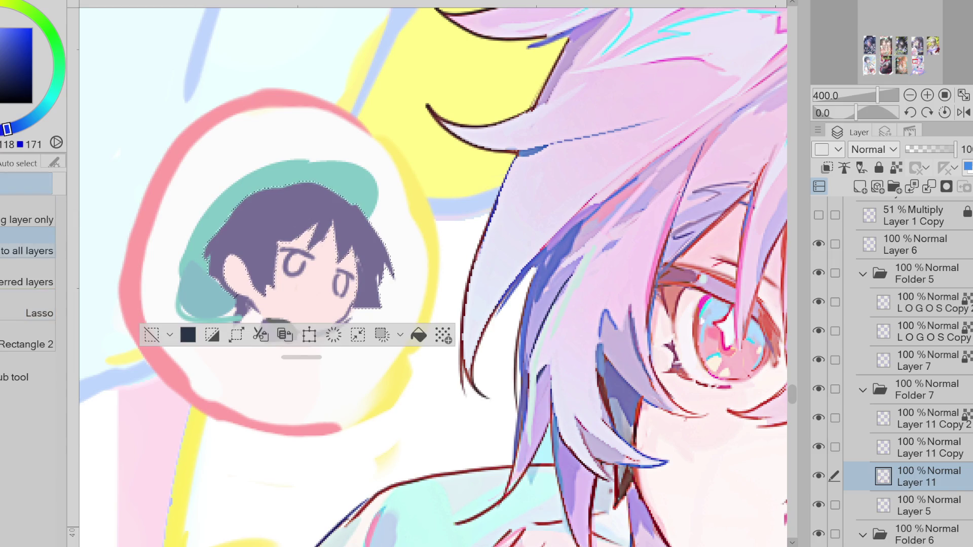
key(b)
mouse_move(263, 202)
mouse_down()
mouse_move(349, 263)
mouse_move(177, 323)
mouse_up()
key(ctrl+d)
Outline the cap with a long teal pen stroke.
key(p)
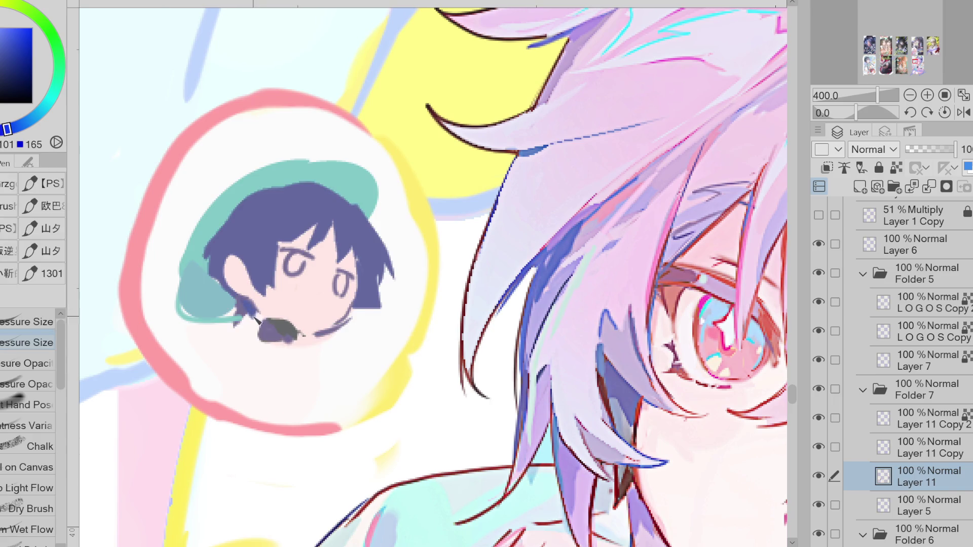
alt+click(246, 323)
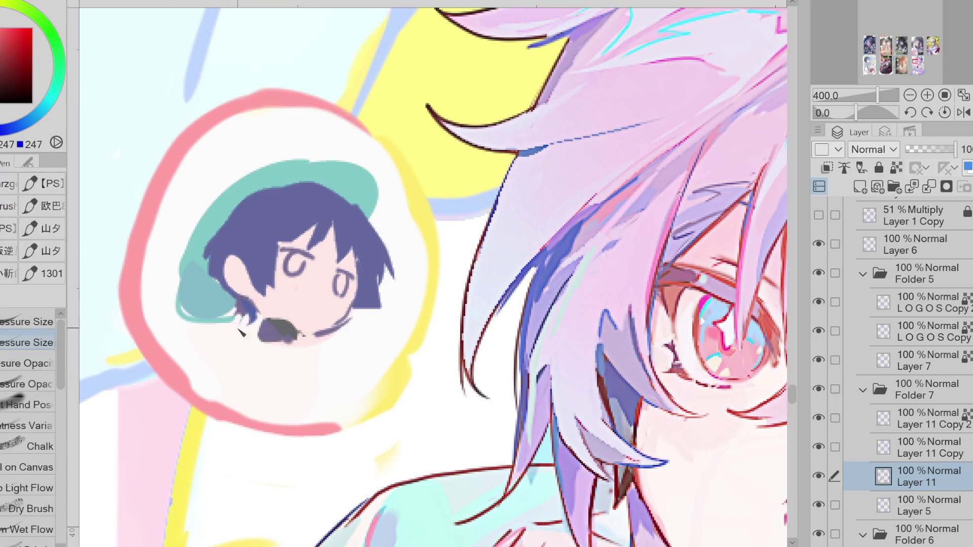
alt+click(233, 311)
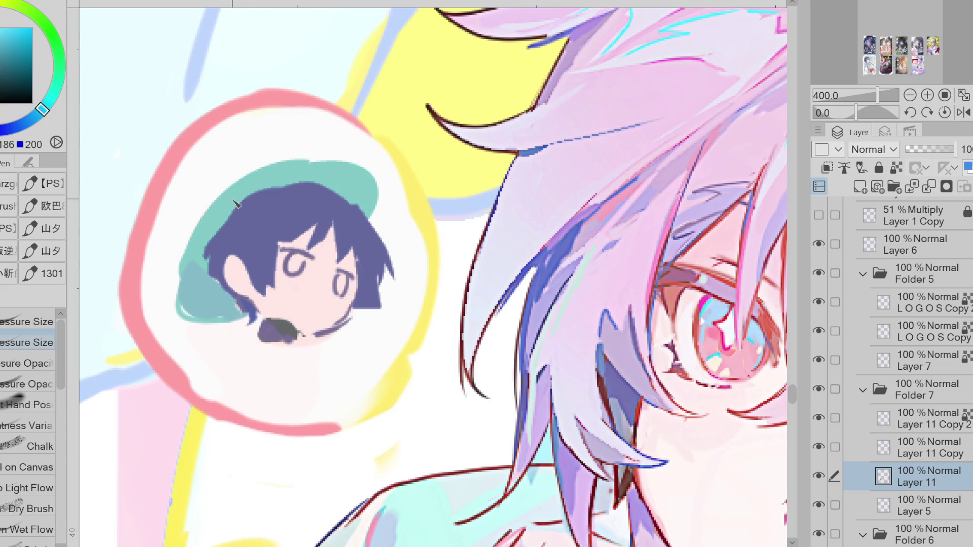
mouse_move(176, 303)
mouse_down()
mouse_move(185, 238)
mouse_move(233, 178)
mouse_move(355, 167)
mouse_move(383, 225)
mouse_move(375, 230)
mouse_up()
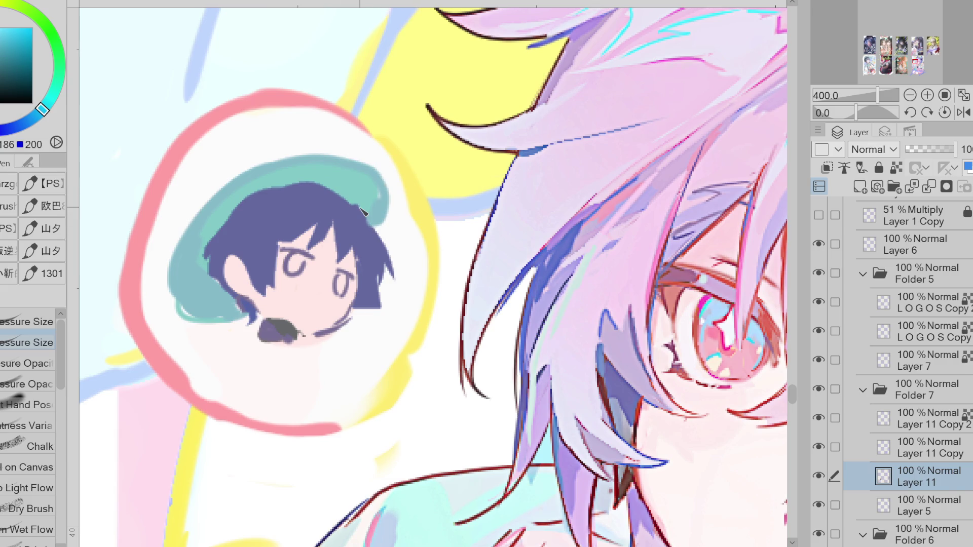
Paint a brown spot on the hat's upper left and a dark line along its top.
key(x)
mouse_move(213, 216)
mouse_down()
mouse_move(202, 203)
mouse_move(211, 208)
mouse_move(211, 193)
mouse_up()
alt+click(243, 203)
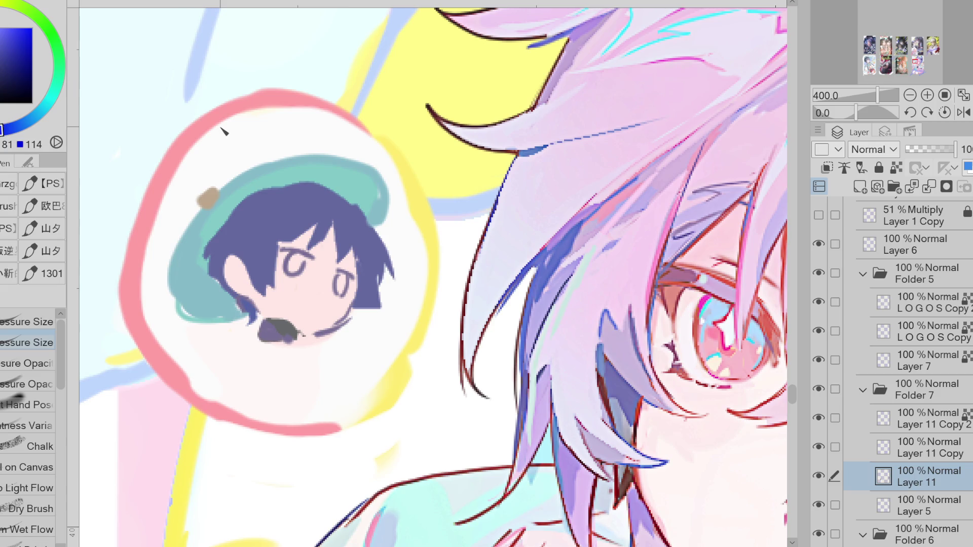
drag(219, 190, 319, 151)
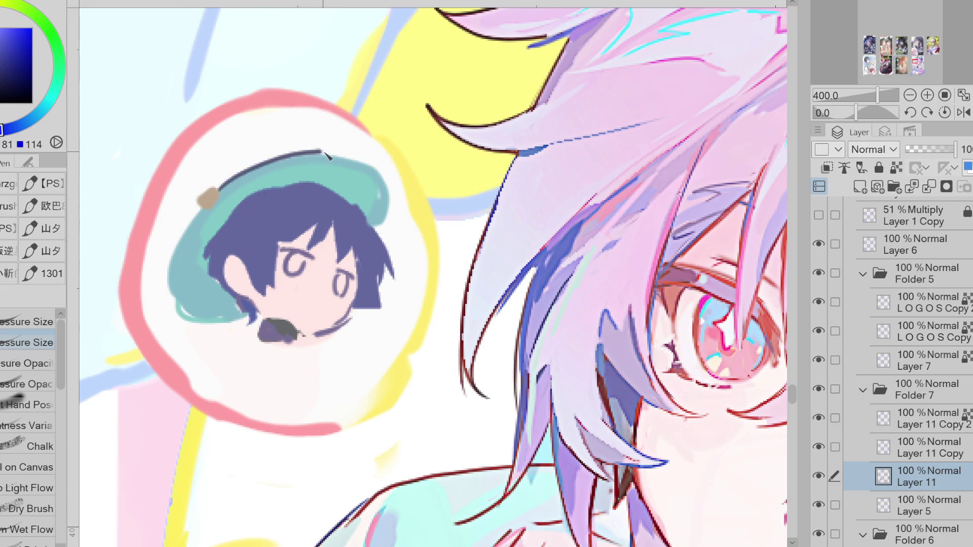
key(ctrl+z)
drag(219, 188, 332, 151)
mouse_move(218, 188)
mouse_down()
mouse_move(200, 207)
mouse_move(168, 303)
mouse_up()
Trace a brown outline along the hat's top, left side, lower-left brim and right edge.
alt+click(212, 197)
alt+click(232, 176)
alt+click(214, 197)
mouse_move(338, 158)
mouse_down()
mouse_move(339, 146)
mouse_move(362, 156)
mouse_move(312, 144)
mouse_move(349, 142)
mouse_move(365, 162)
mouse_up()
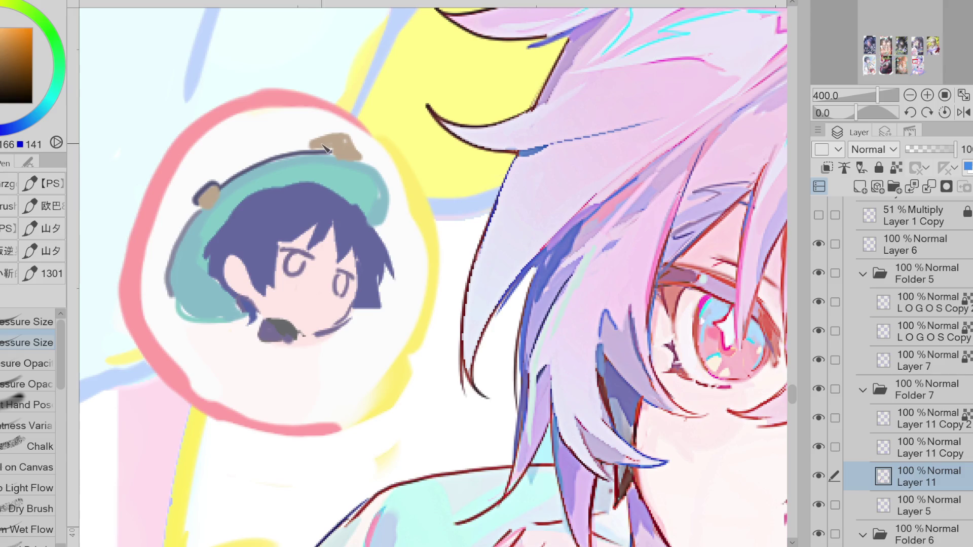
mouse_move(324, 148)
mouse_down()
mouse_move(223, 185)
mouse_move(175, 254)
mouse_move(178, 317)
mouse_move(227, 326)
mouse_up()
alt+click(187, 285)
alt+click(182, 318)
drag(394, 218, 380, 232)
Add light-teal highlights as a brim arc and along the hat's top.
alt+click(375, 209)
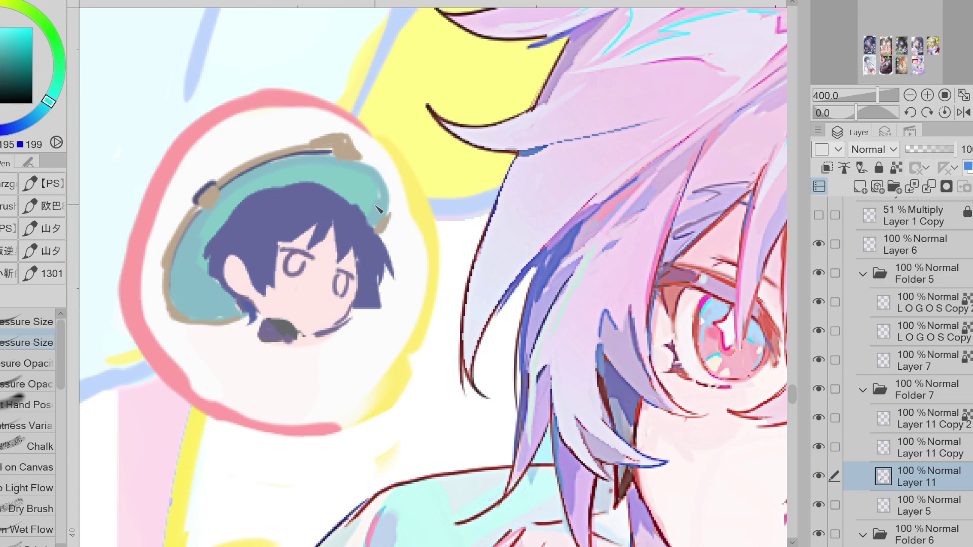
alt+click(219, 239)
drag(199, 212, 196, 309)
key(ctrl+z)
drag(178, 228, 246, 317)
mouse_move(217, 204)
mouse_down()
mouse_move(251, 178)
mouse_move(375, 190)
mouse_up()
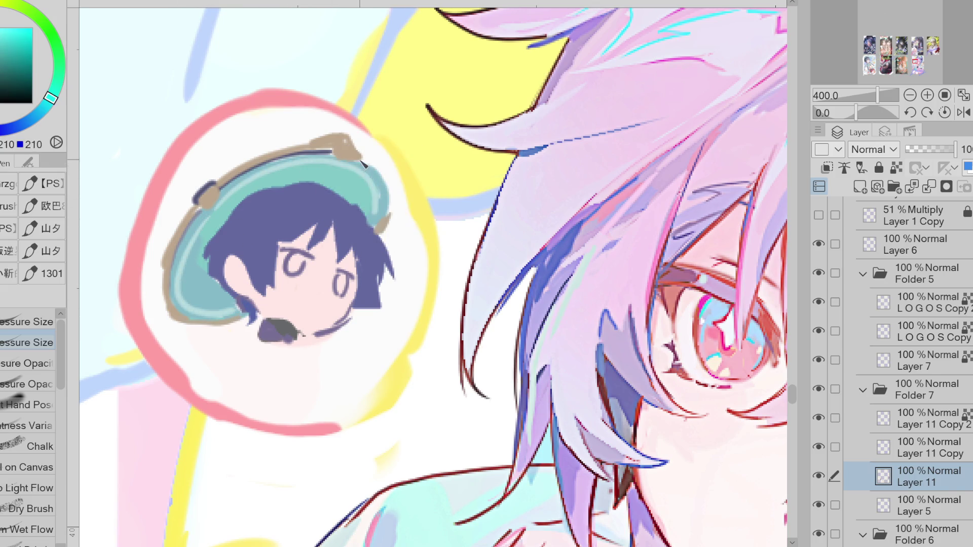
Outline the hat's right edge in dark blue and thicker brown, plus a top-left brown stroke.
alt+click(330, 151)
drag(332, 152, 389, 209)
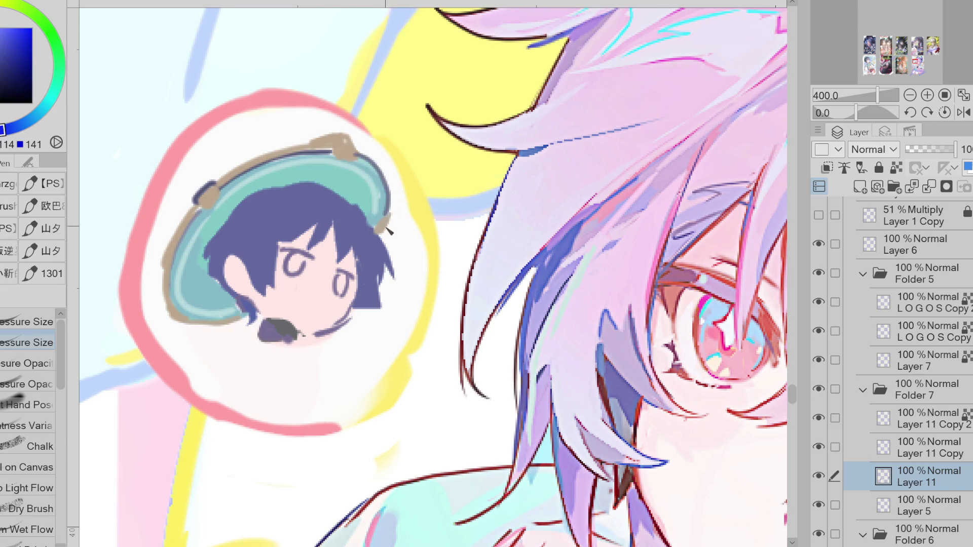
alt+click(386, 230)
drag(365, 160, 391, 213)
key(ctrl+z)
drag(358, 150, 393, 213)
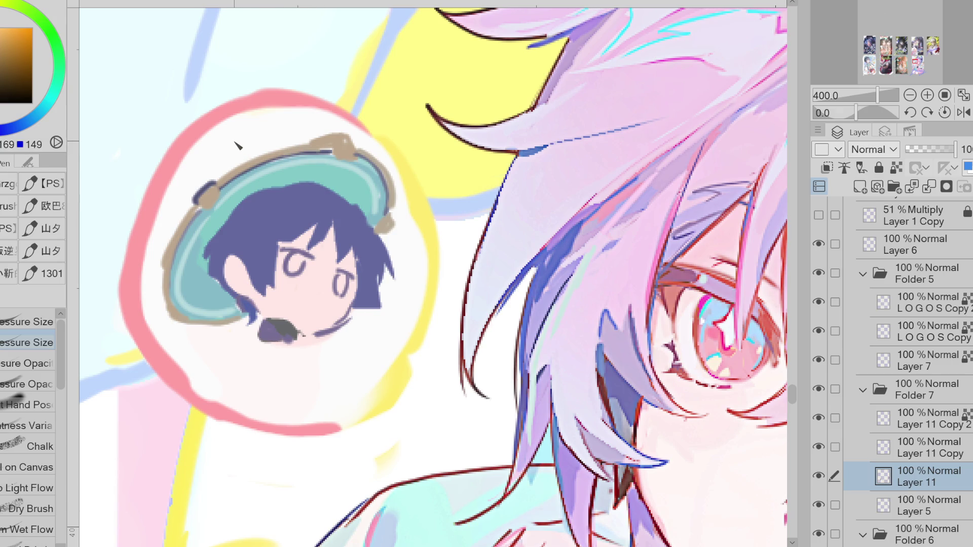
alt+click(269, 154)
mouse_move(238, 170)
mouse_down()
mouse_move(223, 164)
mouse_move(246, 161)
mouse_up()
Smooth the hat's lower-left rim in brown after discarding a dark blue edge stroke.
alt+click(251, 158)
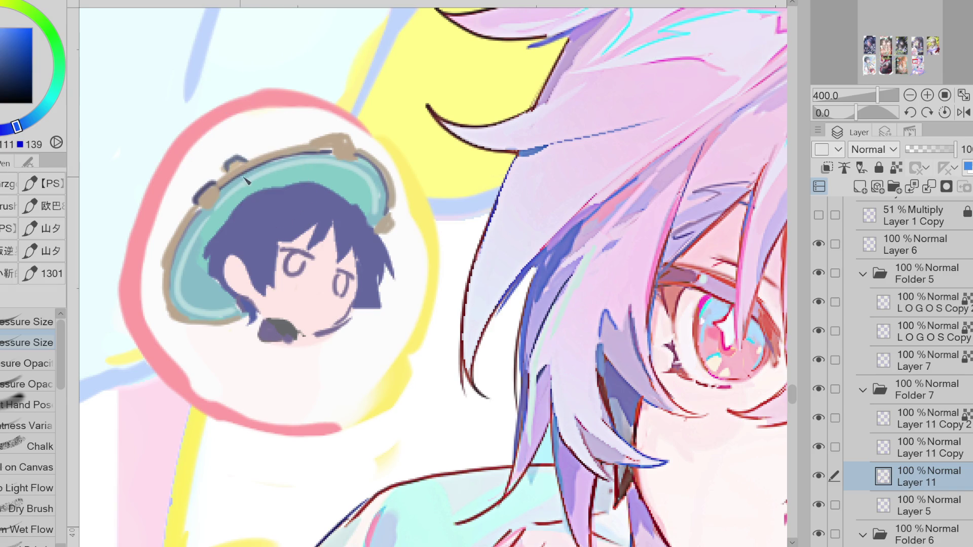
drag(184, 224, 173, 279)
key(ctrl+z)
alt+click(204, 307)
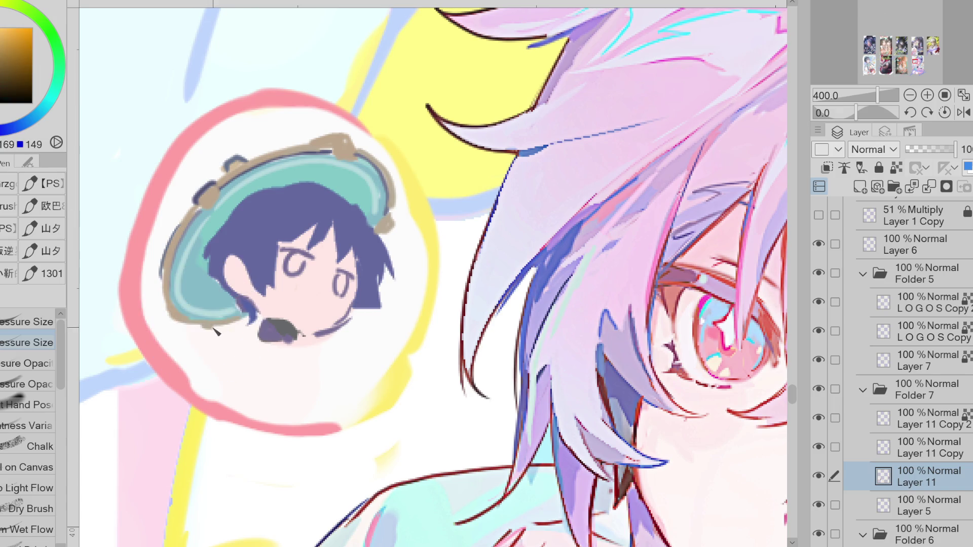
mouse_move(203, 327)
mouse_down()
mouse_move(223, 322)
mouse_move(187, 331)
mouse_move(220, 316)
mouse_up()
alt+click(221, 315)
Lasso-fill the chibi's dark blue hair down over the left hat brim, replacing an undone teal patch.
key(g)
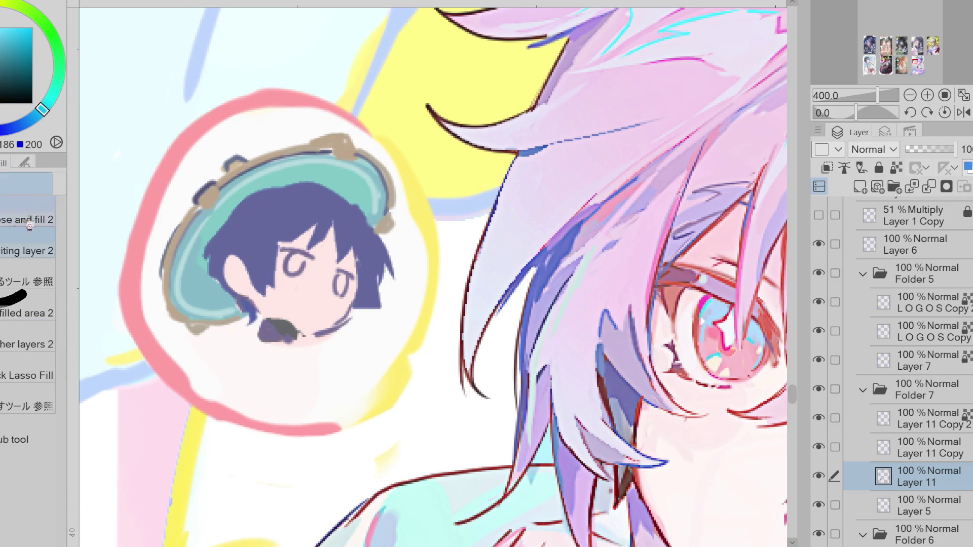
click(3, 366)
mouse_move(215, 334)
mouse_down()
mouse_move(206, 345)
mouse_move(278, 363)
mouse_move(279, 372)
mouse_up()
key(ctrl+z)
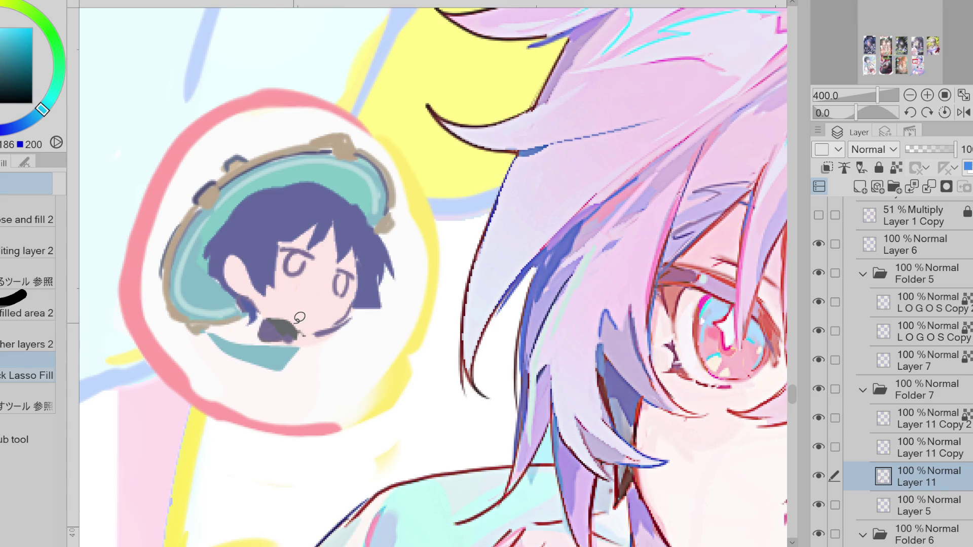
key(ctrl+z)
alt+click(356, 224)
mouse_move(334, 187)
mouse_down()
mouse_move(251, 201)
mouse_move(213, 235)
mouse_move(205, 264)
mouse_up()
alt+click(228, 203)
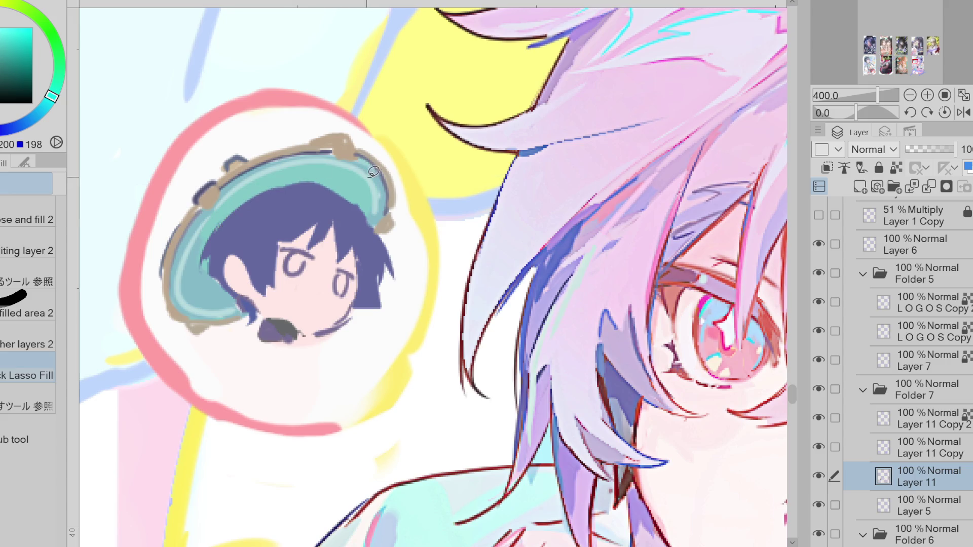
With the Pen, line the brim's upper edge and the hair's top edge in darker blue.
alt+click(342, 217)
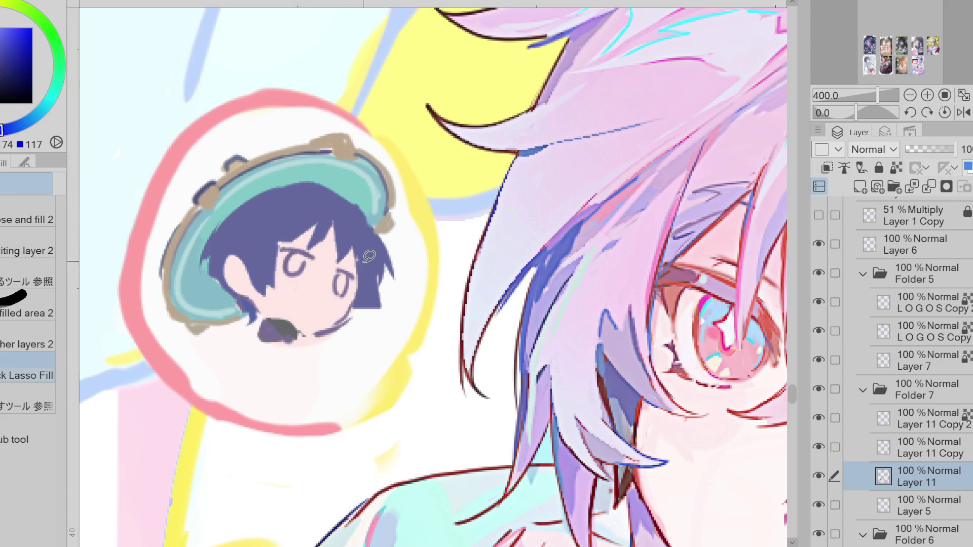
key(p)
alt+click(290, 207)
drag(316, 184, 239, 203)
alt+click(307, 190)
drag(317, 184, 372, 228)
Replace a red clip mark on the hair with yellow for the star hair clip.
alt+click(250, 93)
mouse_move(265, 200)
mouse_down()
mouse_move(289, 198)
mouse_move(292, 220)
mouse_move(278, 218)
mouse_move(321, 204)
mouse_up()
alt+click(429, 231)
key(ctrl+z)
key(ctrl+z)
Add a dark navy stroke on the left hair and fill a navy strand beside the face.
alt+click(256, 207)
alt+click(327, 202)
mouse_move(233, 229)
mouse_down()
mouse_move(237, 253)
mouse_move(223, 220)
mouse_move(205, 250)
mouse_move(228, 277)
mouse_move(238, 238)
mouse_up()
key(g)
drag(252, 279, 258, 315)
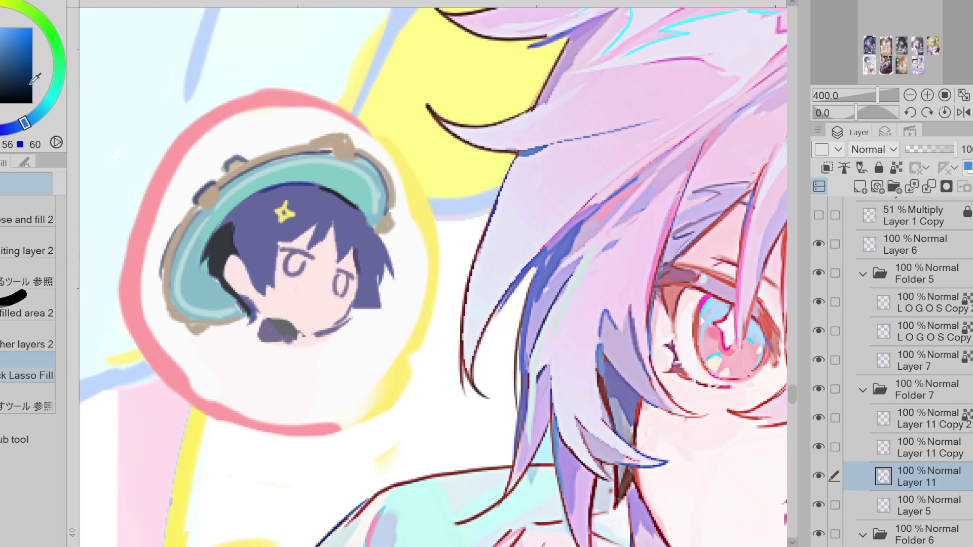
Fill both of the chibi's eyes grey-blue.
click(6, 129)
click(4, 69)
mouse_move(294, 246)
mouse_down()
mouse_move(304, 256)
mouse_move(297, 248)
mouse_up()
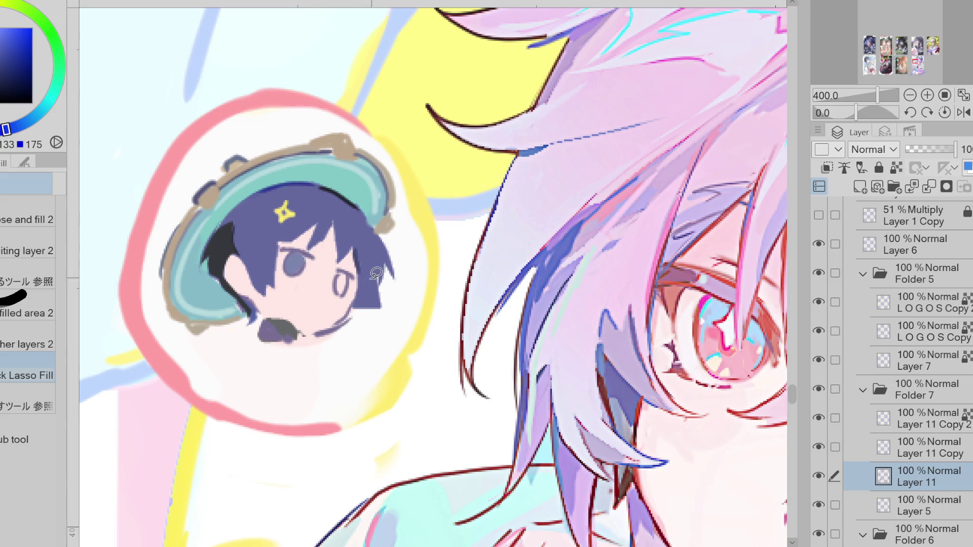
drag(348, 291, 347, 291)
Draw a small yellow star clip beside the big one with the Pen.
key(p)
key(x)
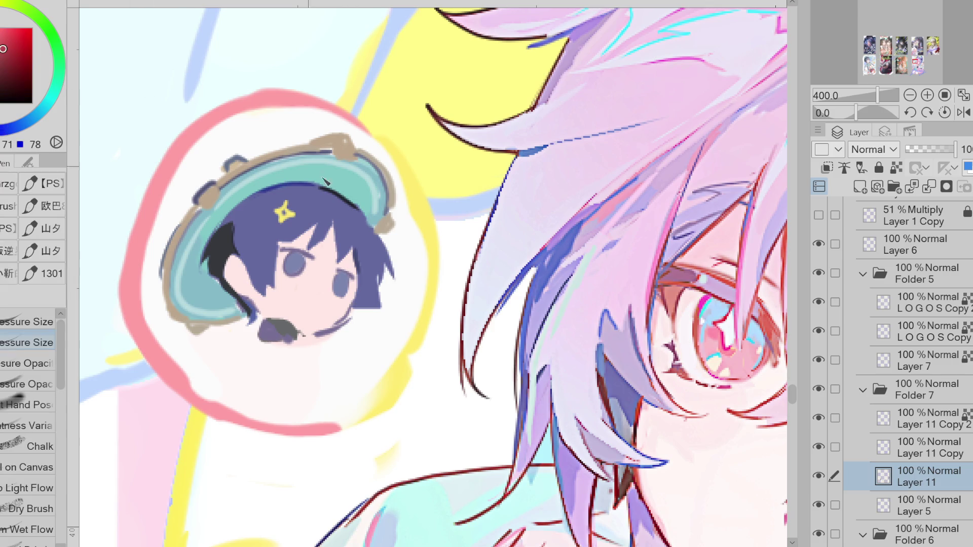
key(x)
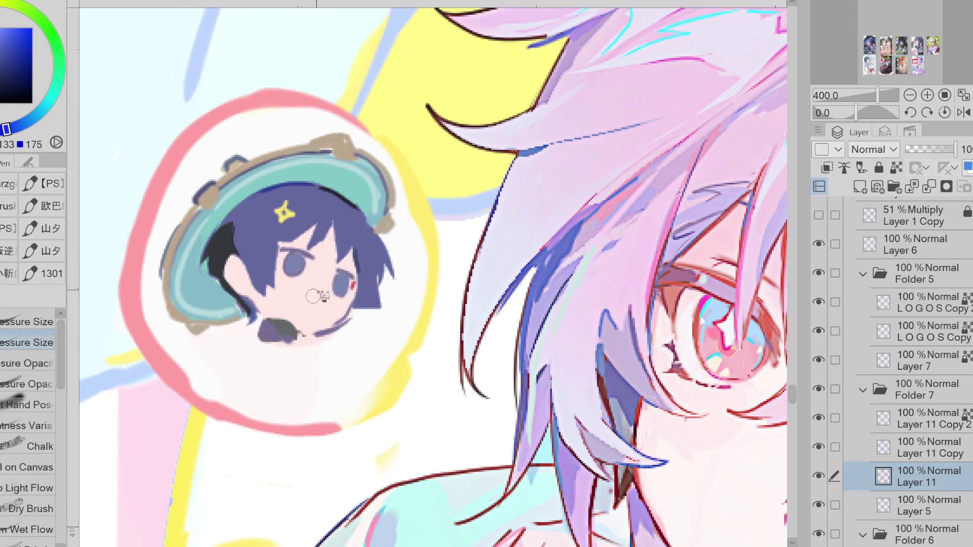
alt+click(284, 212)
mouse_move(259, 228)
mouse_down()
mouse_move(269, 238)
mouse_move(250, 212)
mouse_up()
In dark blue, add a hair strand, the small mouth, chin line and left eyelash.
alt+click(266, 189)
drag(336, 223, 347, 268)
mouse_move(309, 299)
mouse_down()
mouse_move(321, 306)
mouse_move(301, 335)
mouse_up()
drag(293, 252, 350, 274)
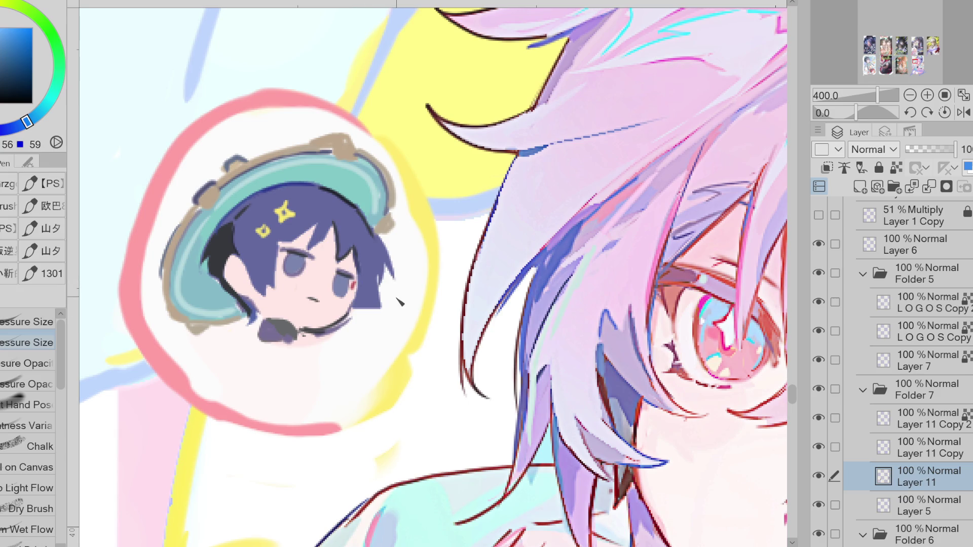
drag(284, 249, 310, 258)
Darken the headset line, right jaw and hair strokes in dark blue.
mouse_move(329, 294)
mouse_down()
mouse_move(354, 310)
mouse_move(370, 289)
mouse_up()
drag(349, 327, 364, 305)
mouse_move(380, 282)
mouse_down()
mouse_move(388, 291)
mouse_move(377, 313)
mouse_up()
drag(369, 324, 379, 306)
Sample skin, reddish and dark blue colours from around the chibi's jaw and chin.
alt+click(367, 299)
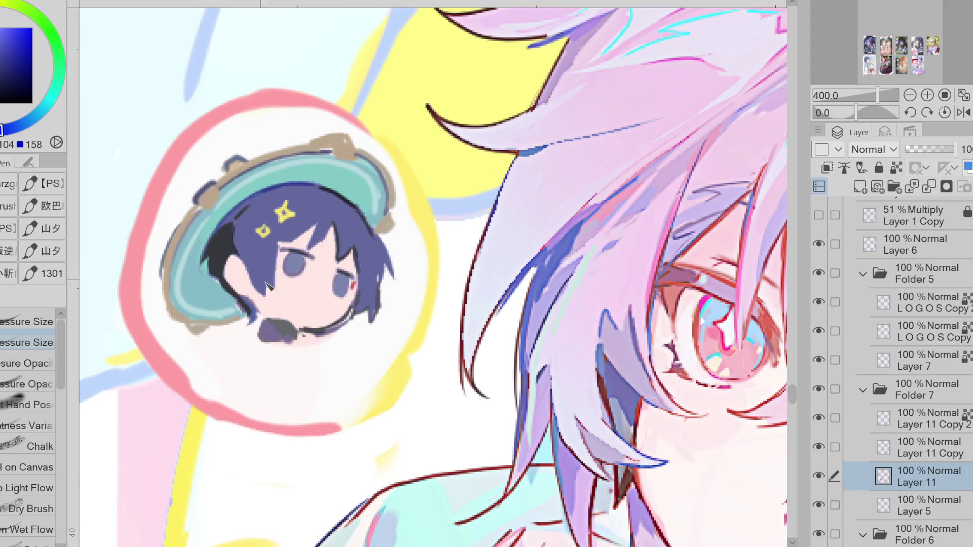
alt+click(259, 297)
alt+click(227, 251)
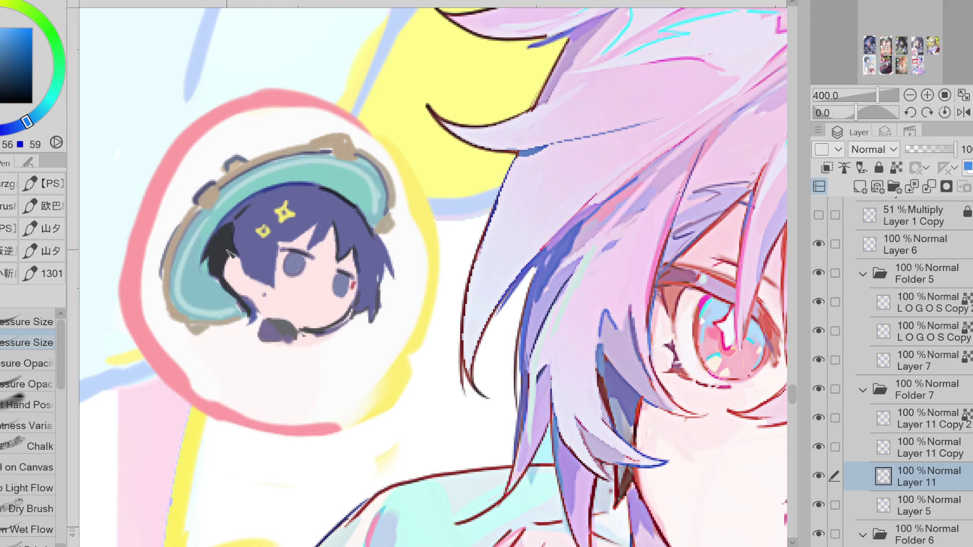
alt+click(269, 296)
alt+click(315, 232)
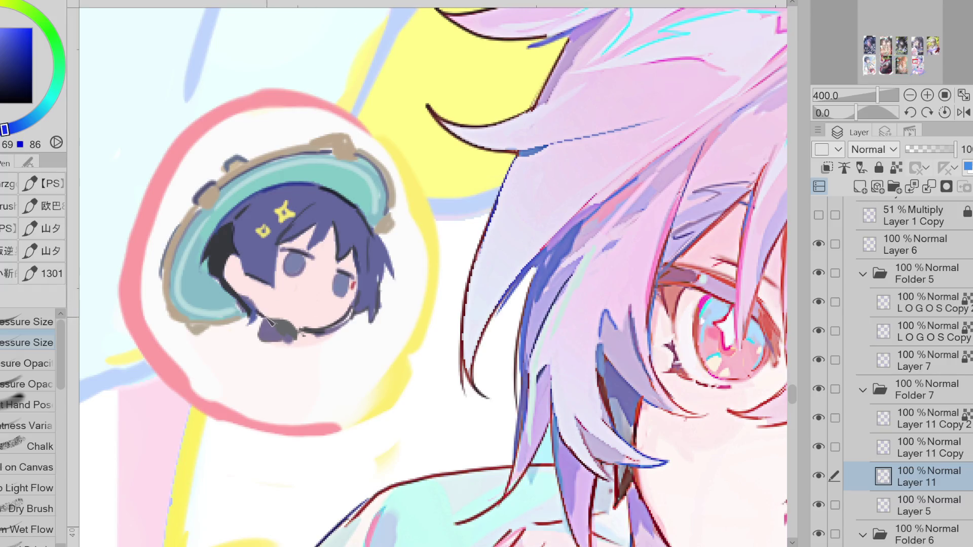
alt+click(348, 323)
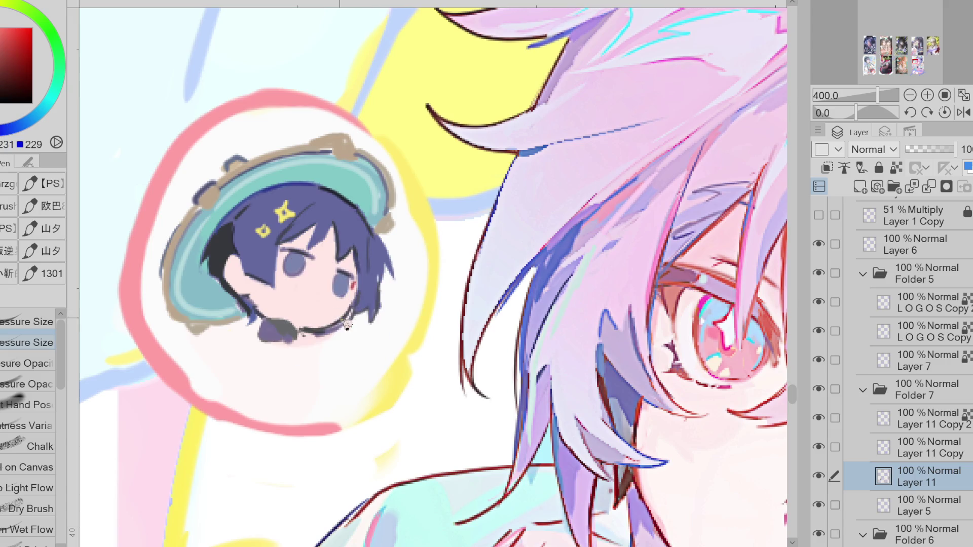
alt+click(329, 329)
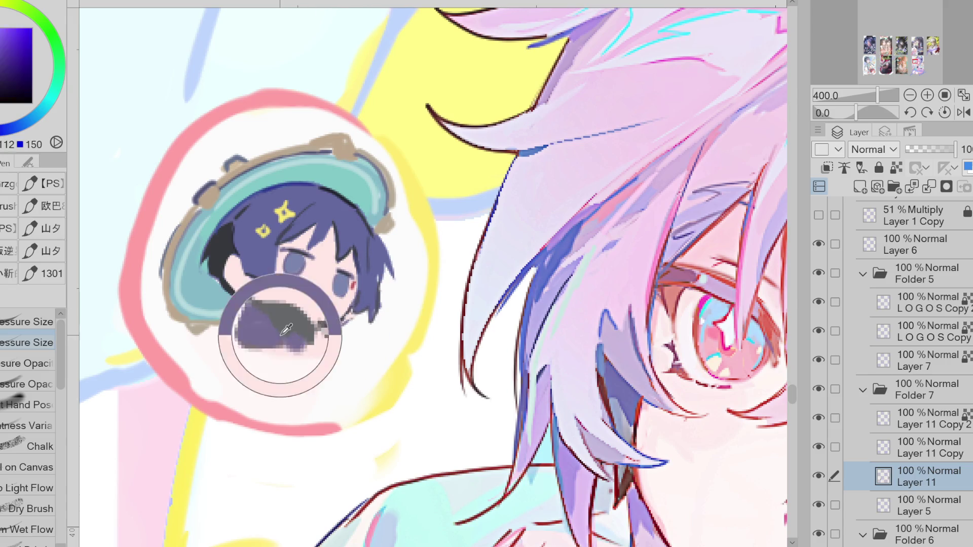
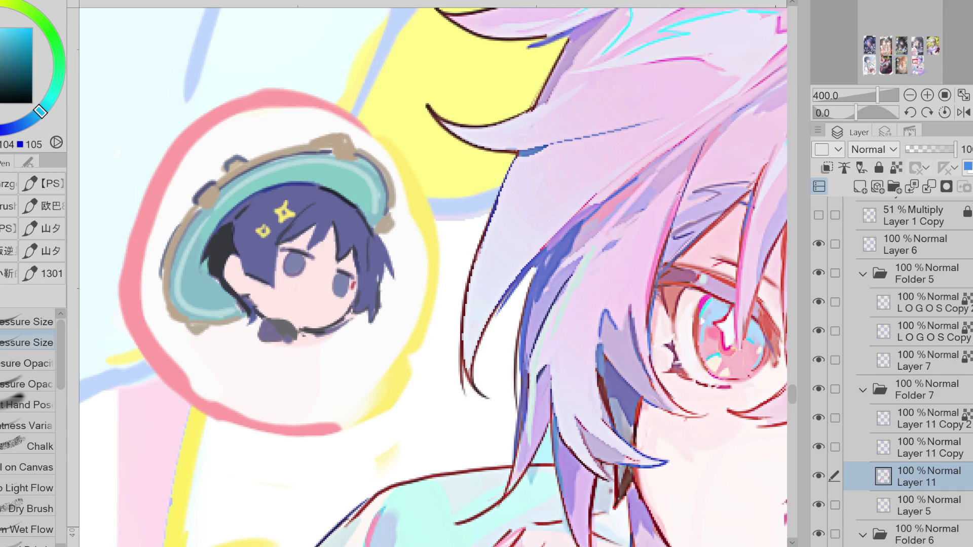
Paint a small pink-red flower beside the chibi's chin and undo the stray stroke.
click(2, 33)
alt+click(234, 152)
mouse_move(308, 329)
mouse_down()
mouse_move(312, 342)
mouse_move(355, 366)
mouse_move(361, 356)
mouse_move(340, 355)
mouse_move(370, 342)
mouse_up()
key(ctrl+z)
key(ctrl+z)
key(ctrl+z)
key(ctrl+z)
key(ctrl+z)
key(ctrl+z)
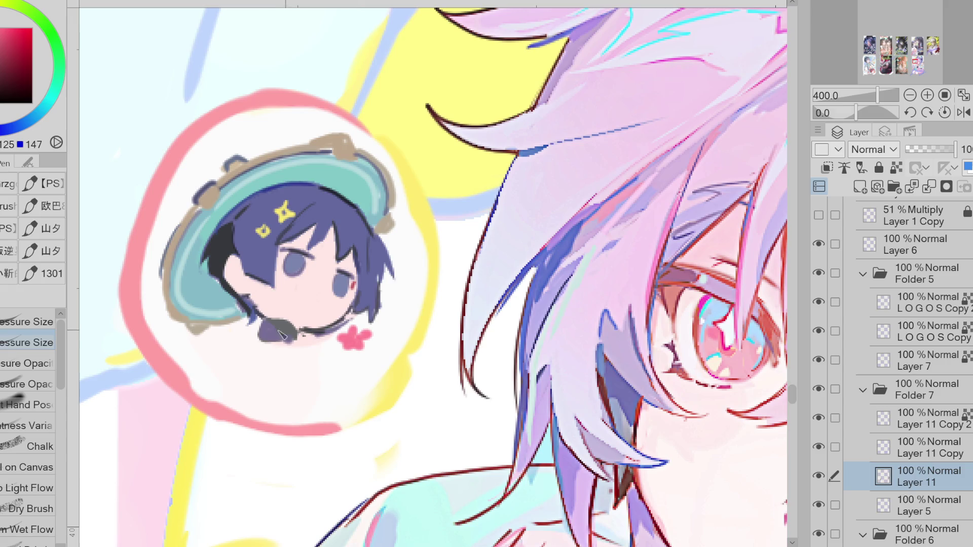
alt+click(273, 329)
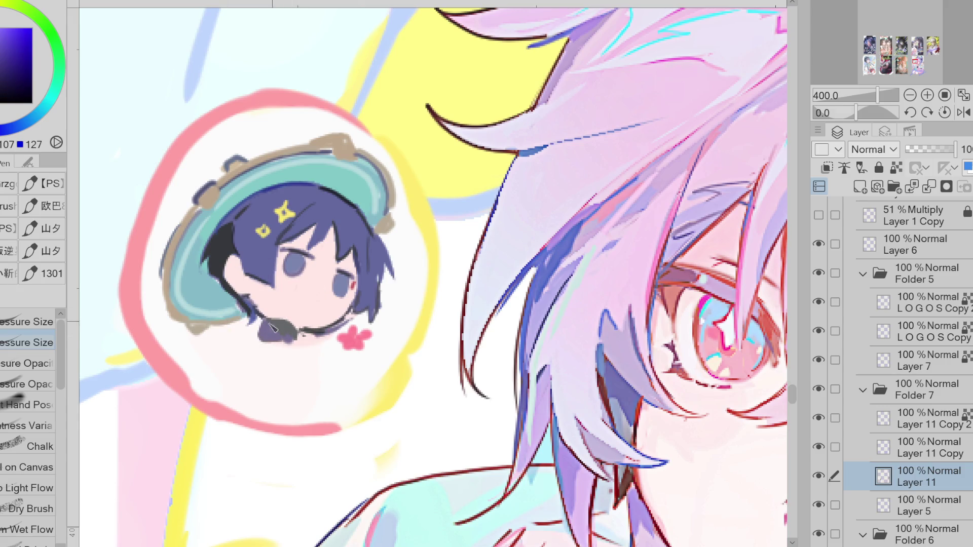
Darken the chibi's collar with dark strokes, then paint over part of it in near-white.
alt+click(260, 340)
mouse_move(260, 338)
mouse_down()
mouse_move(284, 355)
mouse_move(309, 334)
mouse_up()
alt+click(289, 324)
alt+click(300, 346)
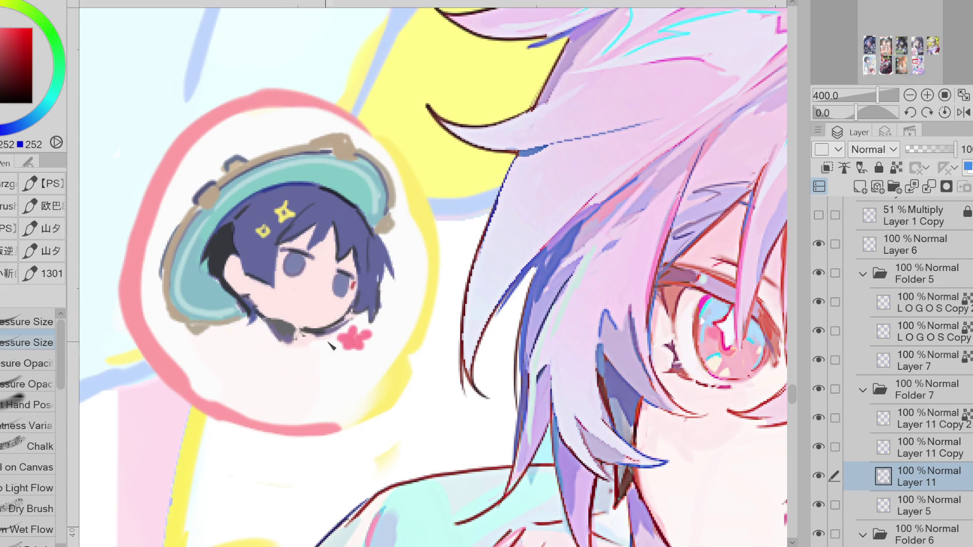
alt+click(274, 332)
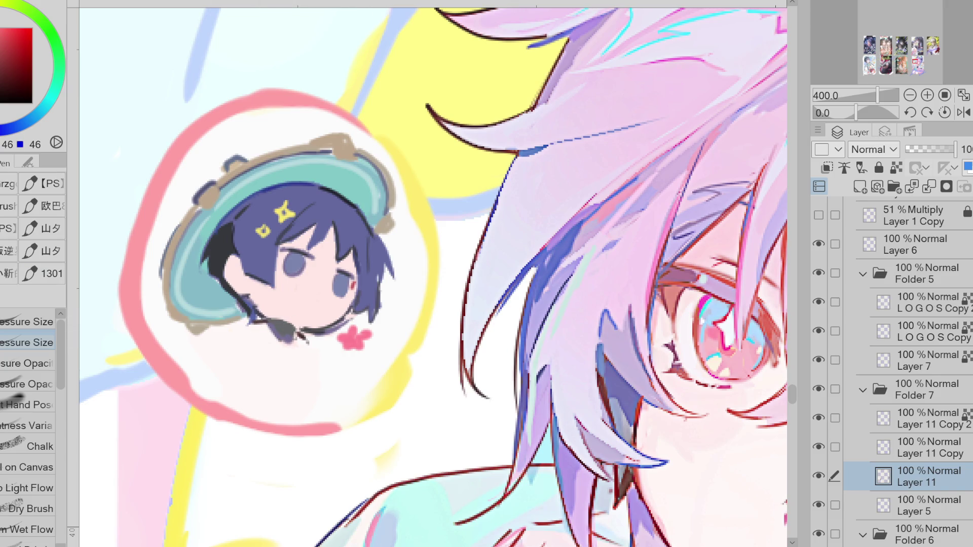
alt+click(303, 339)
drag(284, 324, 292, 329)
alt+click(299, 337)
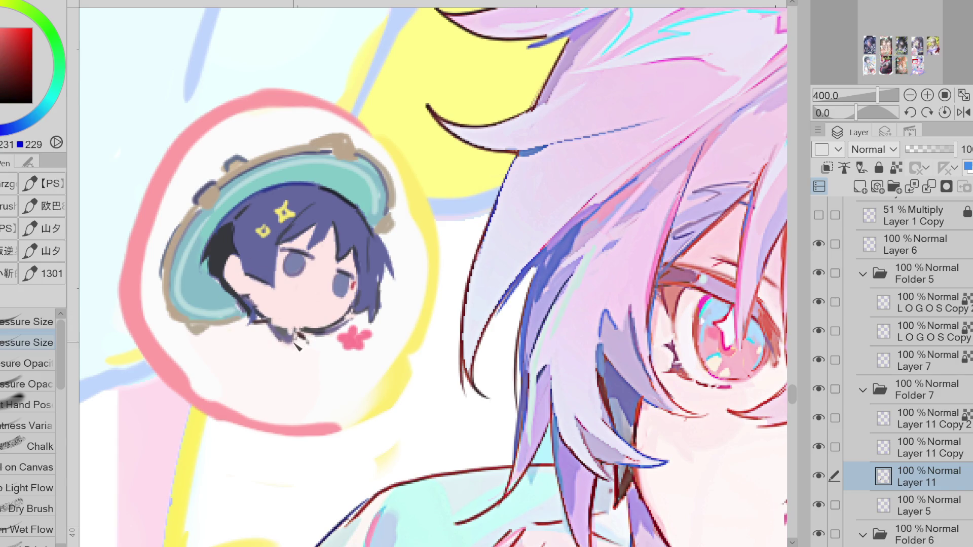
Add a brown loop, short dark strokes and a purple dab on the collar.
alt+click(385, 223)
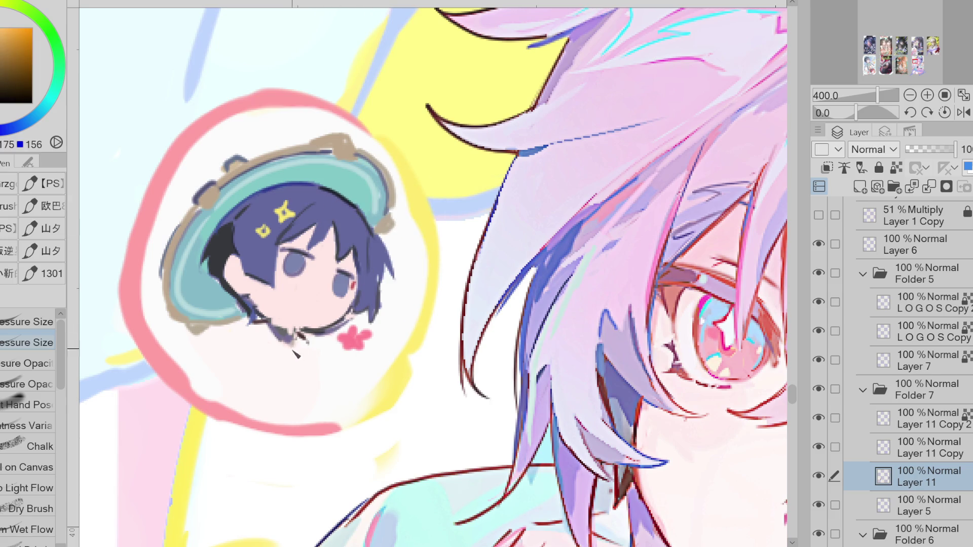
drag(291, 346, 307, 356)
alt+click(258, 324)
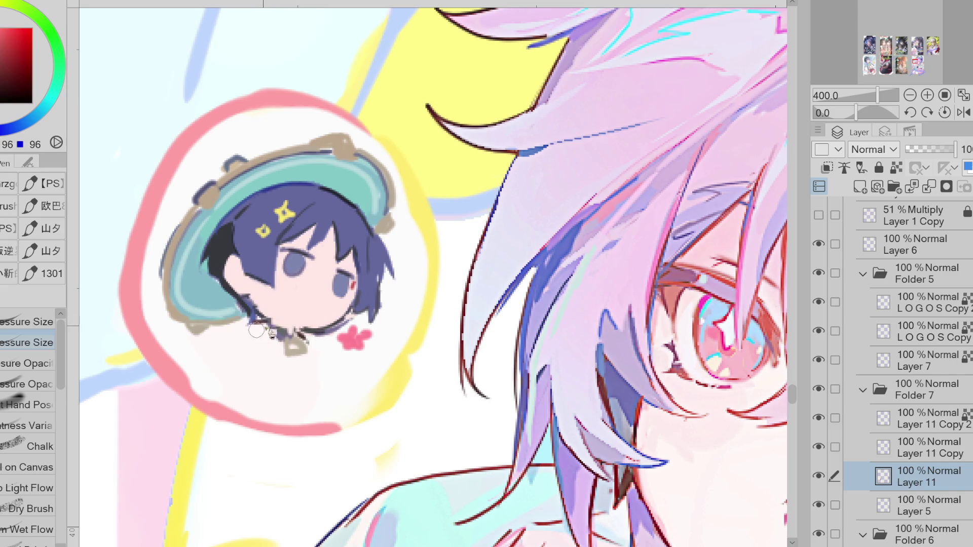
mouse_move(256, 323)
mouse_down()
mouse_move(238, 333)
mouse_move(298, 350)
mouse_up()
alt+click(281, 335)
click(292, 345)
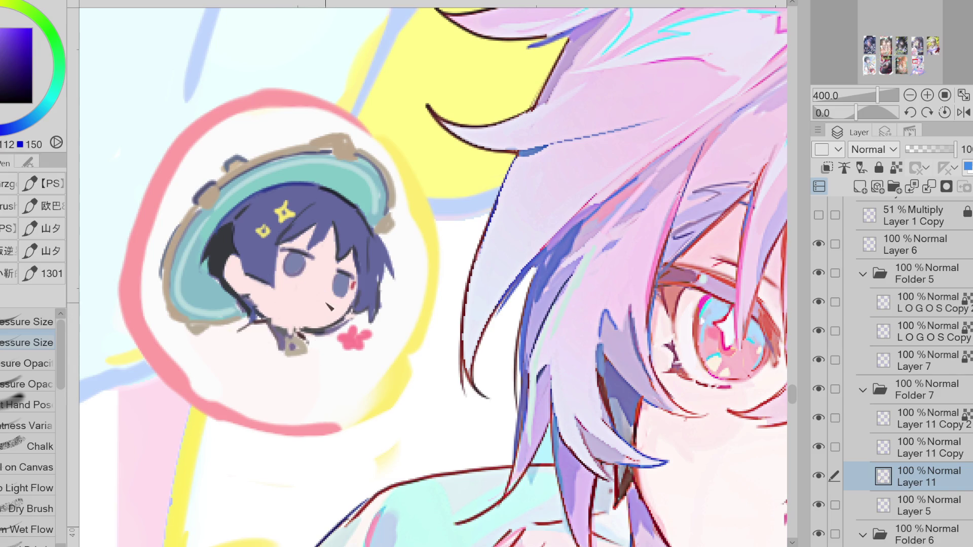
alt+click(259, 312)
drag(266, 314, 254, 323)
drag(325, 334, 305, 338)
Sample several shades from the drawing, settling on teal for the shoulders.
alt+click(349, 335)
alt+click(349, 292)
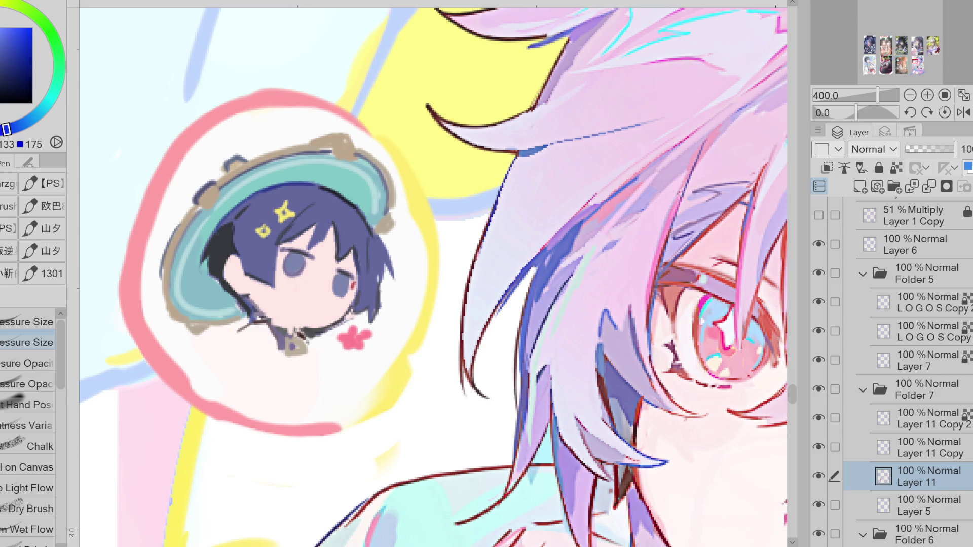
alt+click(188, 132)
alt+click(406, 266)
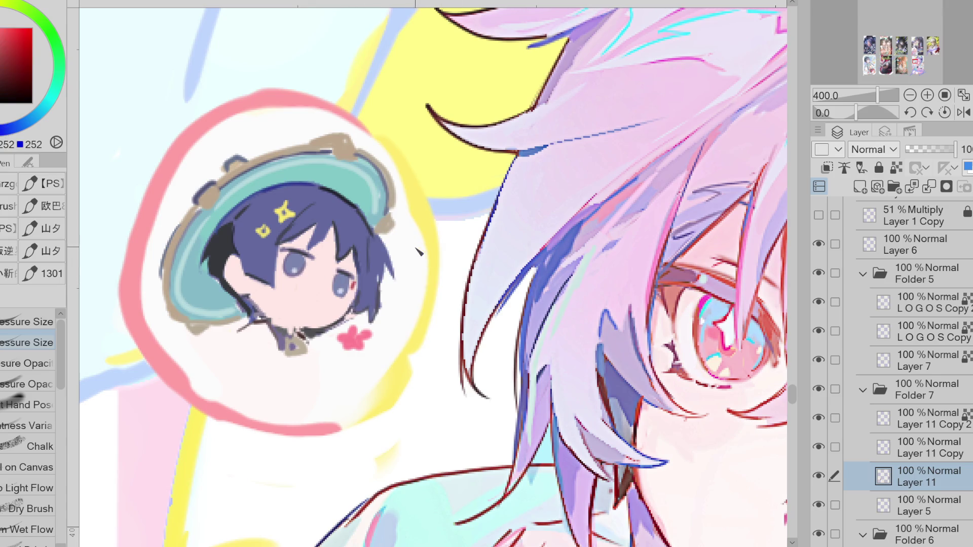
alt+click(379, 221)
Lasso-fill teal shoulders beneath the chibi's head.
key(g)
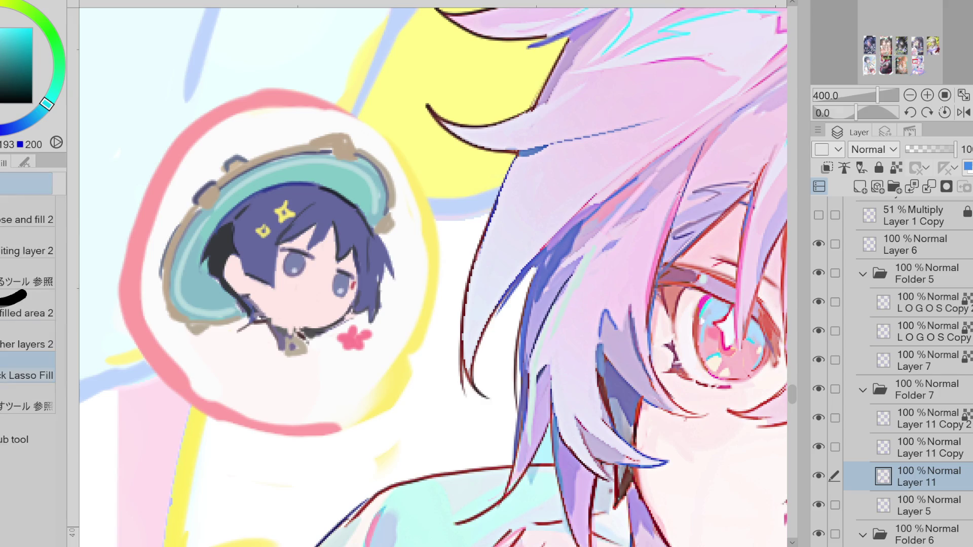
mouse_move(205, 331)
mouse_down()
mouse_move(275, 348)
mouse_move(253, 321)
mouse_move(203, 331)
mouse_up()
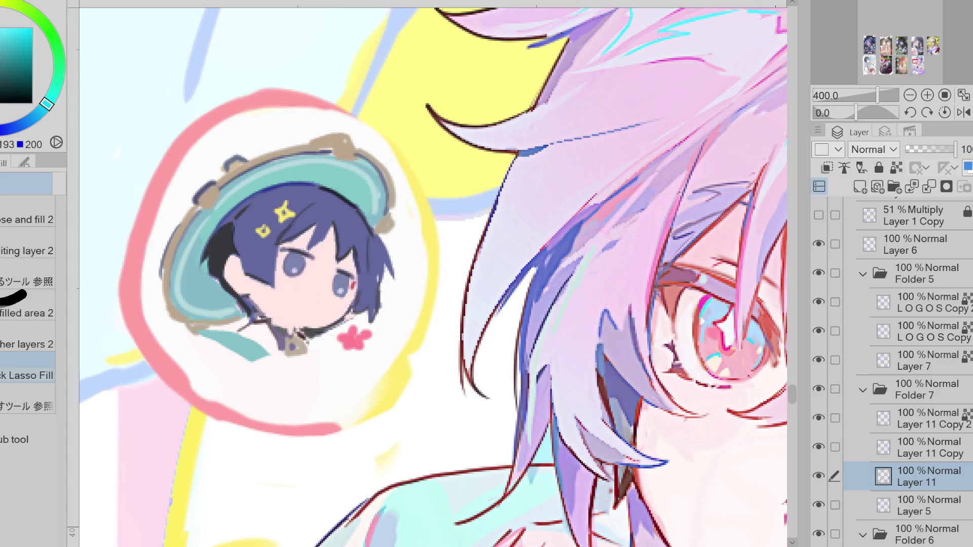
alt+click(299, 345)
key(p)
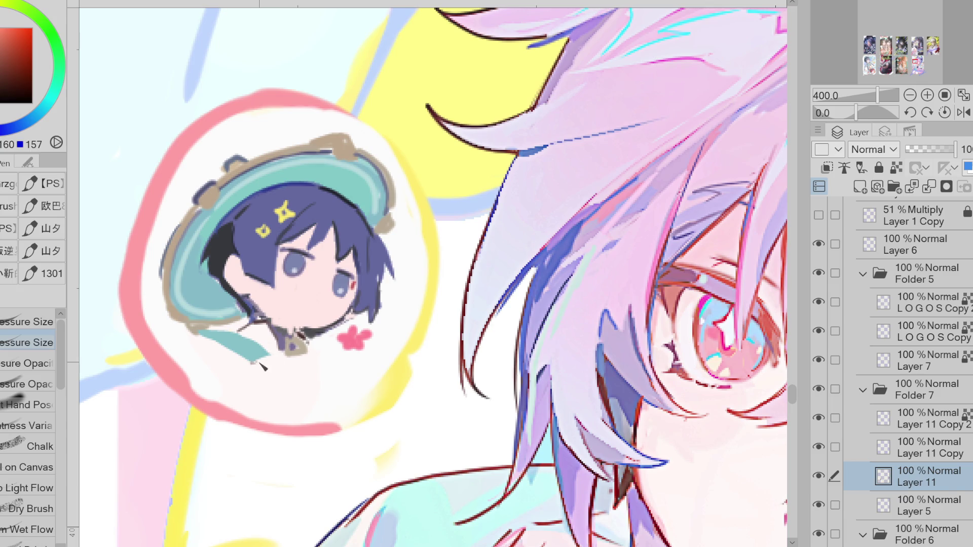
Pen a small brown knot under the chin and lasso-fill a purple ribbon below it.
alt+click(386, 226)
mouse_move(270, 356)
mouse_down()
mouse_move(259, 368)
mouse_move(280, 364)
mouse_up()
alt+click(289, 347)
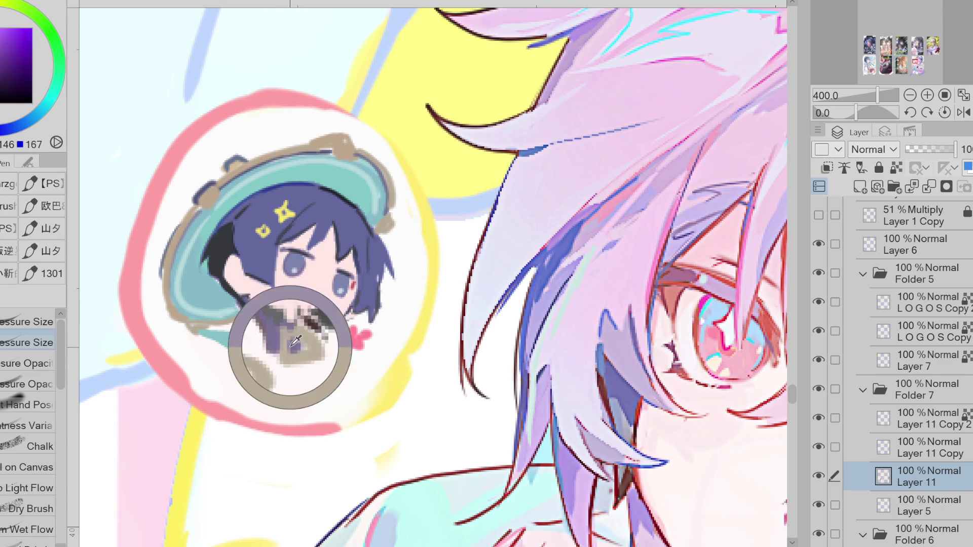
key(g)
mouse_move(293, 360)
mouse_down()
mouse_move(276, 377)
mouse_move(291, 370)
mouse_up()
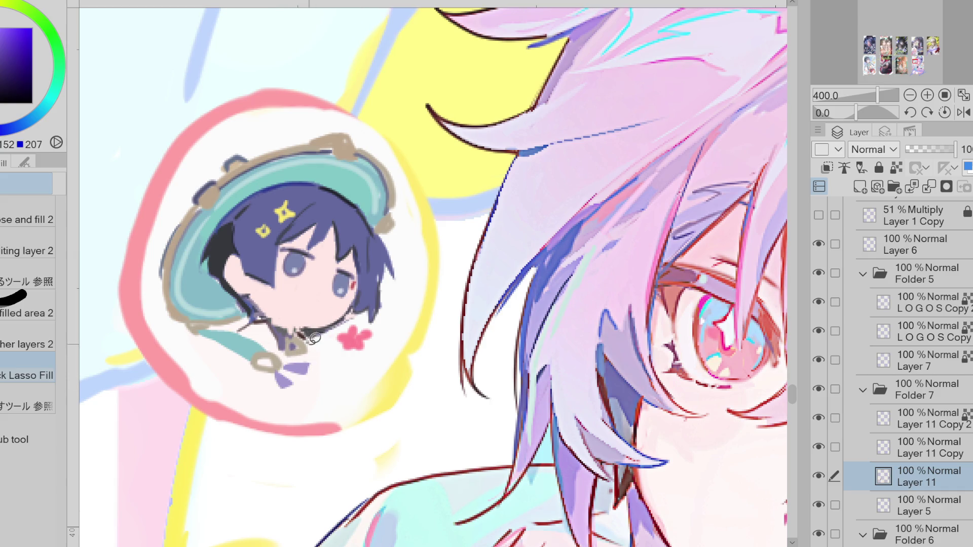
Paint white along the bubble's right rim.
alt+click(301, 256)
key(p)
alt+click(304, 257)
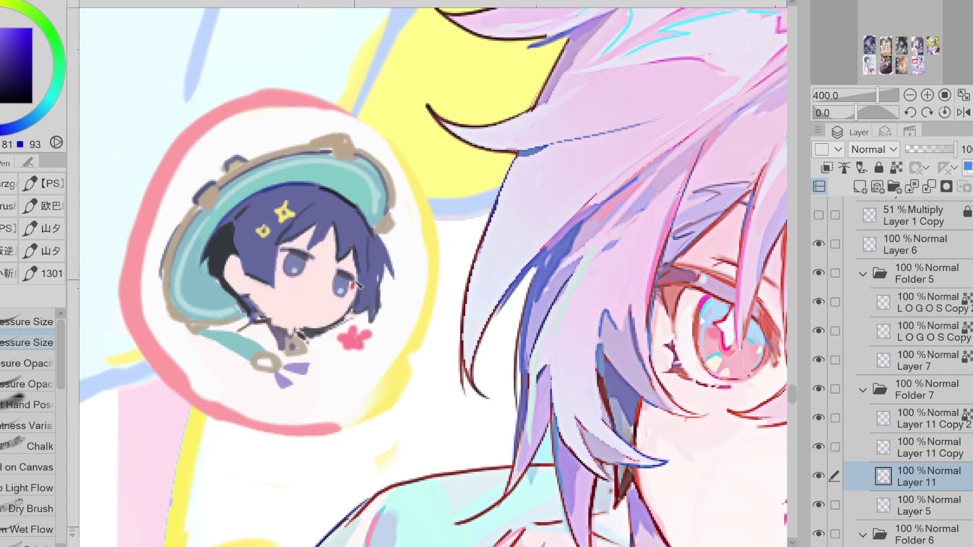
alt+click(359, 208)
alt+click(395, 223)
alt+click(387, 231)
alt+click(360, 156)
mouse_move(320, 106)
mouse_down()
mouse_move(355, 116)
mouse_move(428, 228)
mouse_move(431, 266)
mouse_up()
Repaint the right rim in pink, clean the top edge with white, and erase the left rim's outer edge.
alt+click(319, 104)
drag(436, 223, 425, 165)
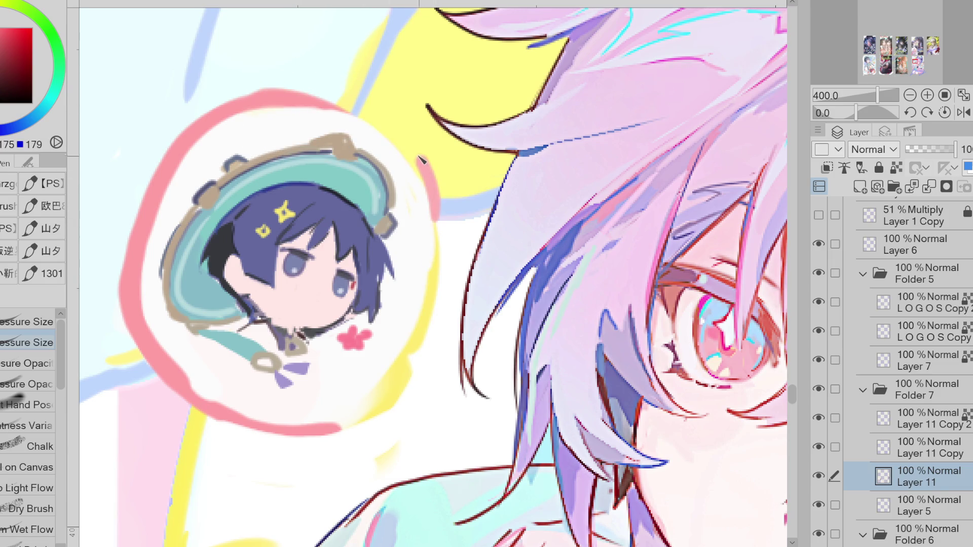
alt+click(313, 121)
mouse_move(286, 104)
mouse_down()
mouse_move(367, 113)
mouse_move(421, 188)
mouse_up()
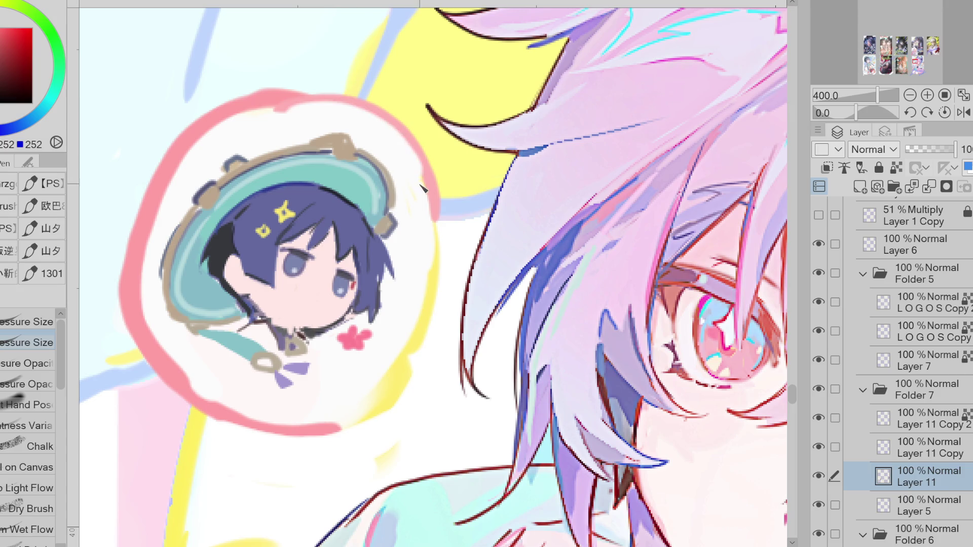
key(e)
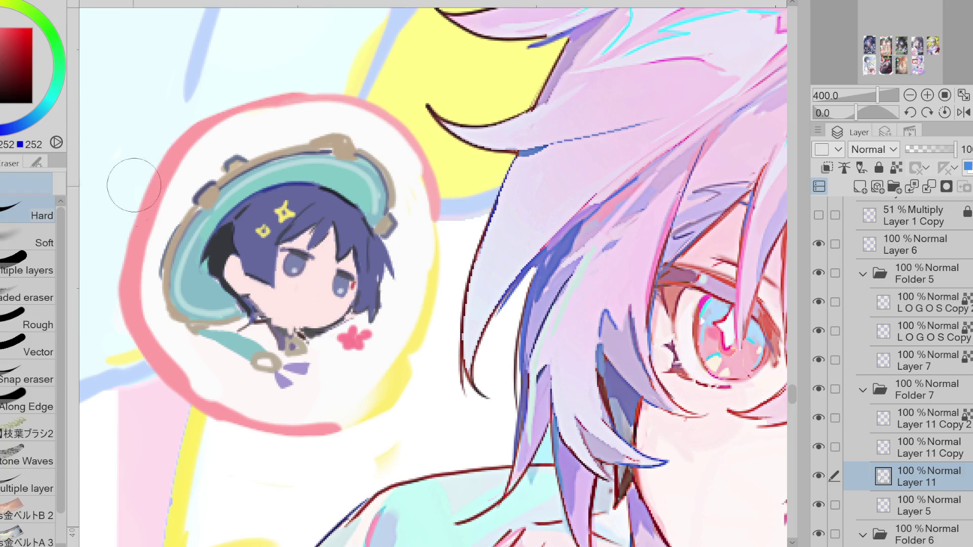
drag(132, 228, 124, 327)
Draw a small dark-blue mouth on the chibi, undoing part of the stroke.
key(p)
alt+click(398, 367)
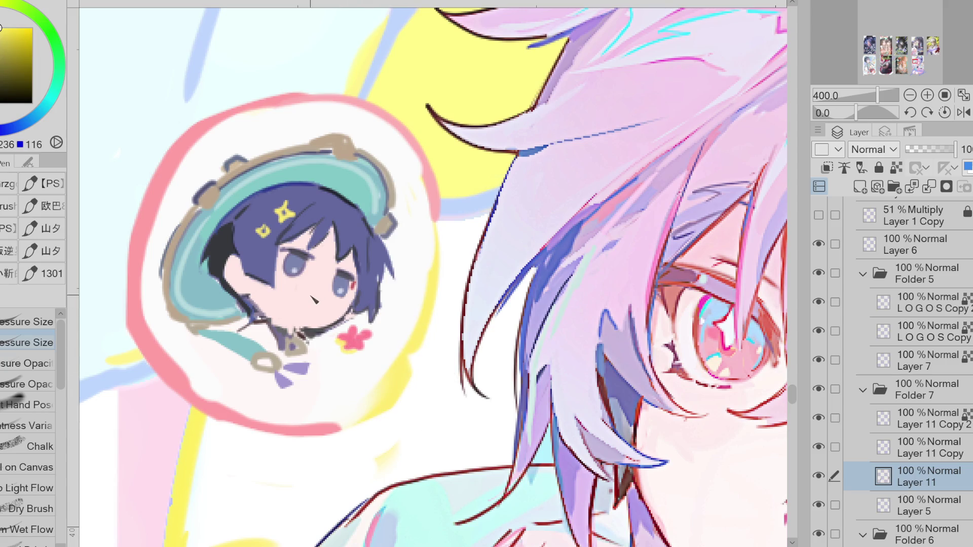
alt+click(348, 282)
drag(305, 300, 313, 306)
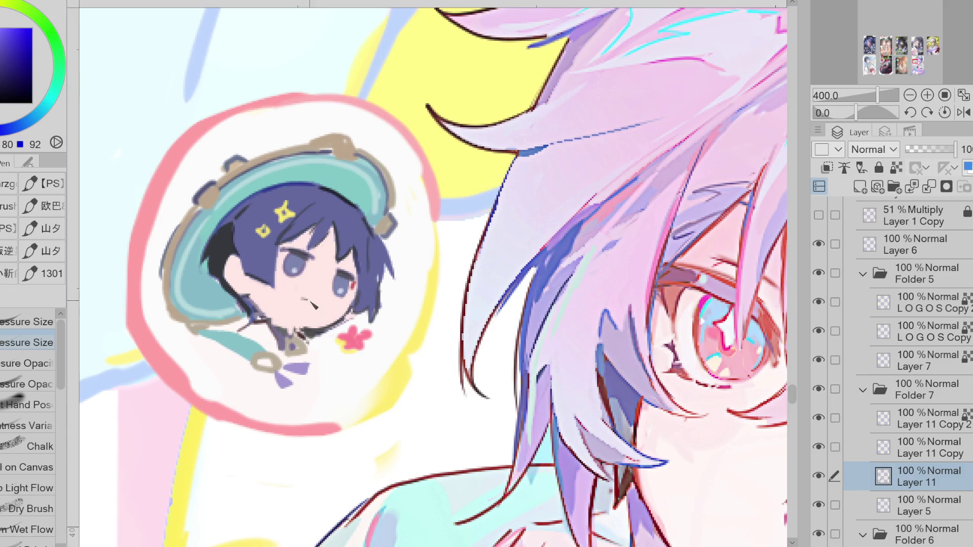
key(ctrl+z)
Smooth the ring's inner left edge and inside down to the bottom with white.
scroll(298, 346, down, 5)
scroll(298, 347, up, 5)
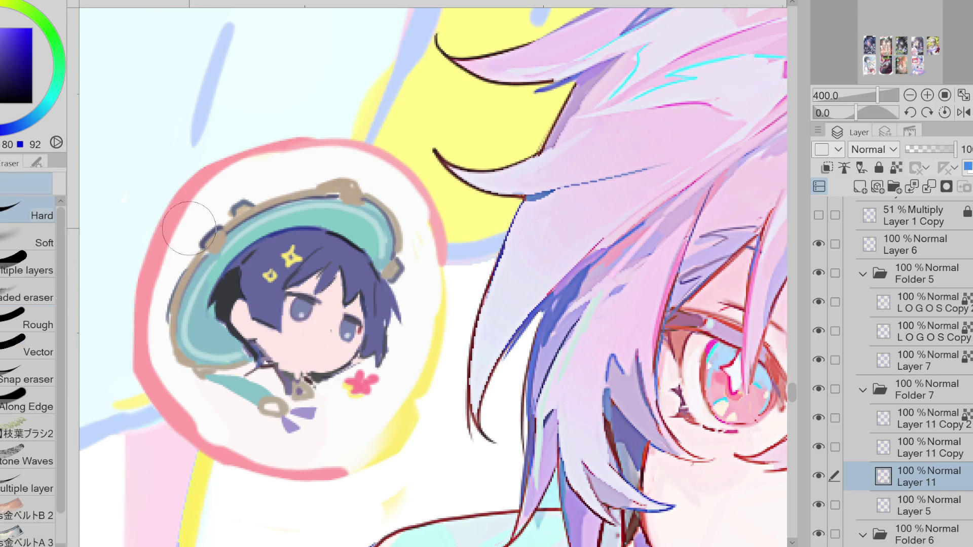
alt+click(196, 211)
drag(162, 238, 157, 358)
mouse_move(147, 267)
mouse_down()
mouse_move(146, 294)
mouse_move(193, 418)
mouse_move(284, 459)
mouse_up()
Thicken the ring's top edge in pink, undoing an overly thick stroke.
alt+click(250, 148)
mouse_move(314, 148)
mouse_down()
mouse_move(156, 244)
mouse_move(134, 335)
mouse_move(256, 156)
mouse_move(144, 304)
mouse_move(177, 428)
mouse_move(242, 154)
mouse_move(130, 312)
mouse_move(177, 441)
mouse_move(243, 471)
mouse_move(330, 472)
mouse_up()
key(ctrl+z)
key(ctrl+z)
drag(400, 169, 289, 136)
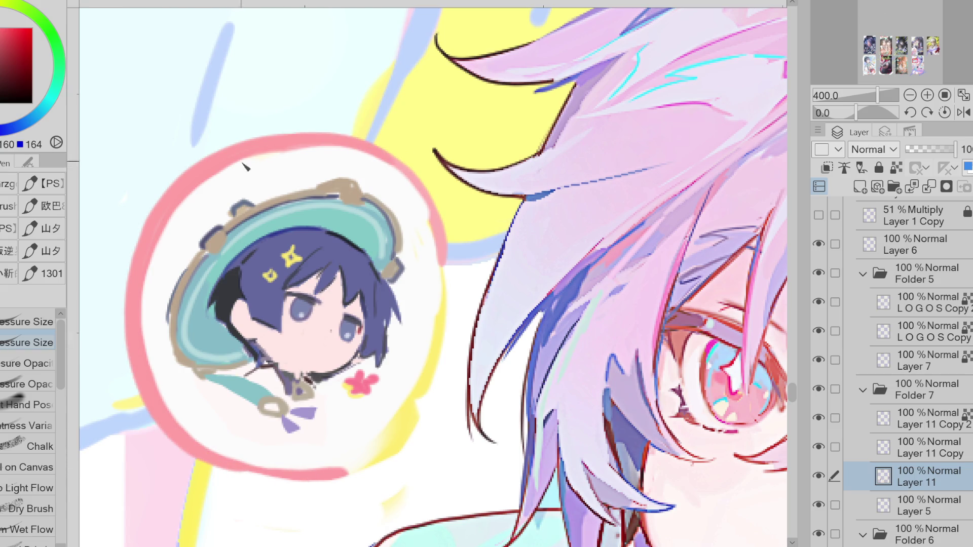
Paint yellow along the ring's right and bottom, add a small yellow flower, and extend pink along the bottom.
alt+click(428, 353)
mouse_move(443, 226)
mouse_down()
mouse_move(433, 383)
mouse_move(340, 472)
mouse_up()
mouse_move(336, 413)
mouse_down()
mouse_move(336, 432)
mouse_move(340, 421)
mouse_up()
alt+click(274, 471)
drag(234, 472, 352, 470)
alt+click(435, 378)
drag(446, 251, 445, 329)
alt+click(413, 223)
alt+click(440, 239)
key(e)
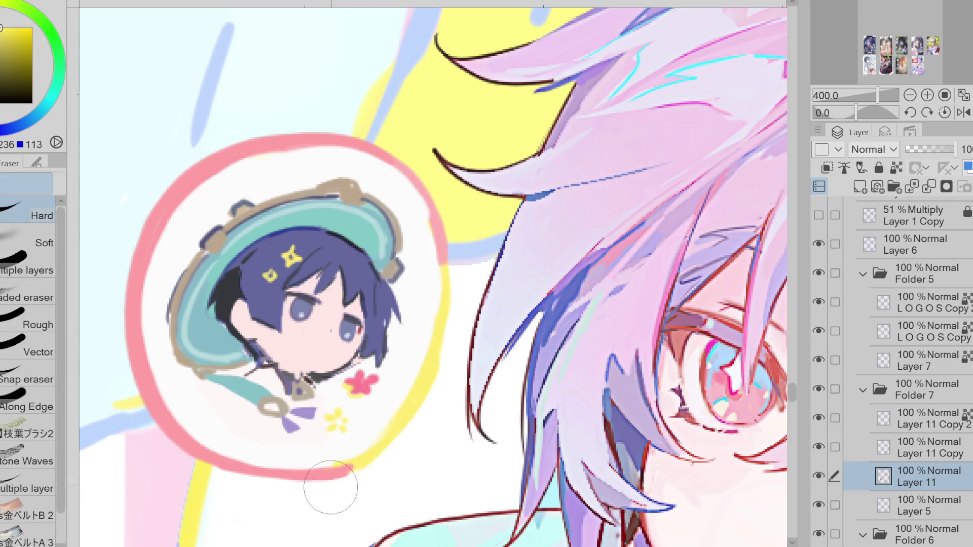
key(p)
scroll(391, 269, down, 3)
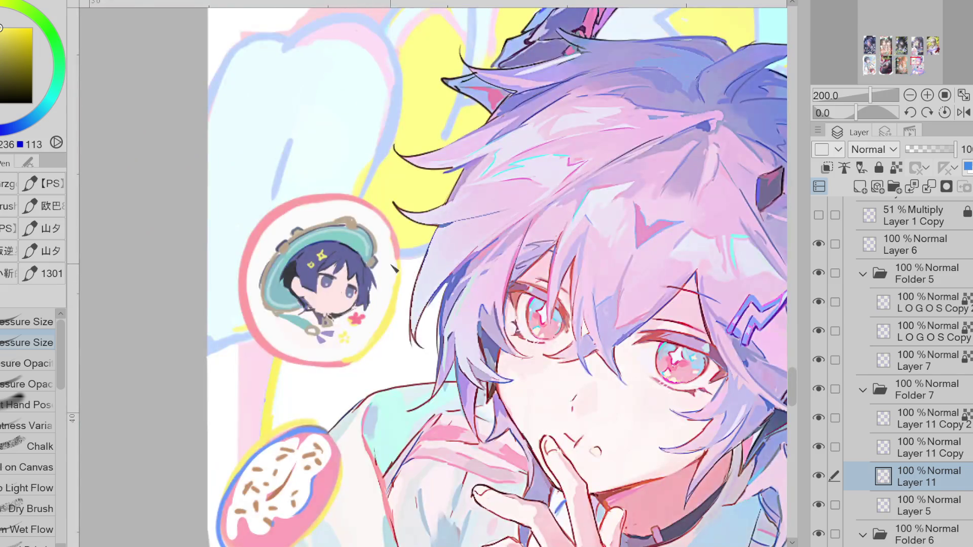
Zoom onto the lower-right blond chibi badge and eyedrop shades until a dark brown is selected.
scroll(388, 254, down, 2)
scroll(545, 227, up, 1)
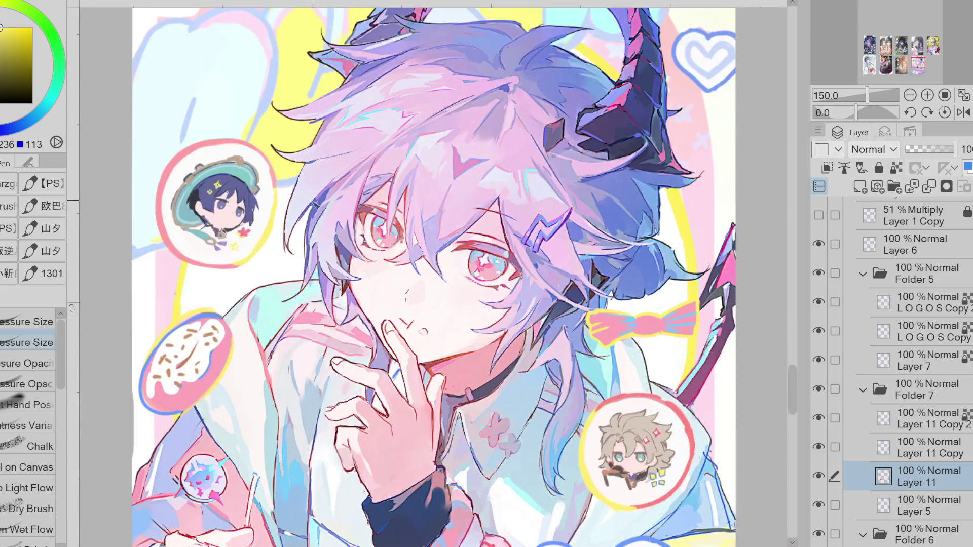
click(2, 80)
scroll(229, 188, up, 1)
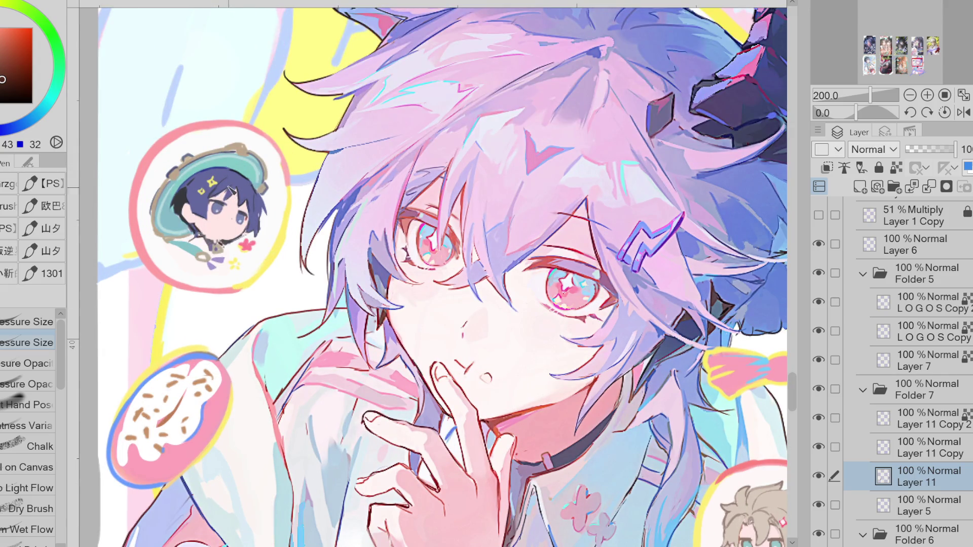
scroll(155, 226, down, 2)
scroll(493, 346, up, 3)
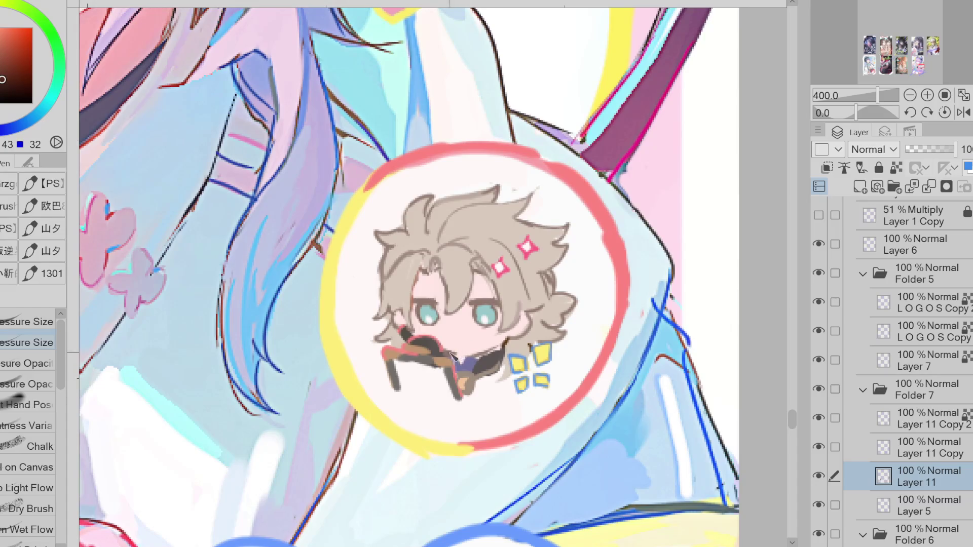
alt+click(454, 355)
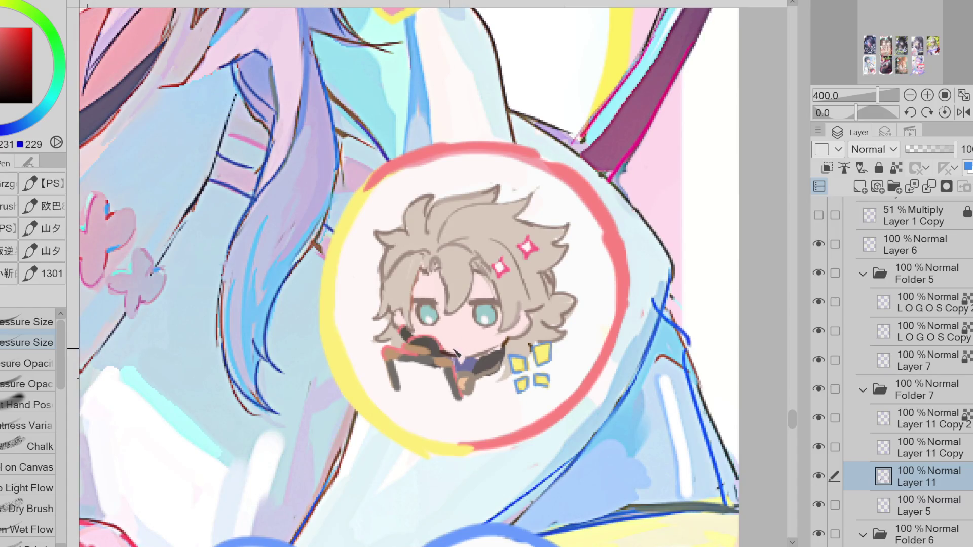
alt+click(499, 348)
alt+click(500, 350)
alt+click(489, 339)
alt+click(505, 343)
alt+click(471, 346)
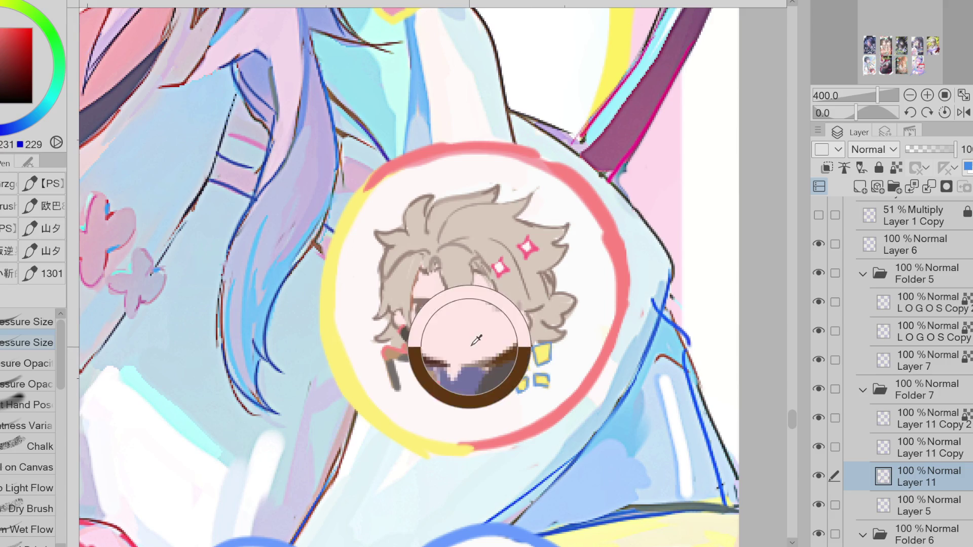
scroll(476, 340, down, 2)
alt+click(492, 347)
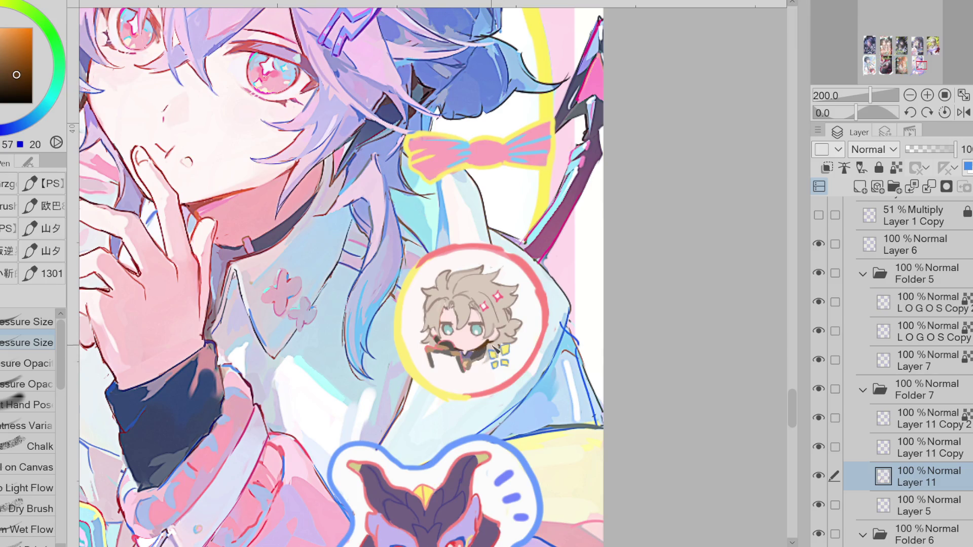
Sample colours around the badges and paint a dark-blue mouth on the dark-haired chibi.
scroll(497, 332, down, 2)
alt+click(509, 286)
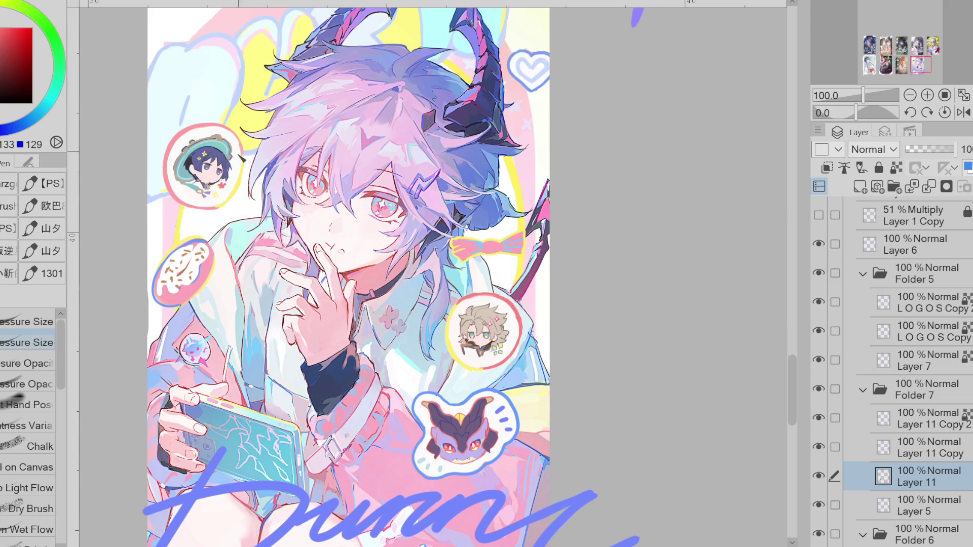
scroll(216, 145, up, 2)
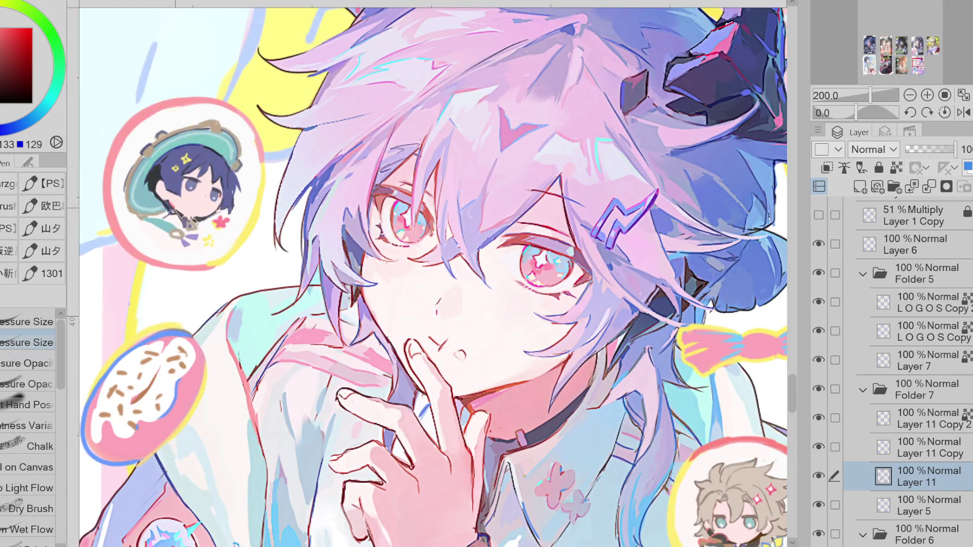
scroll(231, 198, down, 1)
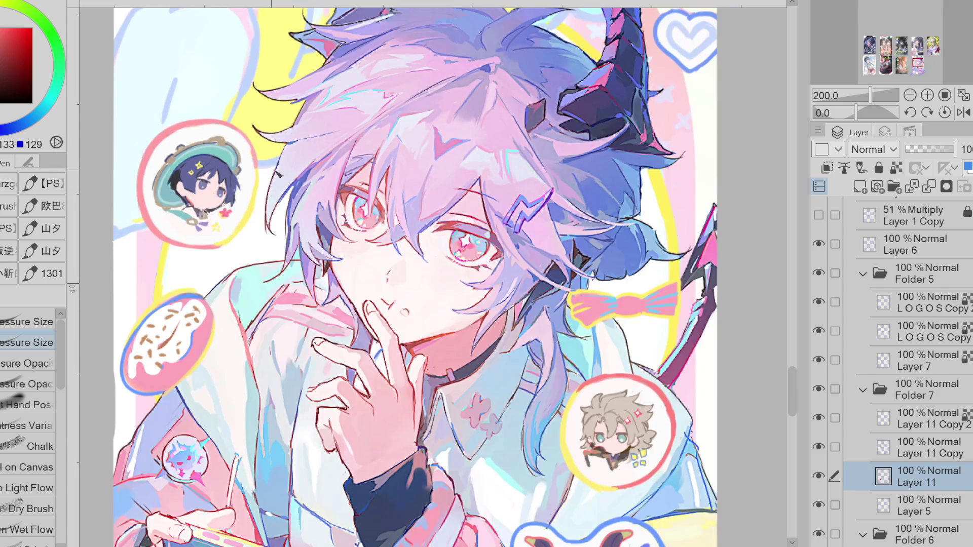
alt+click(632, 450)
alt+click(634, 450)
alt+click(630, 446)
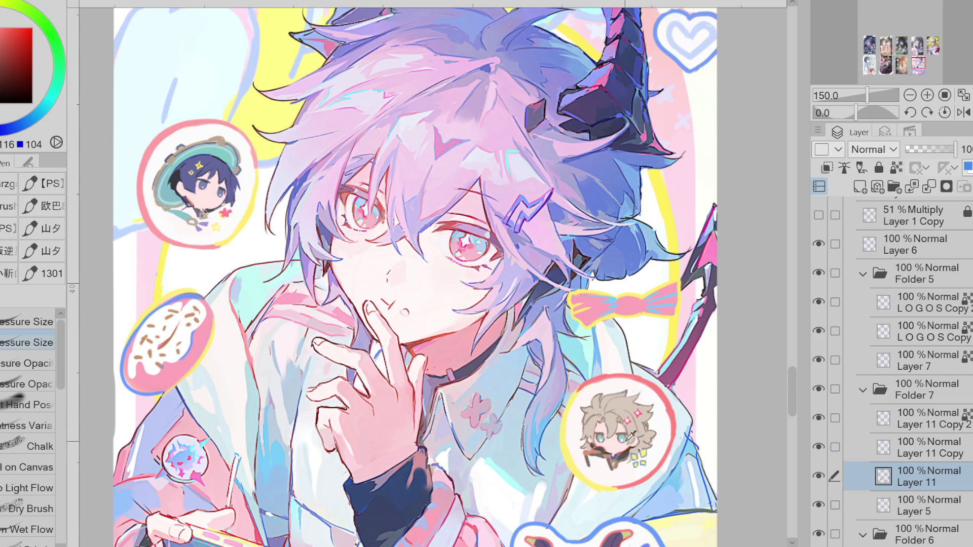
scroll(628, 435, up, 1)
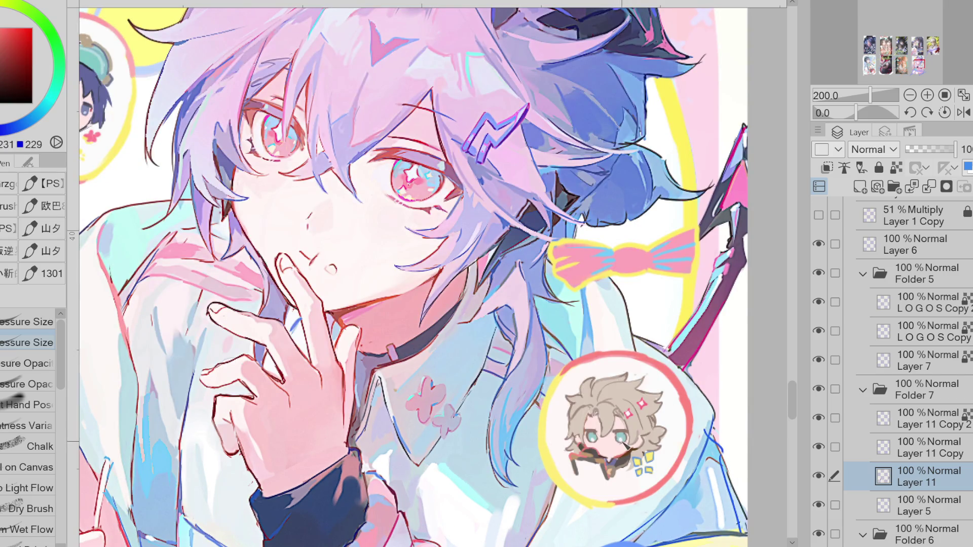
scroll(539, 350, down, 3)
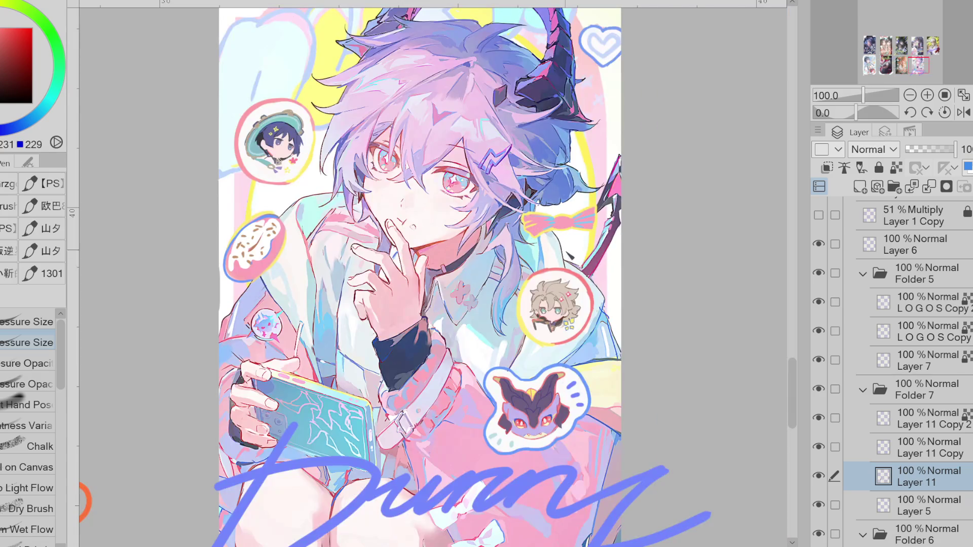
scroll(284, 134, up, 2)
alt+click(298, 155)
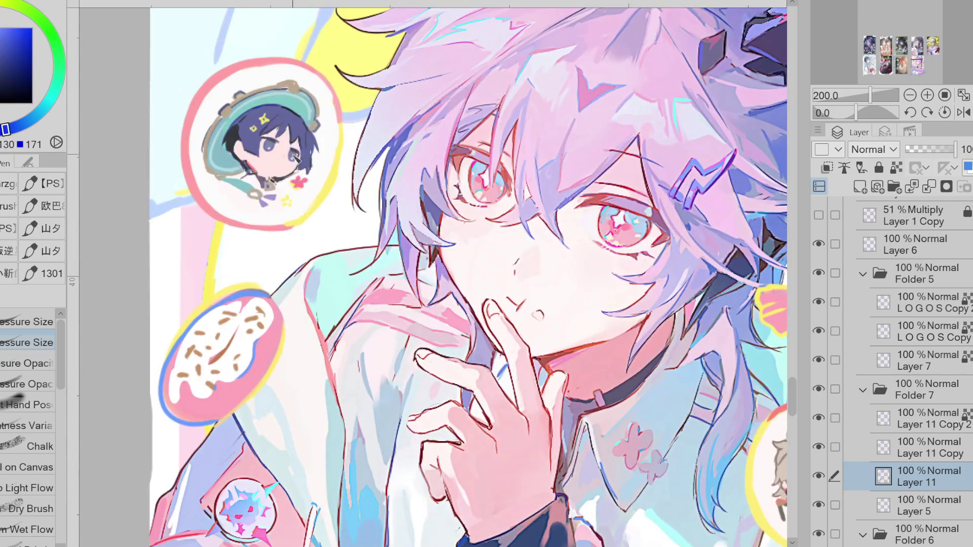
drag(280, 174, 292, 168)
Paint a small mouth on the blond chibi.
scroll(316, 165, down, 1)
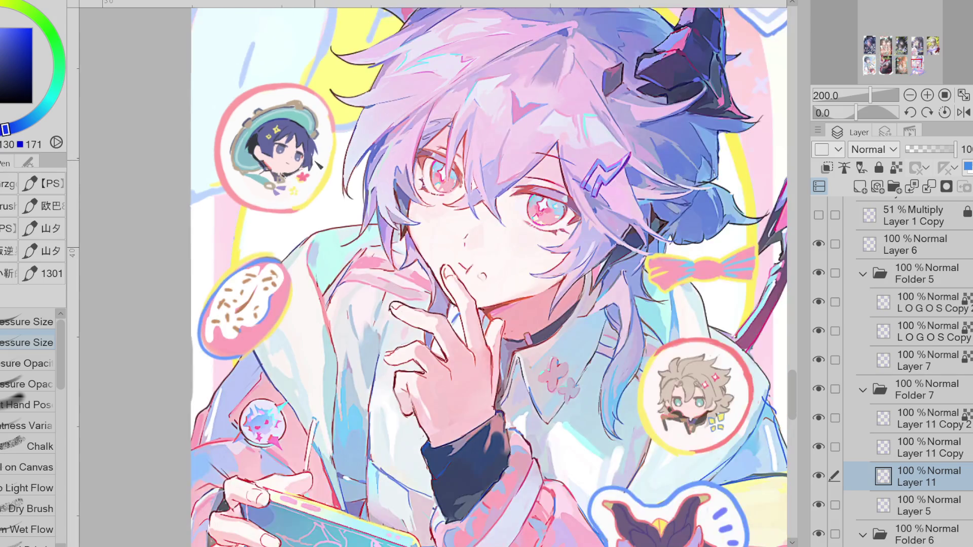
scroll(692, 410, up, 1)
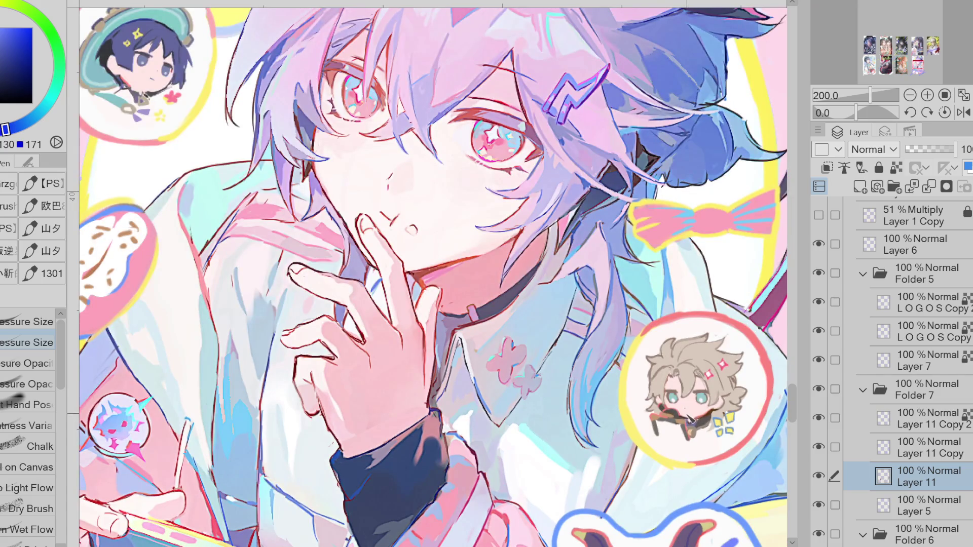
scroll(704, 400, up, 3)
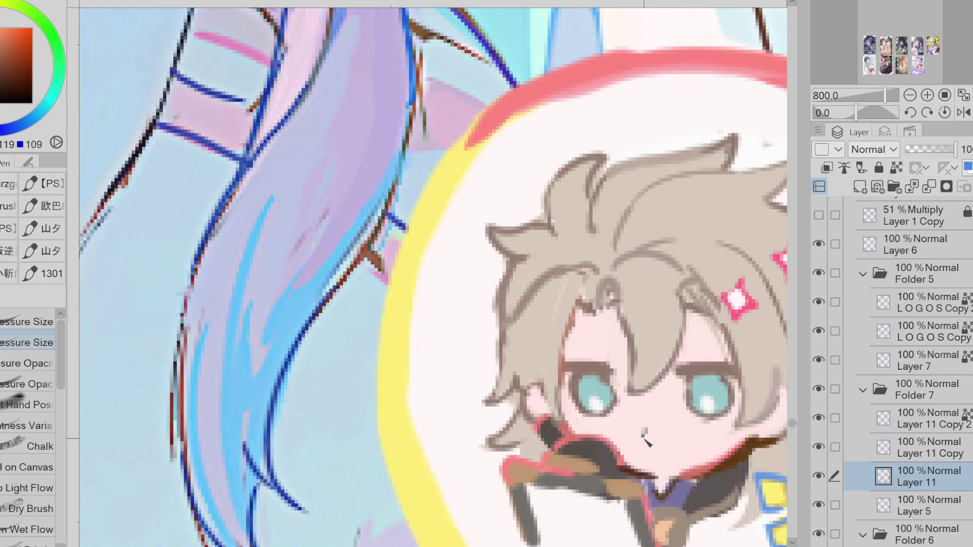
drag(642, 449, 658, 449)
Nudge the blond chibi's lower face into shape with Liquify, then return to the pen.
scroll(663, 437, down, 3)
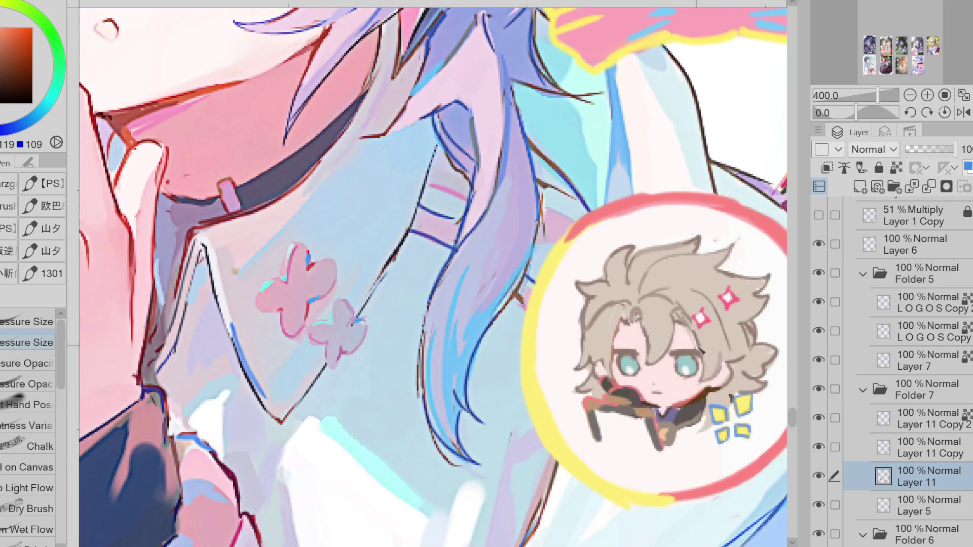
scroll(704, 361, down, 2)
key(j)
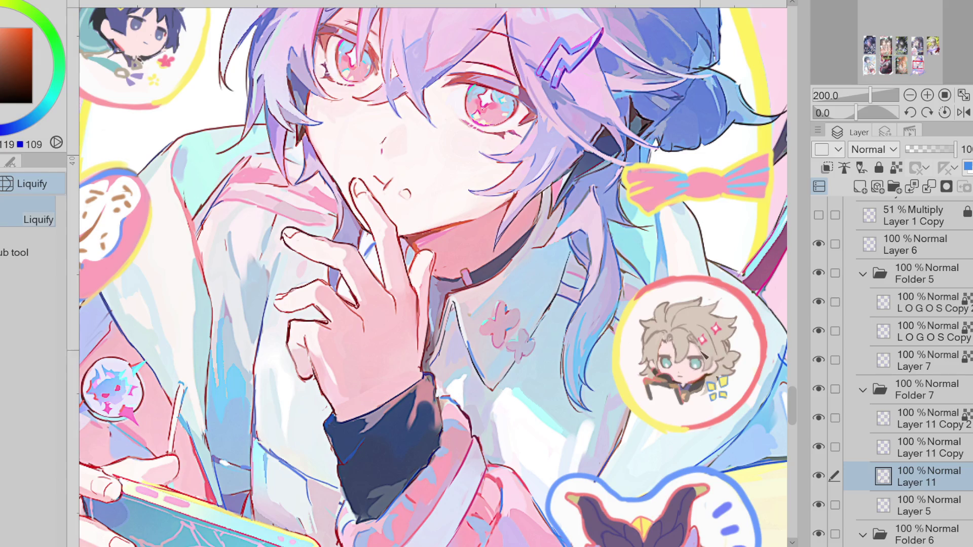
drag(720, 373, 719, 376)
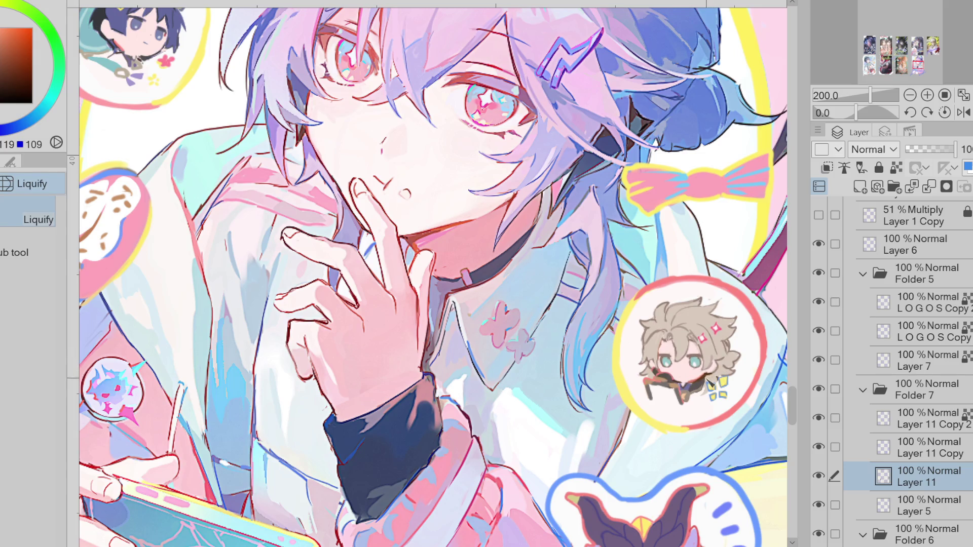
key(p)
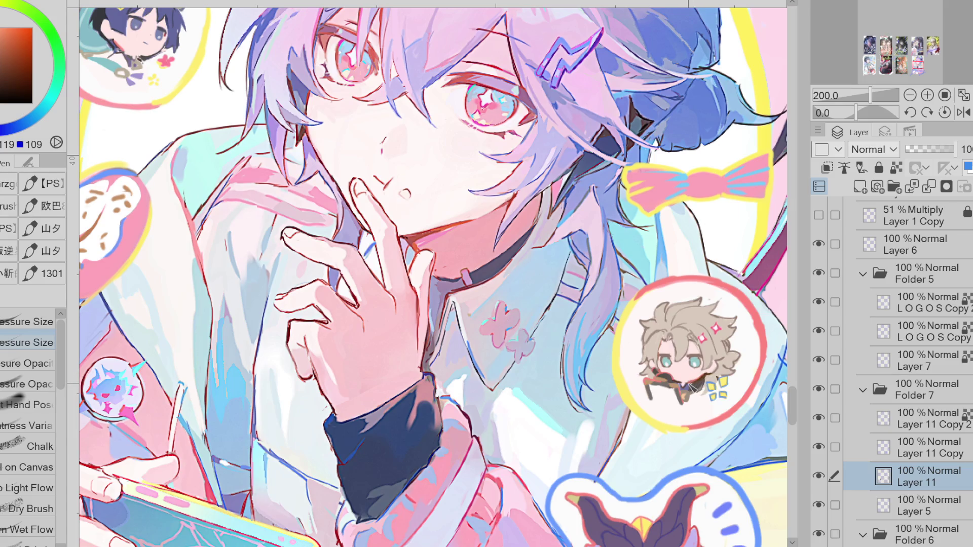
scroll(691, 383, down, 2)
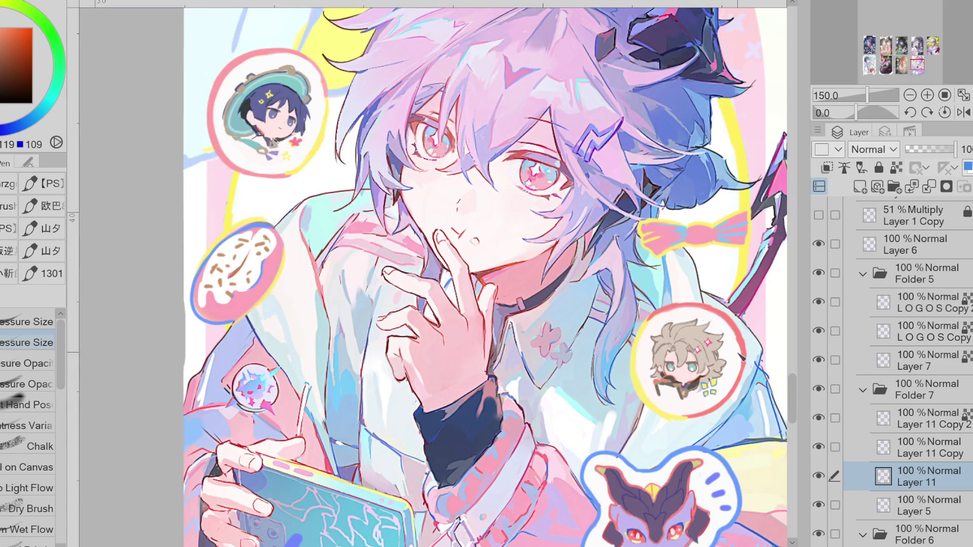
scroll(289, 127, up, 2)
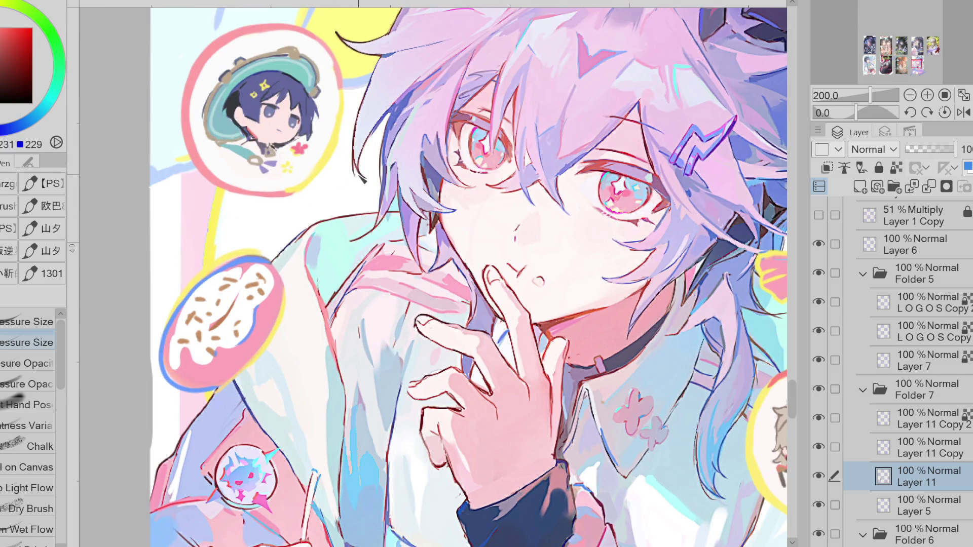
scroll(358, 169, down, 2)
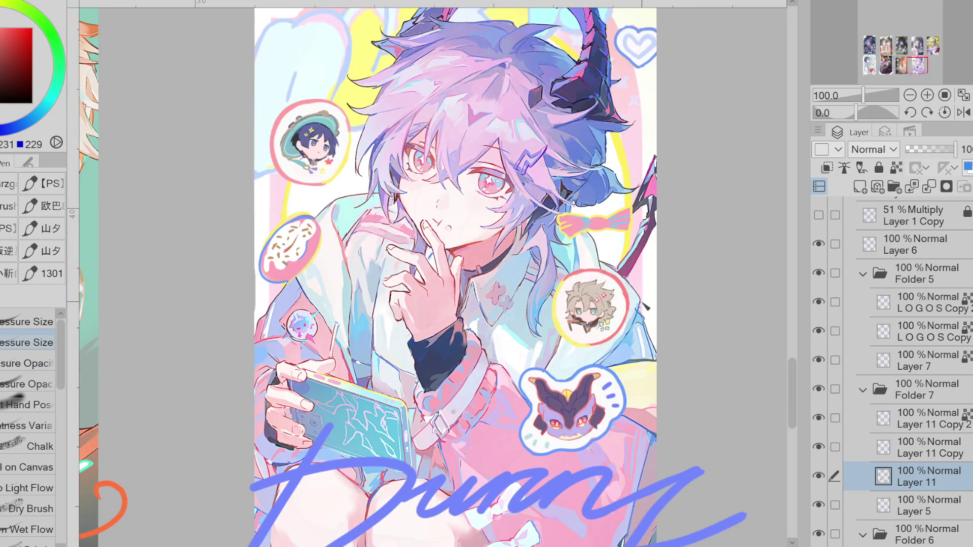
Toggle Layer 11 and the copy layers on and off to compare the signatures.
scroll(647, 307, down, 2)
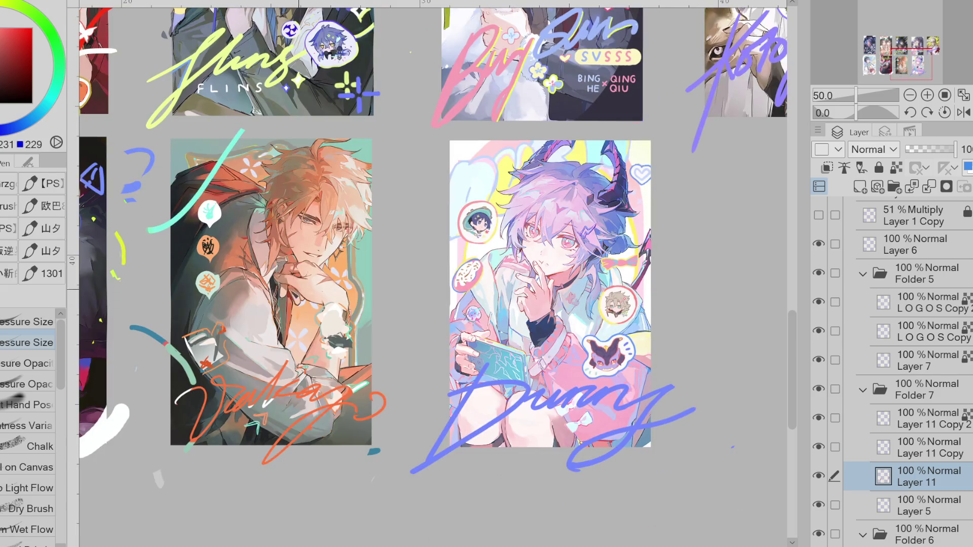
scroll(147, 251, up, 2)
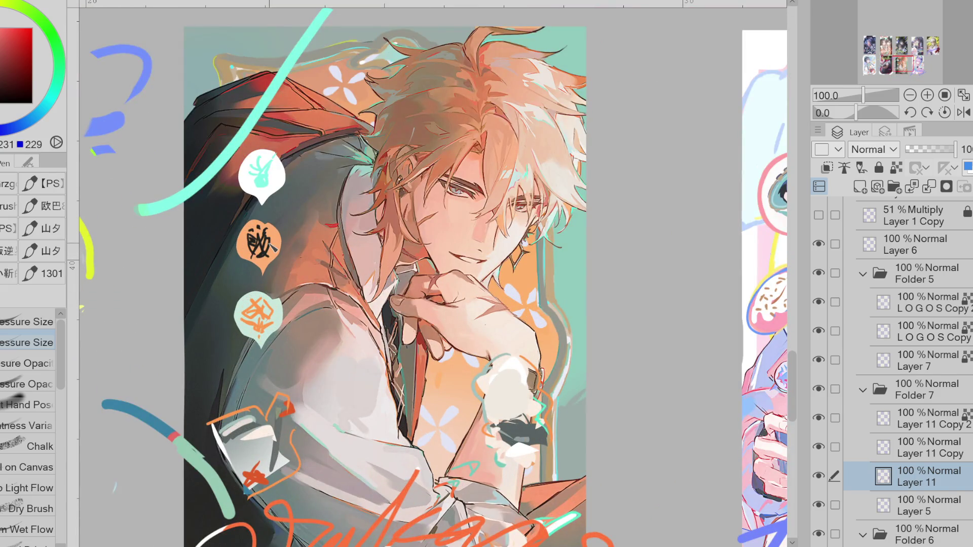
scroll(244, 127, down, 2)
scroll(243, 127, up, 1)
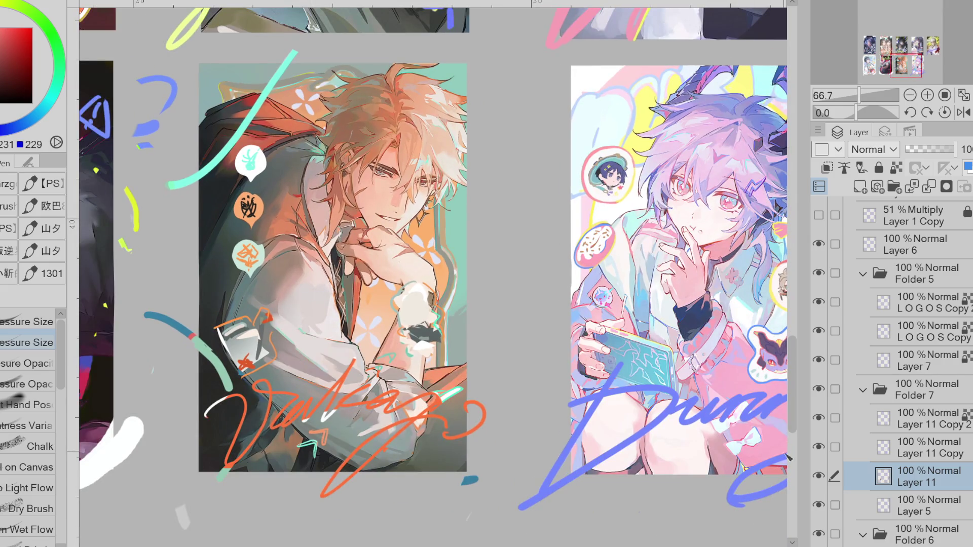
click(819, 475)
click(818, 475)
scroll(491, 329, down, 1)
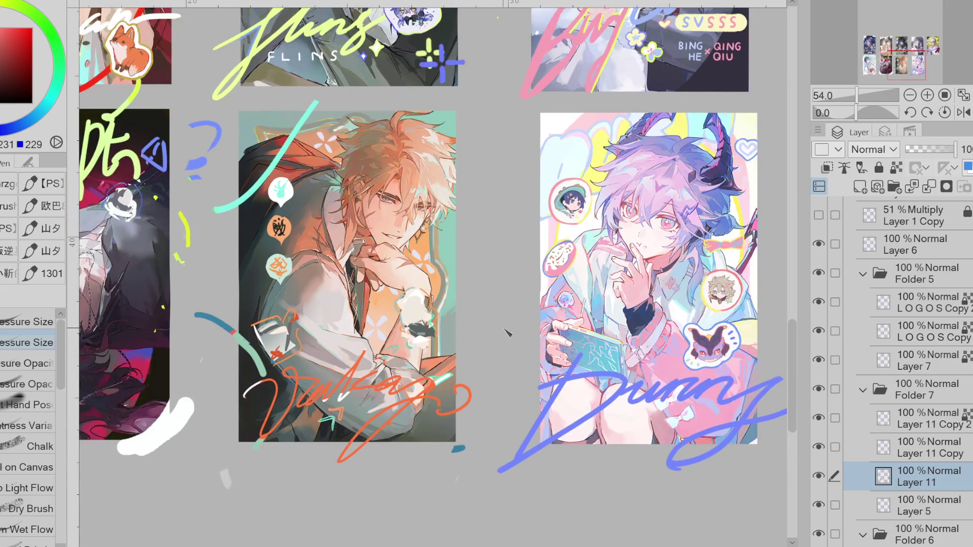
click(819, 447)
click(818, 446)
click(818, 446)
click(819, 447)
click(819, 446)
click(818, 446)
click(819, 475)
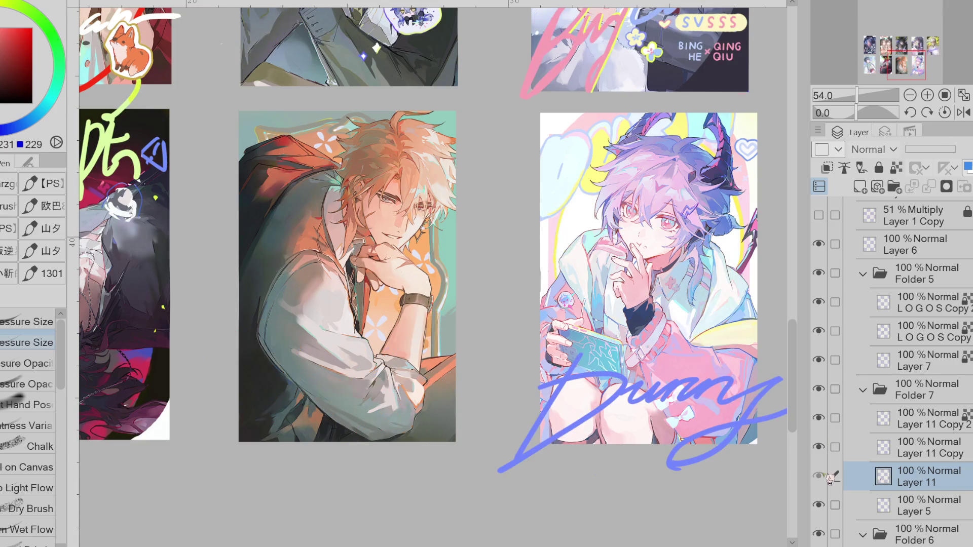
click(818, 476)
key(ctrl+minus)
key(ctrl+minus)
click(818, 447)
click(819, 447)
click(818, 476)
click(818, 475)
click(818, 475)
click(818, 476)
Zoom in to about 88.7% on the orange-haired card and its orange signature.
scroll(444, 307, up, 1)
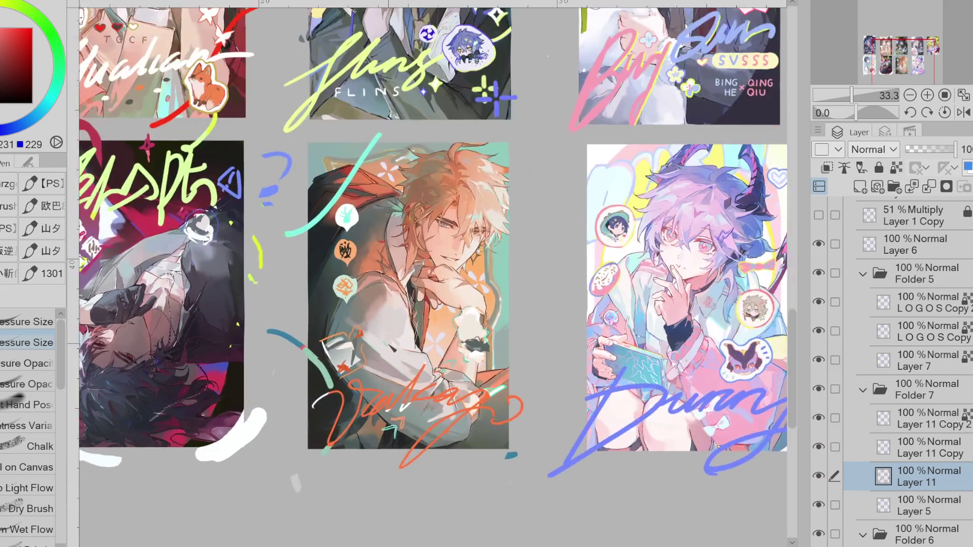
scroll(356, 244, up, 3)
scroll(355, 254, down, 5)
scroll(294, 305, up, 2)
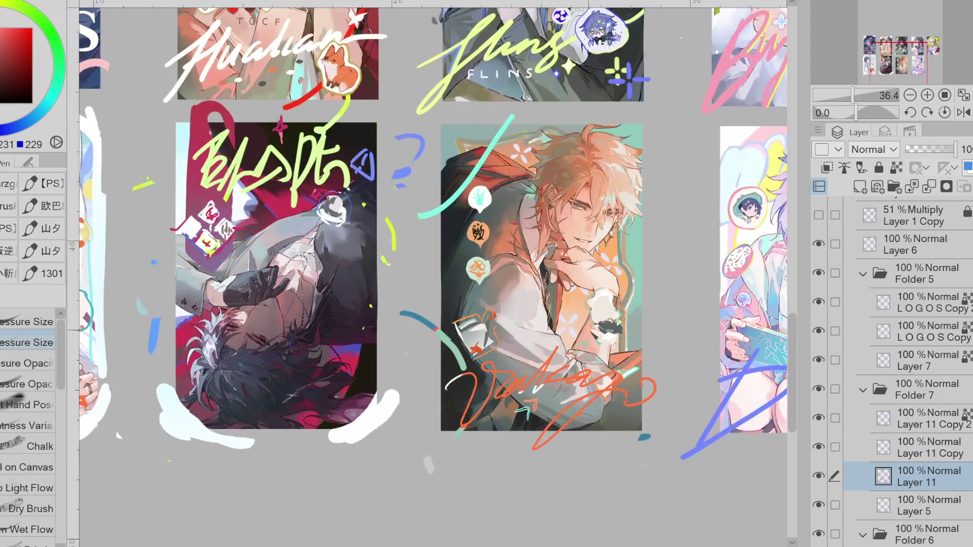
scroll(625, 328, up, 4)
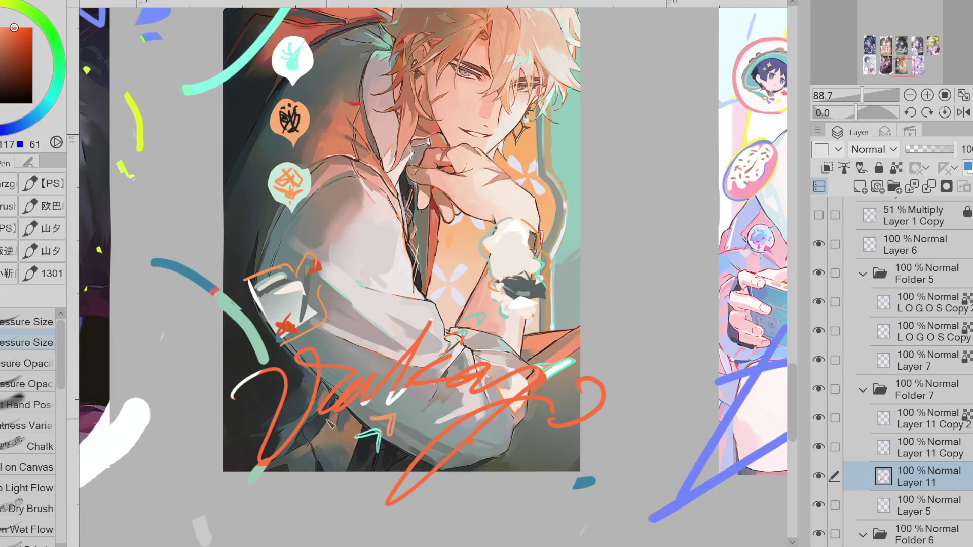
Erase the old orange signature and the stray orange curve at the card's right.
key(e)
mouse_move(603, 435)
mouse_down()
mouse_move(507, 400)
mouse_move(430, 494)
mouse_move(456, 375)
mouse_move(355, 365)
mouse_move(217, 408)
mouse_move(279, 429)
mouse_up()
key(ctrl+z)
key(ctrl+z)
key(ctrl+z)
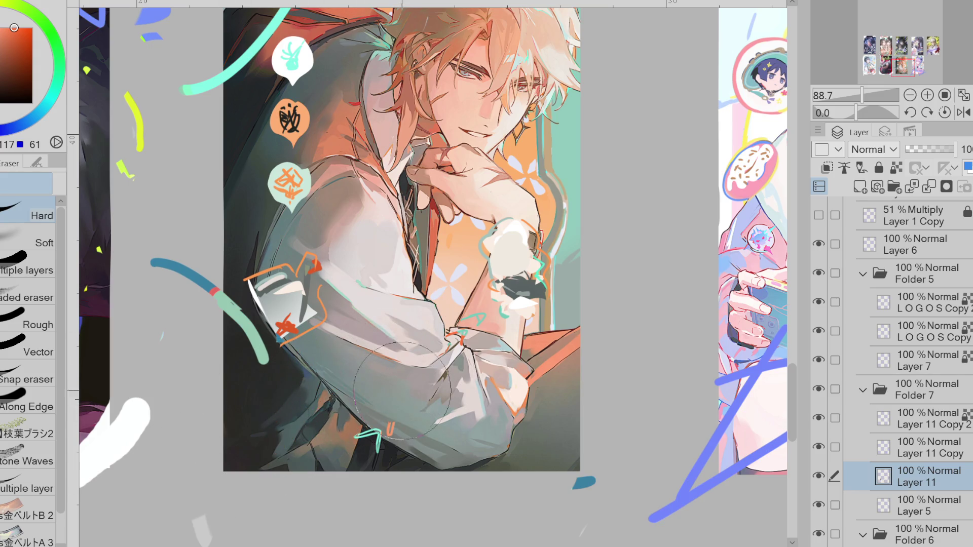
key(ctrl+y)
key(ctrl+y)
key(ctrl+y)
mouse_move(331, 360)
mouse_down()
mouse_move(217, 402)
mouse_move(263, 456)
mouse_move(405, 335)
mouse_move(506, 372)
mouse_up()
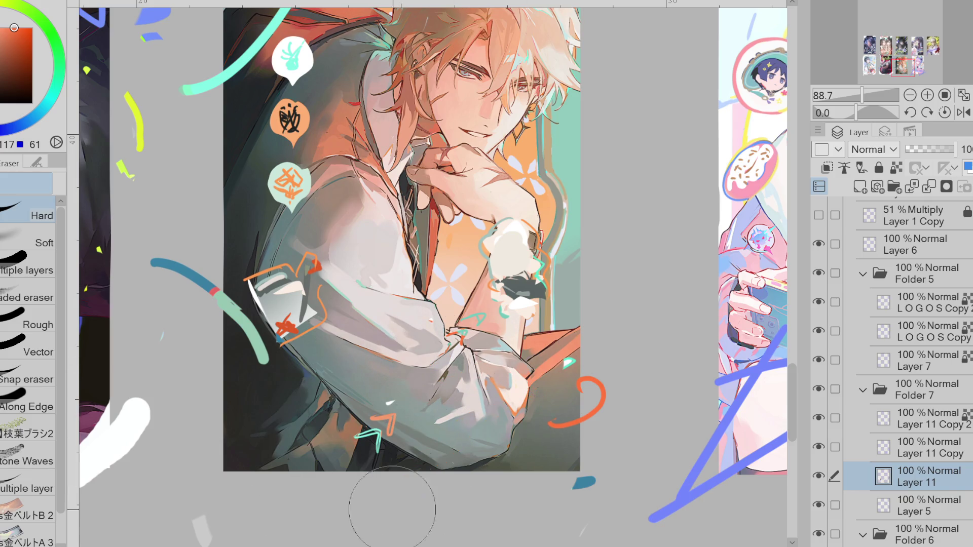
key(ctrl+z)
key(ctrl+z)
mouse_move(630, 380)
mouse_down()
mouse_move(595, 352)
mouse_move(385, 507)
mouse_up()
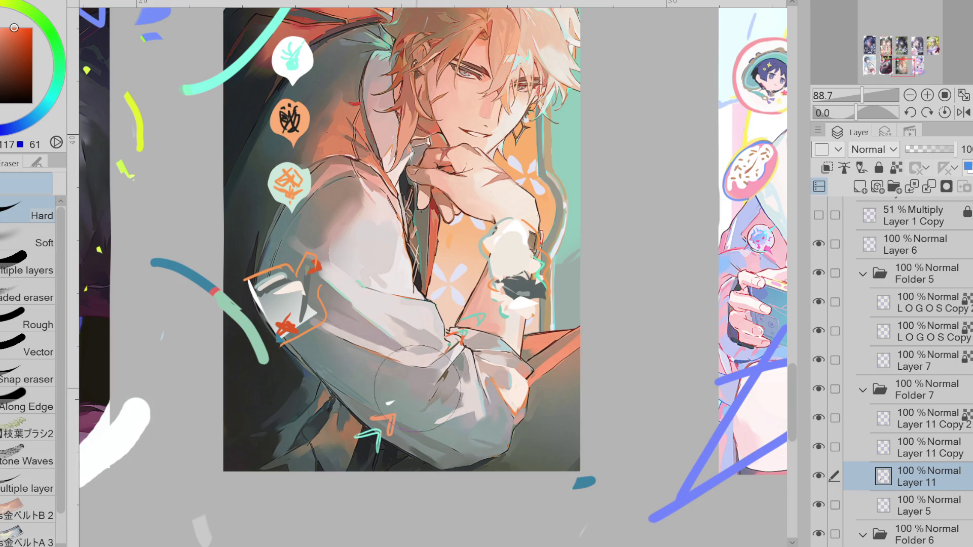
Rewrite the orange signature across the card's bottom, ending in a long straight tail.
key(p)
mouse_move(203, 406)
mouse_down()
mouse_move(223, 486)
mouse_move(334, 395)
mouse_move(376, 378)
mouse_up()
mouse_move(340, 408)
mouse_down()
mouse_move(415, 375)
mouse_move(456, 400)
mouse_move(583, 398)
mouse_up()
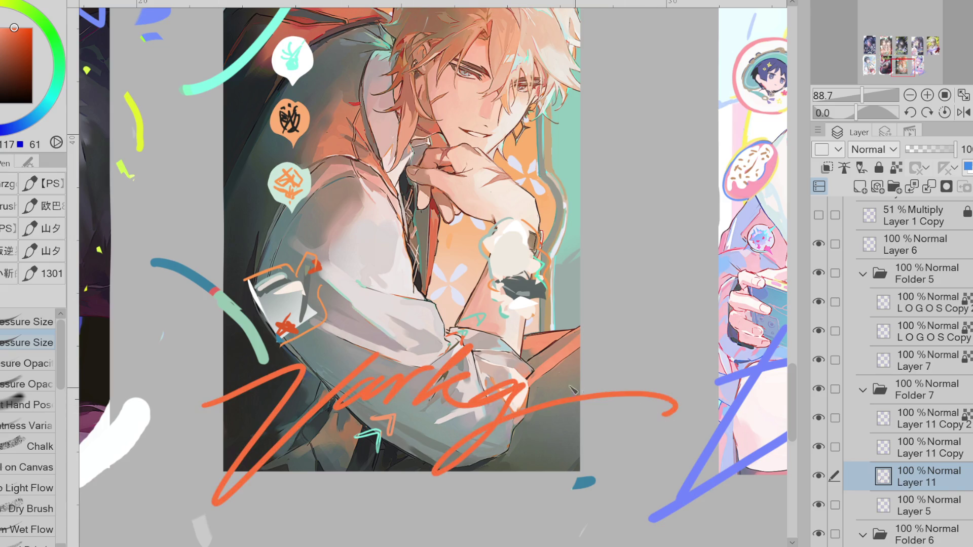
key(ctrl+z)
key(ctrl+z)
mouse_move(479, 345)
mouse_down()
mouse_move(456, 395)
mouse_move(529, 394)
mouse_move(380, 546)
mouse_up()
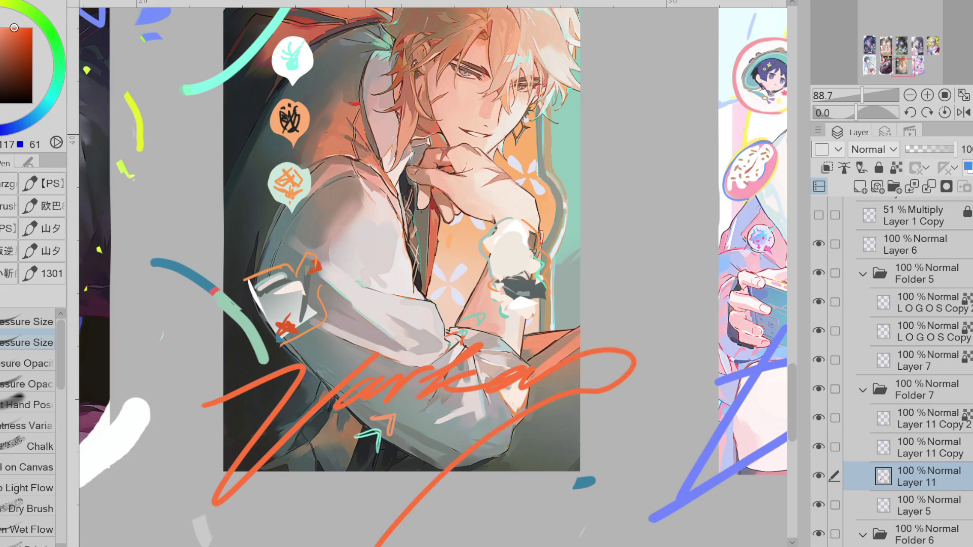
key(ctrl+z)
mouse_move(423, 387)
mouse_down()
mouse_move(522, 388)
mouse_move(631, 356)
mouse_up()
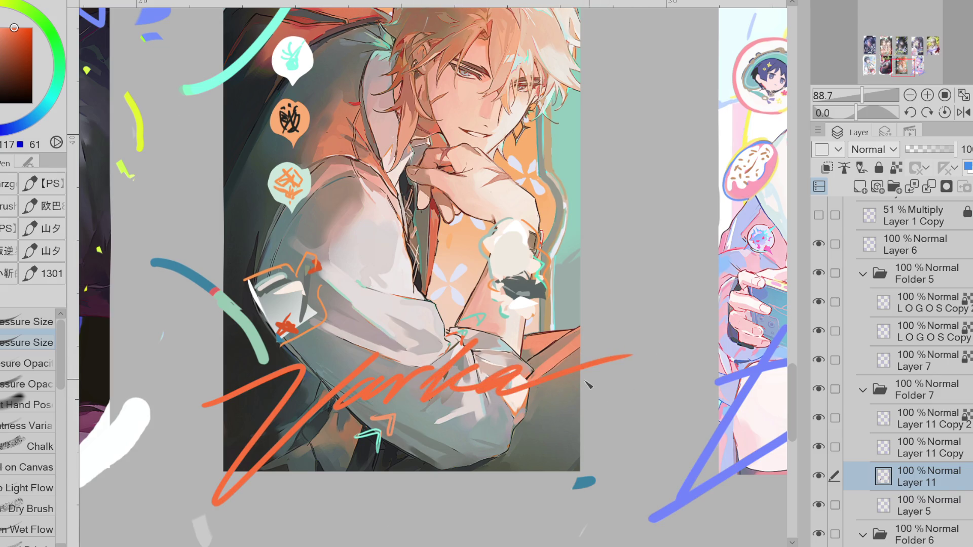
Thicken the teal chevron below the signature using teal sampled from the artwork.
alt+click(398, 416)
alt+click(398, 417)
alt+click(386, 435)
alt+click(369, 439)
drag(375, 432, 378, 453)
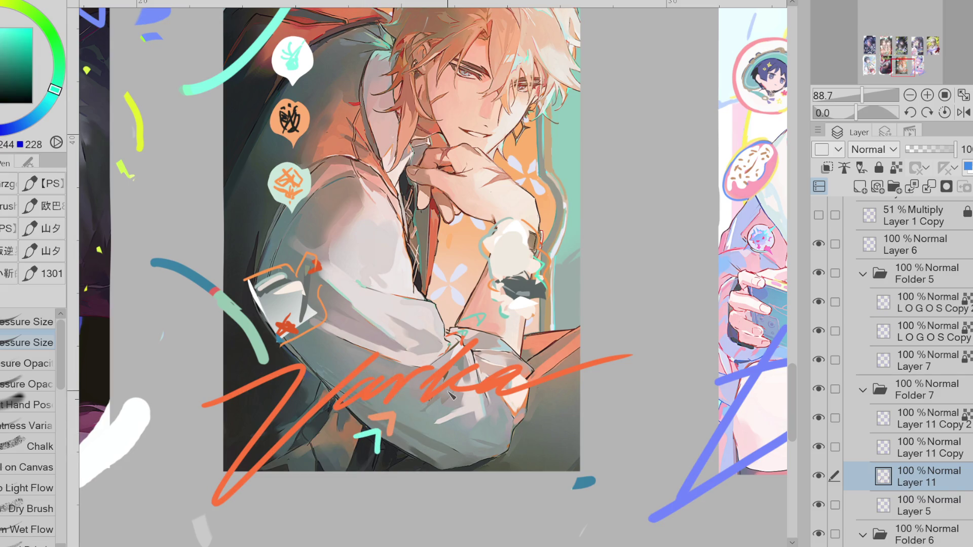
Add small dark-orange strokes at the sleeve fold with a smaller brush.
alt+click(461, 337)
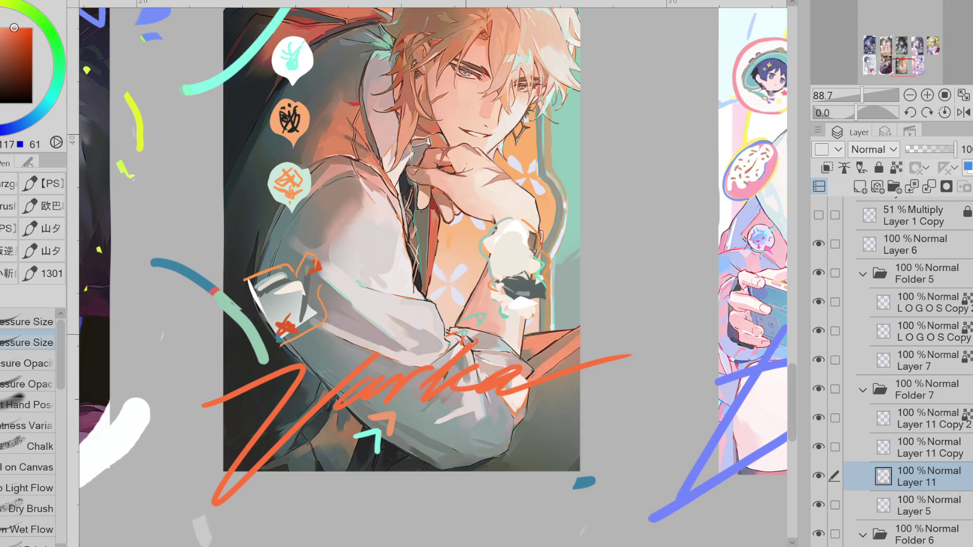
key(e)
key(bracketleft)
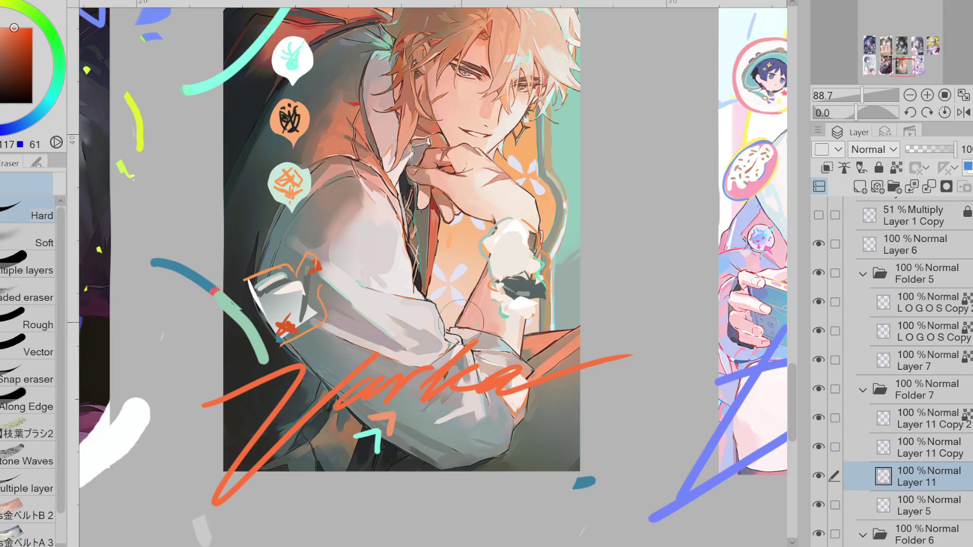
key(p)
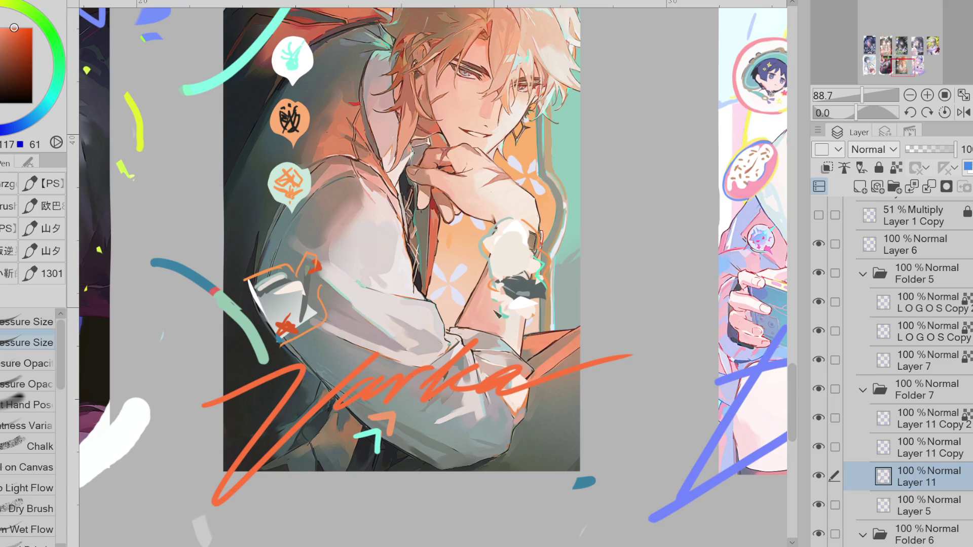
drag(471, 329, 459, 338)
Erase the stray teal blob and white streak near the card's lower right.
alt+click(482, 321)
key(e)
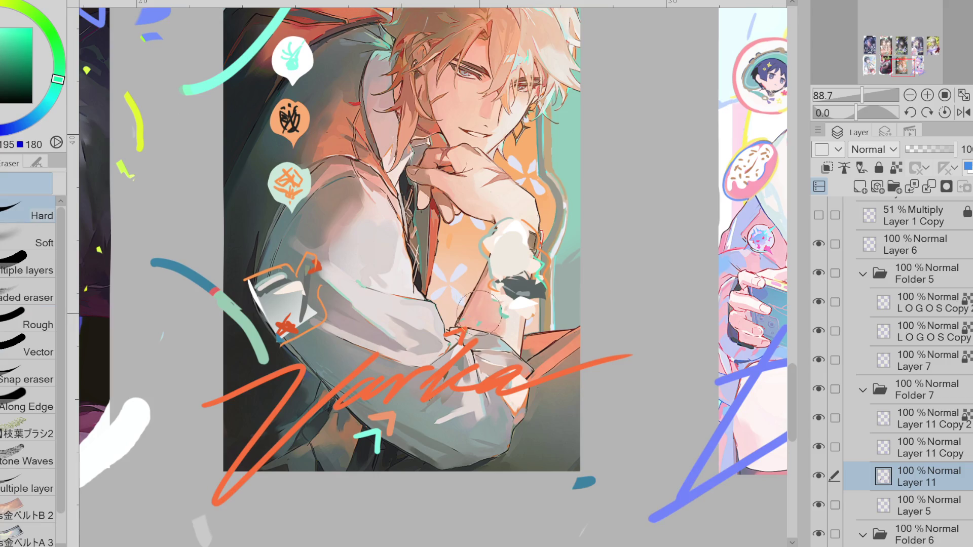
key(p)
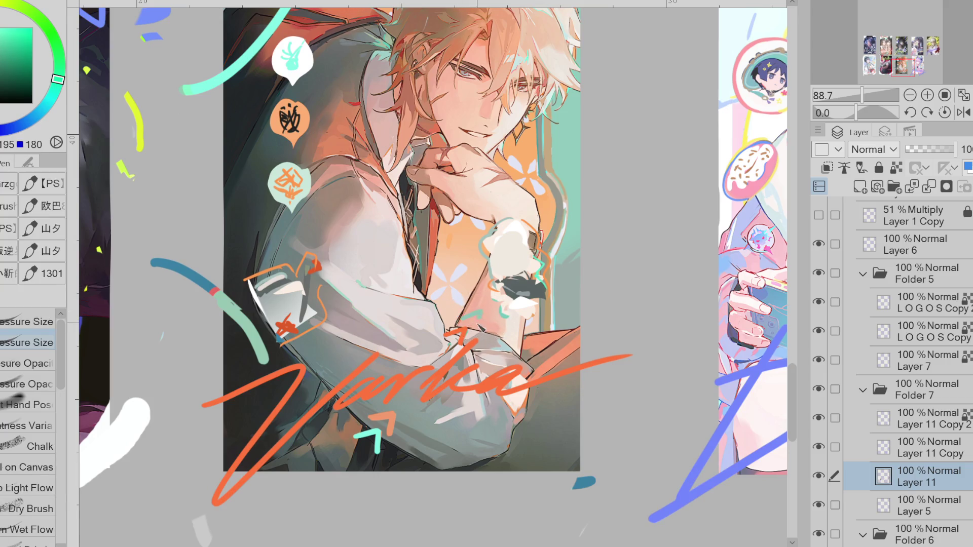
key(e)
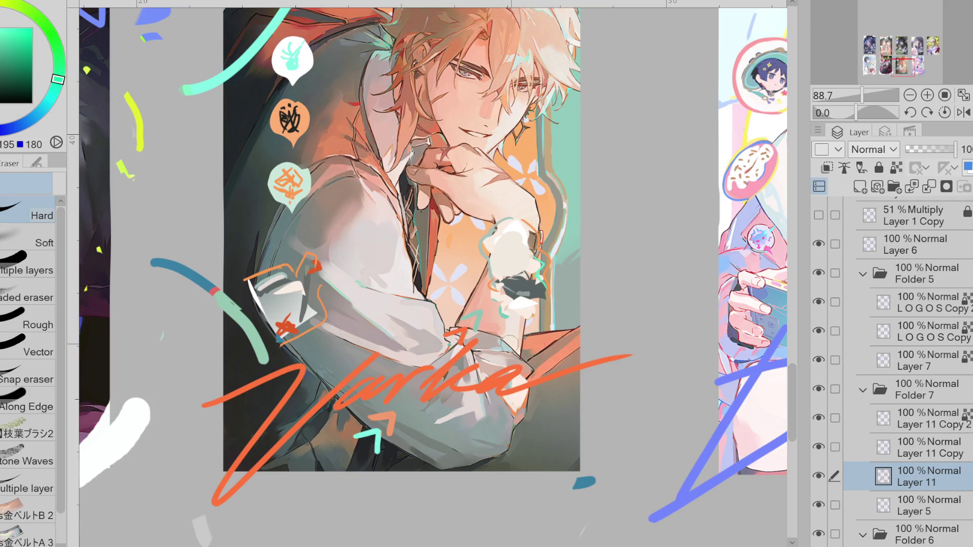
mouse_move(620, 489)
mouse_down()
mouse_move(604, 474)
mouse_move(581, 524)
mouse_up()
key(p)
key(e)
scroll(202, 406, down, 1)
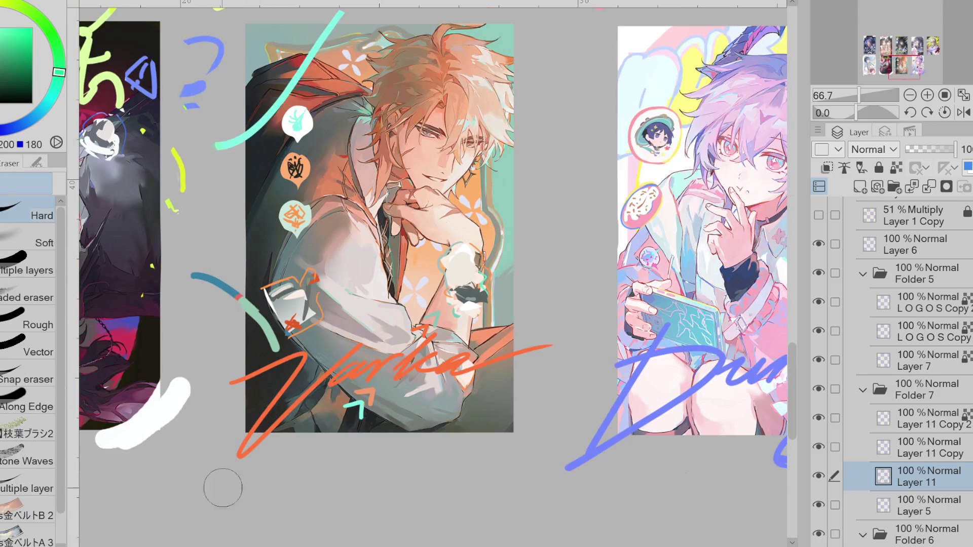
Paint a pale stroke over the wrist cuff using a colour sampled from the artwork.
scroll(481, 193, up, 4)
alt+click(446, 304)
key(p)
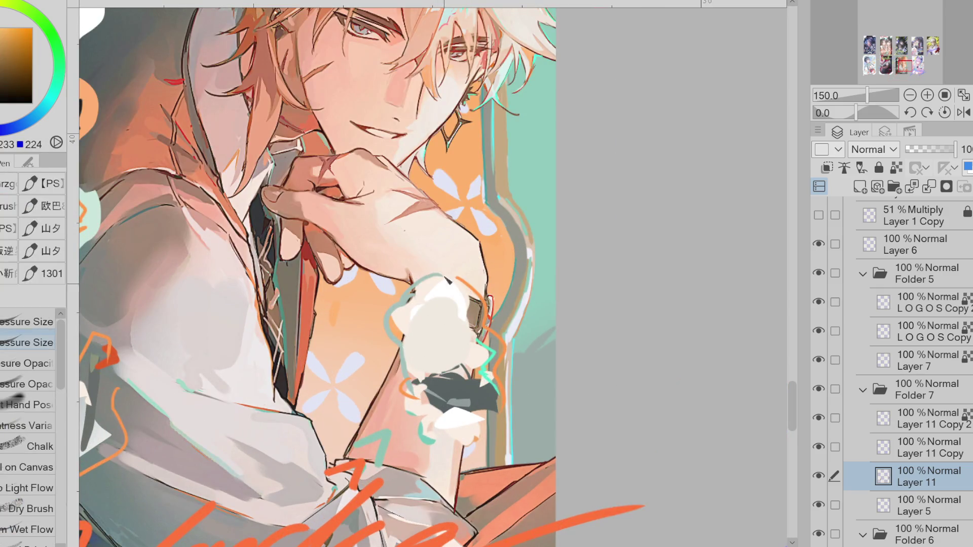
alt+click(398, 152)
alt+click(470, 301)
alt+click(486, 221)
drag(454, 297, 400, 342)
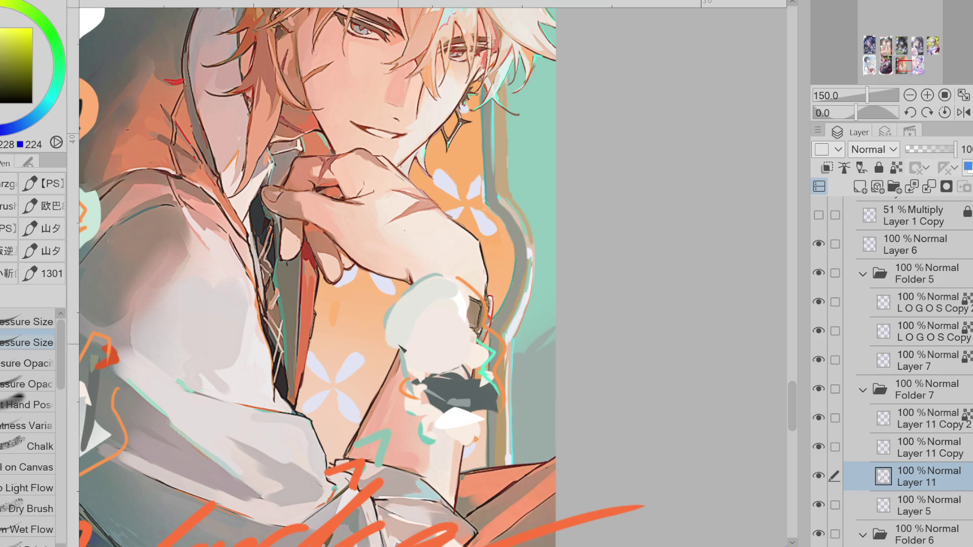
Extend the pale paint to fill the cuff's left side downward.
alt+click(492, 224)
alt+click(524, 305)
drag(428, 296, 411, 393)
key(ctrl+z)
alt+click(454, 318)
mouse_move(418, 289)
mouse_down()
mouse_move(400, 325)
mouse_move(405, 365)
mouse_up()
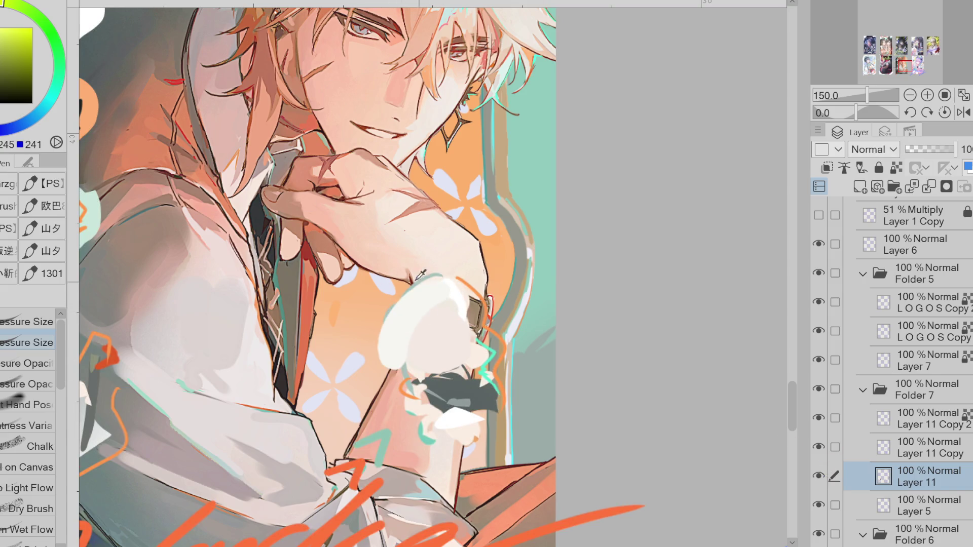
mouse_move(432, 287)
mouse_down()
mouse_move(391, 339)
mouse_move(386, 400)
mouse_up()
mouse_move(411, 335)
mouse_down()
mouse_move(375, 391)
mouse_move(385, 410)
mouse_up()
Edge the cuff with teal strokes, soften its inner edge white, and add orange arcs on the right.
alt+click(431, 273)
mouse_move(433, 276)
mouse_down()
mouse_move(378, 316)
mouse_move(378, 393)
mouse_up()
alt+click(405, 309)
drag(375, 320, 373, 391)
alt+click(479, 295)
mouse_move(431, 279)
mouse_down()
mouse_move(505, 334)
mouse_move(506, 385)
mouse_up()
alt+click(504, 387)
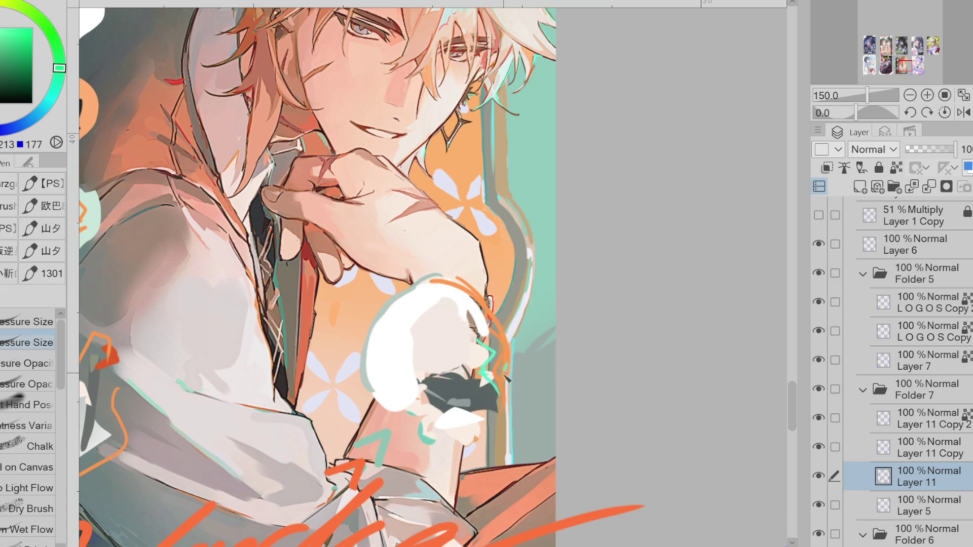
mouse_move(418, 424)
mouse_down()
mouse_move(377, 398)
mouse_move(413, 418)
mouse_move(425, 410)
mouse_up()
alt+click(490, 363)
alt+click(400, 364)
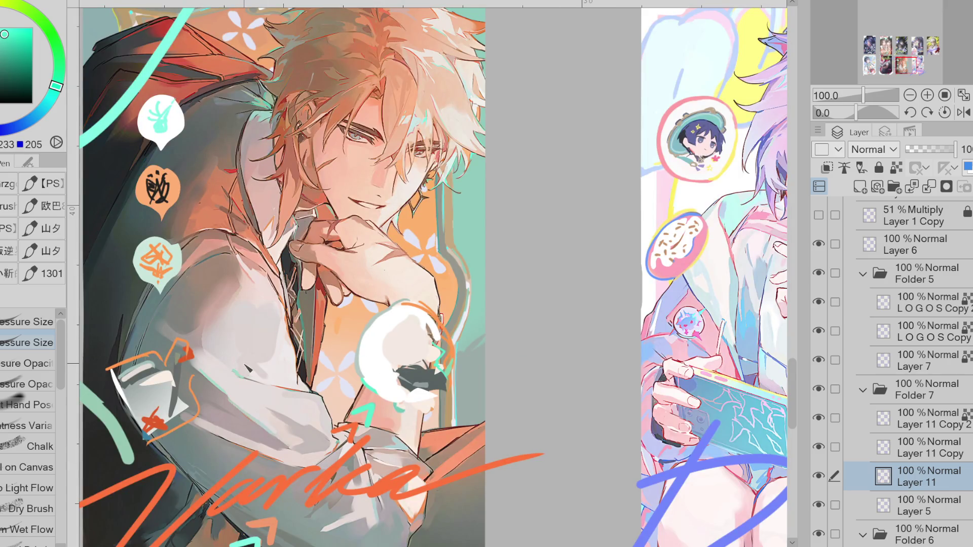
Zoom out with the scroll wheel and Ctrl+minus to see the entire card sheet.
scroll(230, 193, down, 1)
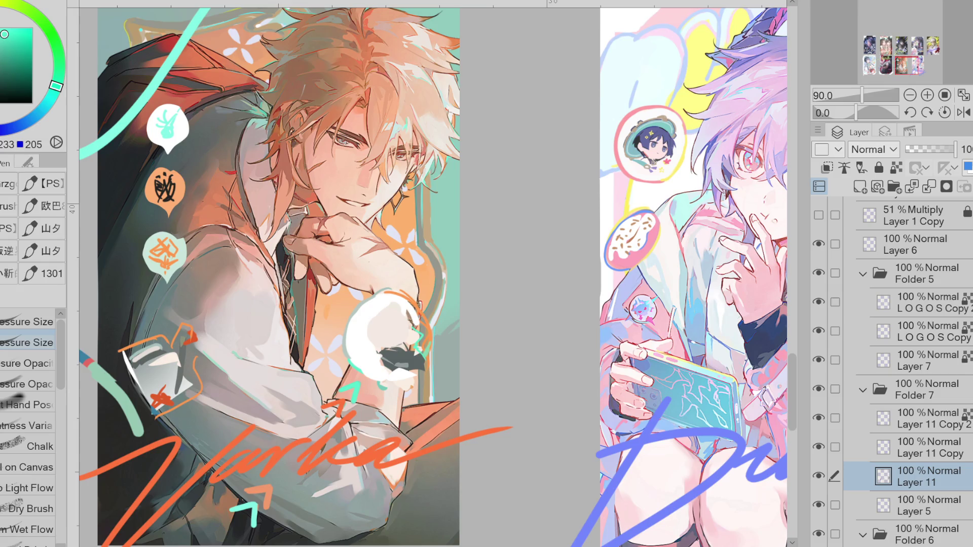
scroll(434, 274, down, 5)
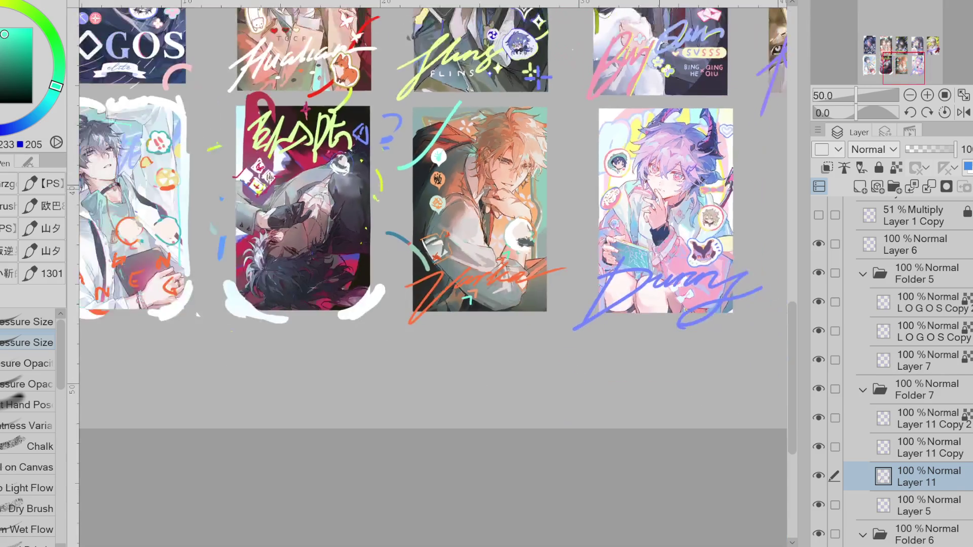
scroll(521, 207, up, 5)
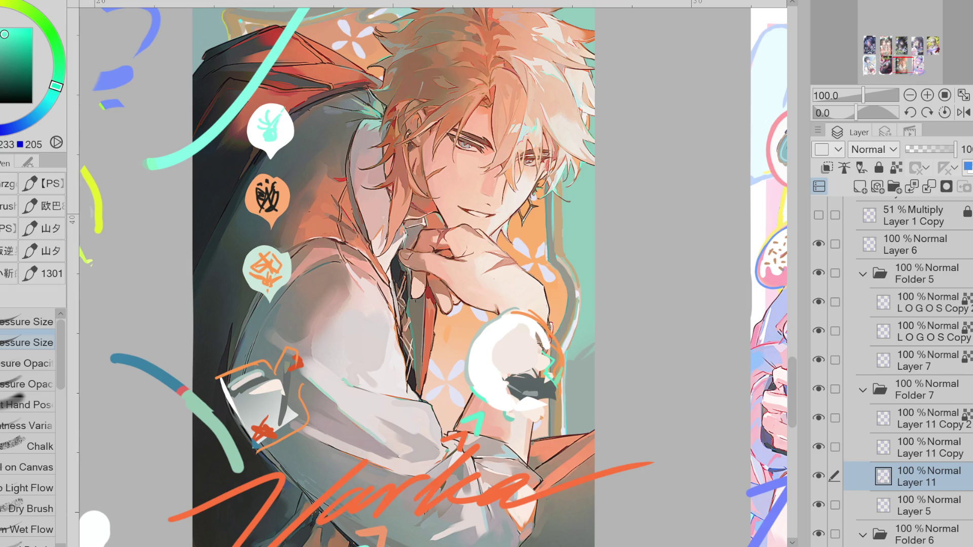
key(ctrl+minus)
key(ctrl+minus)
key(ctrl+minus)
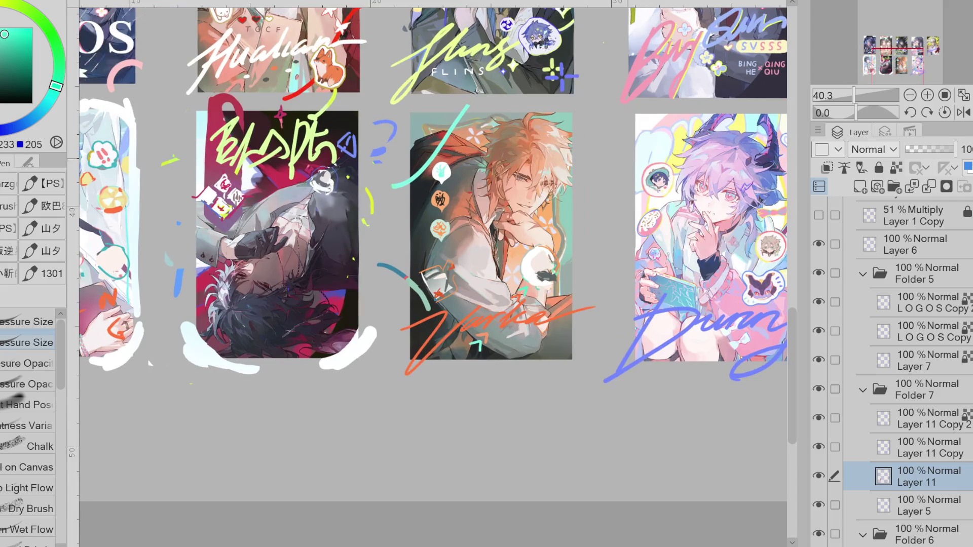
scroll(431, 202, down, 2)
scroll(592, 162, up, 3)
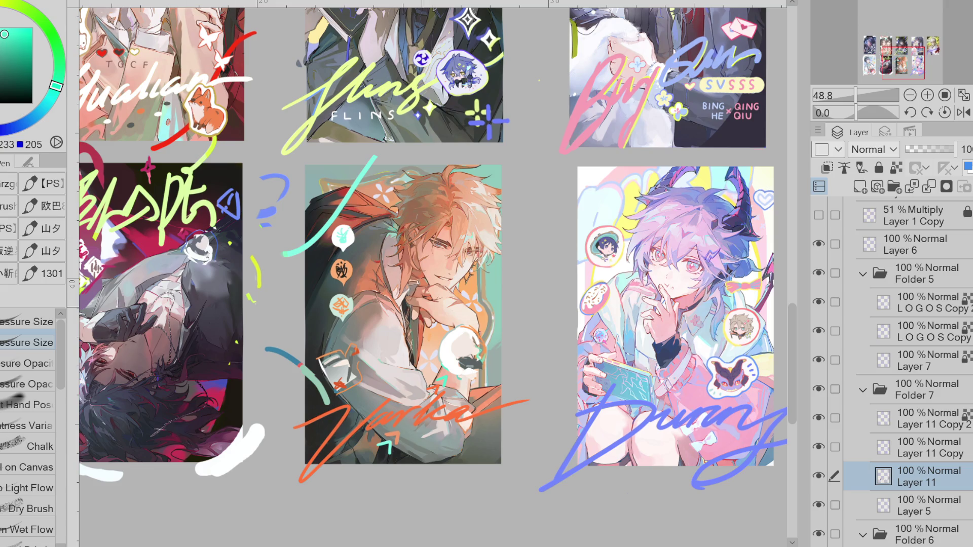
Zoom from 48.8% to 150% on the orange-haired card's three bubble icons.
scroll(370, 259, up, 5)
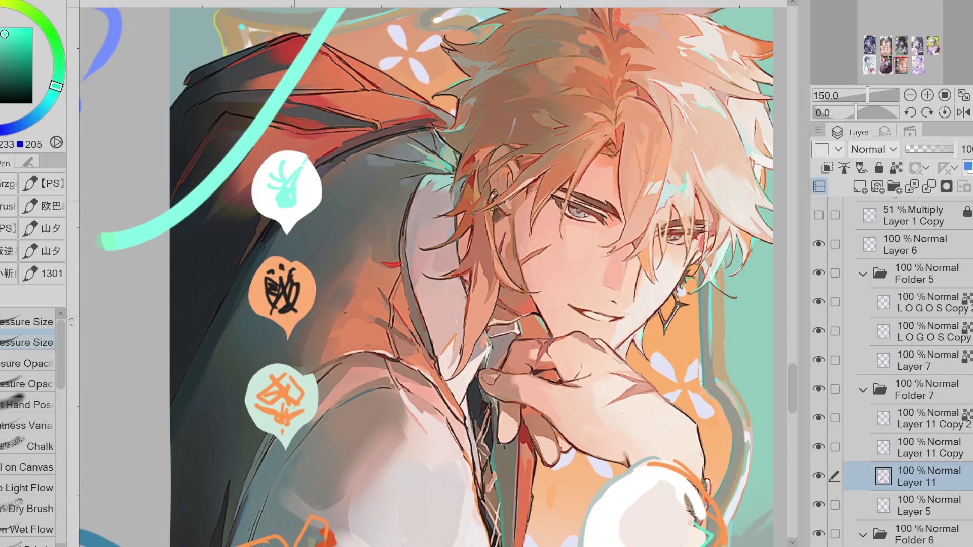
Cover the white bubble's teal icon and the orange bubble's black glyph with their own colours.
alt+click(299, 167)
mouse_move(274, 167)
mouse_down()
mouse_move(297, 203)
mouse_move(305, 180)
mouse_up()
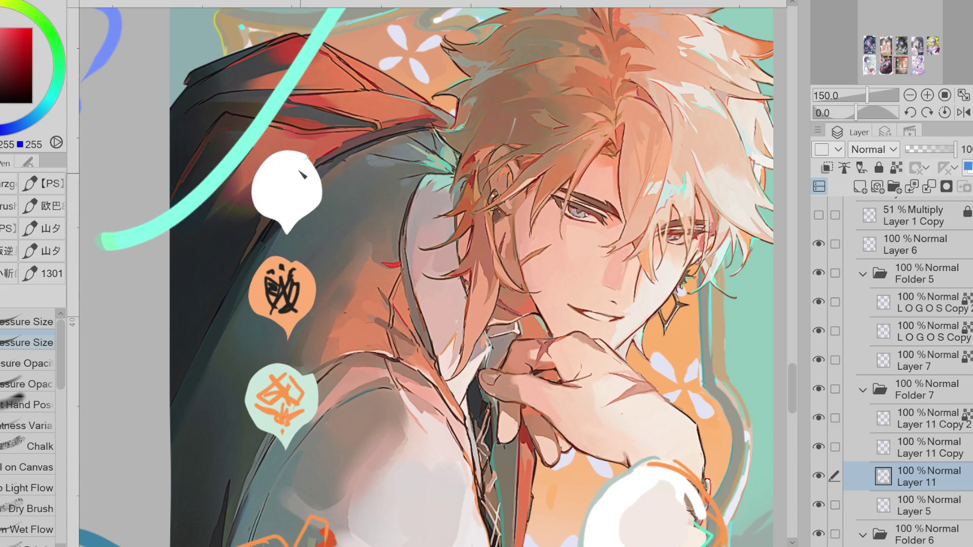
alt+click(291, 258)
drag(296, 264, 276, 303)
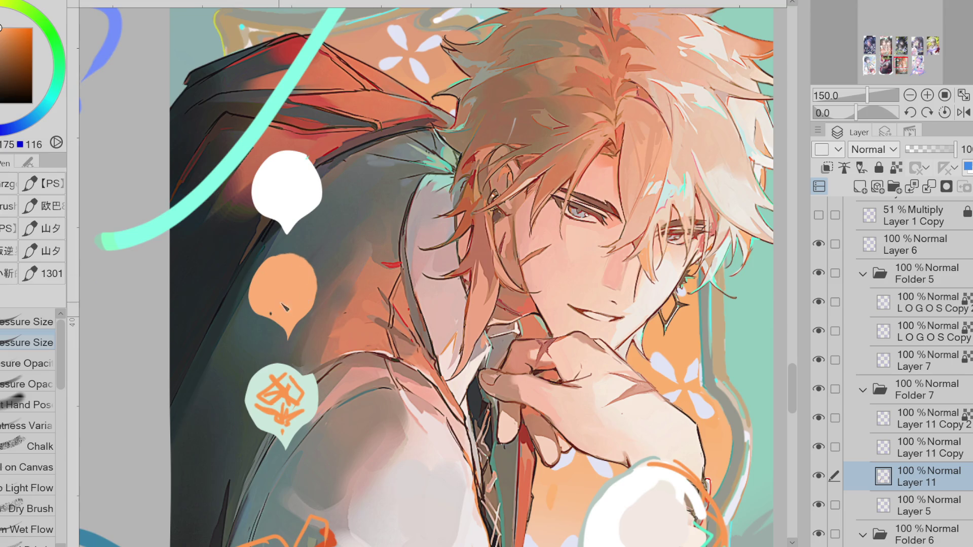
Paint out the orange glyph in the mint bubble with mint and touch up leftover specks.
alt+click(302, 180)
alt+click(303, 402)
mouse_move(301, 375)
mouse_down()
mouse_move(264, 419)
mouse_move(287, 424)
mouse_up()
mouse_move(304, 368)
mouse_down()
mouse_move(274, 410)
mouse_move(303, 388)
mouse_up()
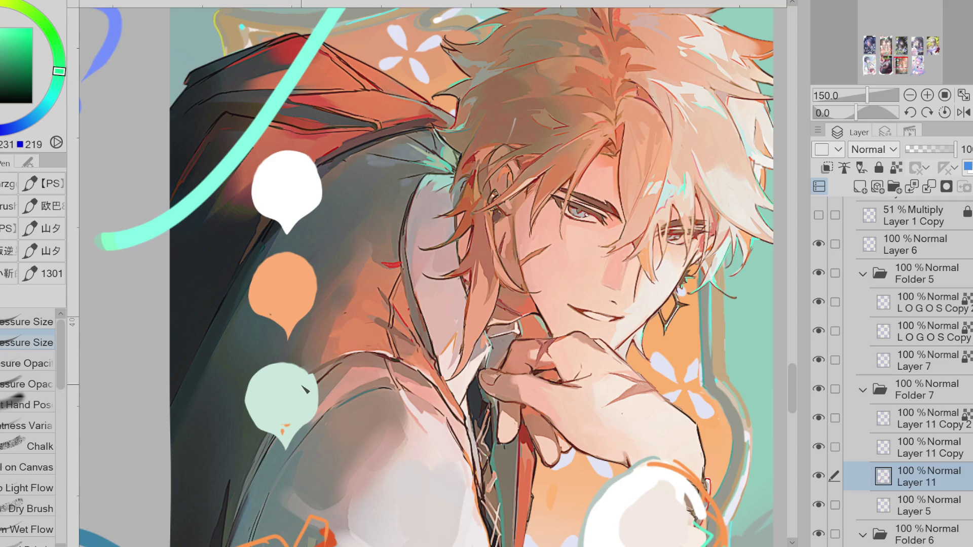
click(289, 427)
key(e)
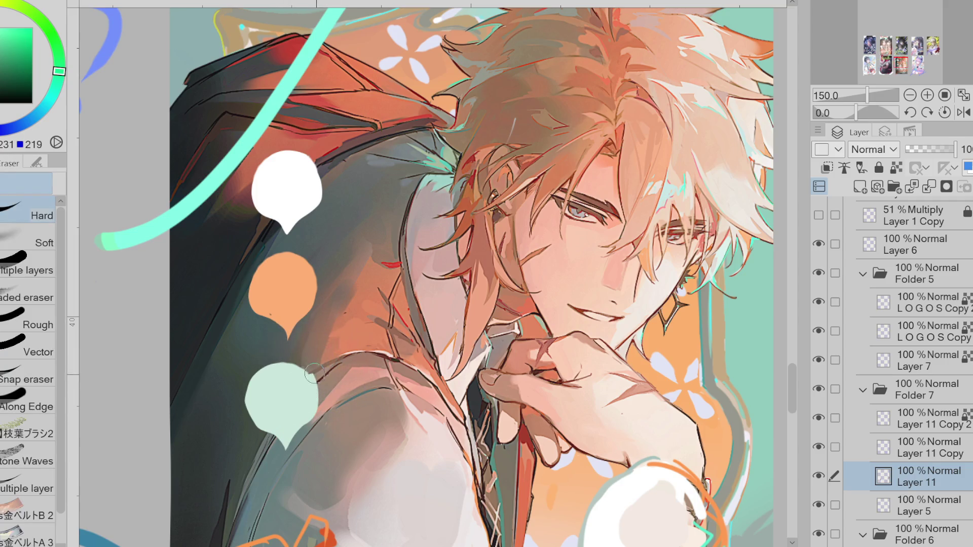
alt+click(277, 300)
key(p)
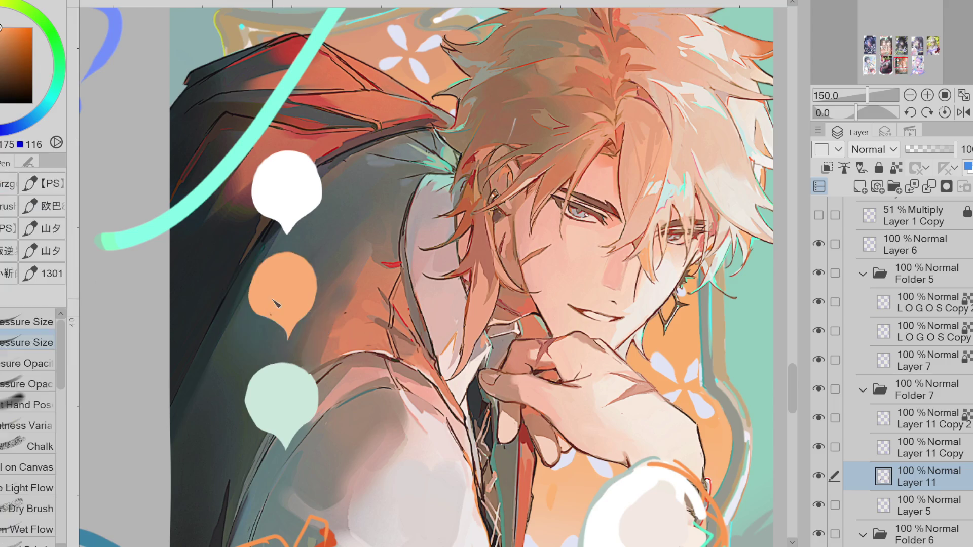
drag(273, 308, 299, 334)
Undo an accidental orange lasso fill and make trial bubble selections, cancelling each transform.
key(g)
mouse_move(328, 137)
mouse_down()
mouse_move(228, 223)
mouse_move(304, 350)
mouse_up()
key(ctrl+z)
key(w)
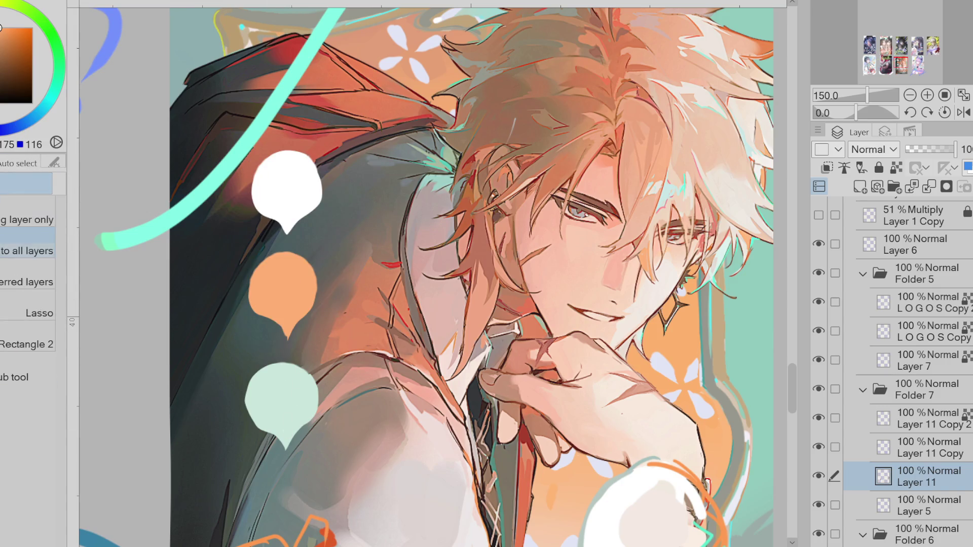
key(m)
mouse_move(329, 137)
mouse_down()
mouse_move(250, 185)
mouse_move(357, 258)
mouse_move(329, 140)
mouse_up()
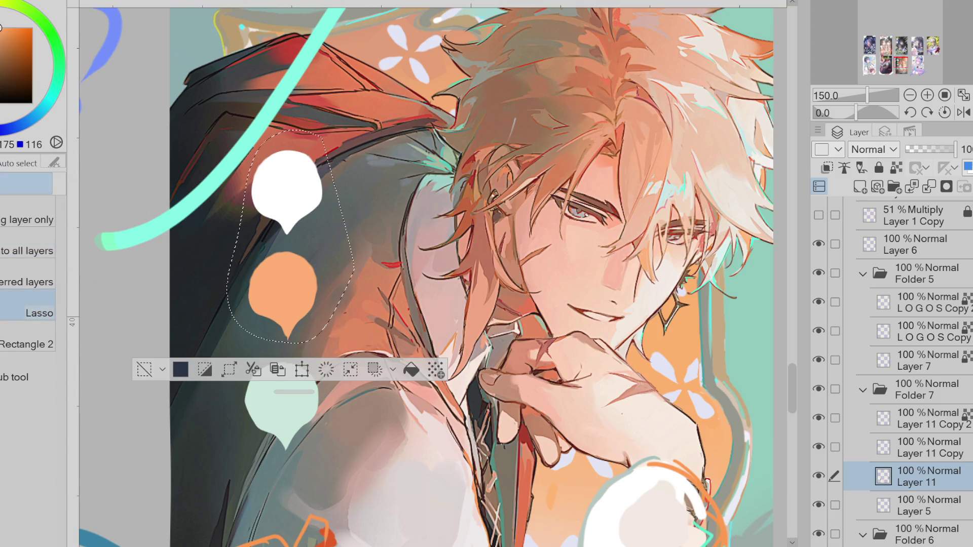
key(ctrl+t)
click(347, 377)
drag(330, 188, 276, 223)
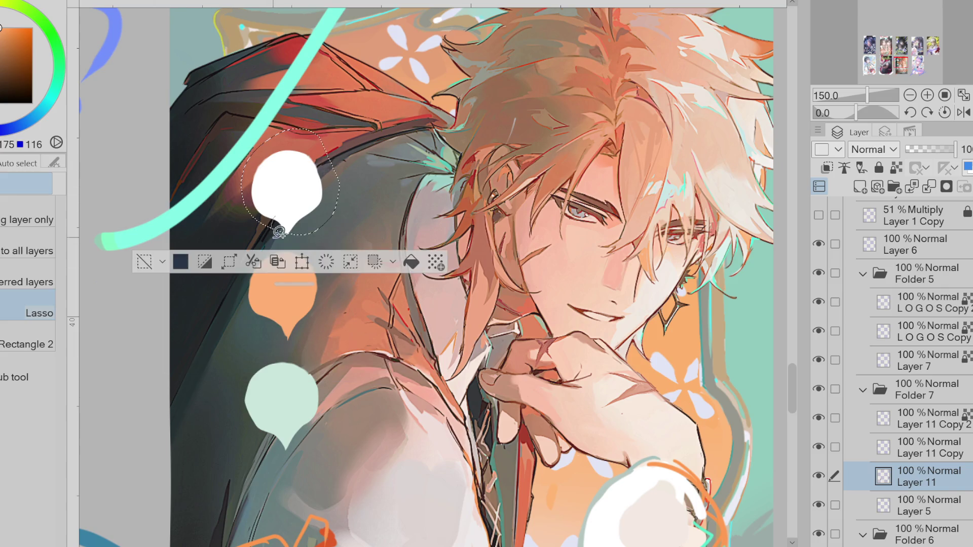
key(ctrl+t)
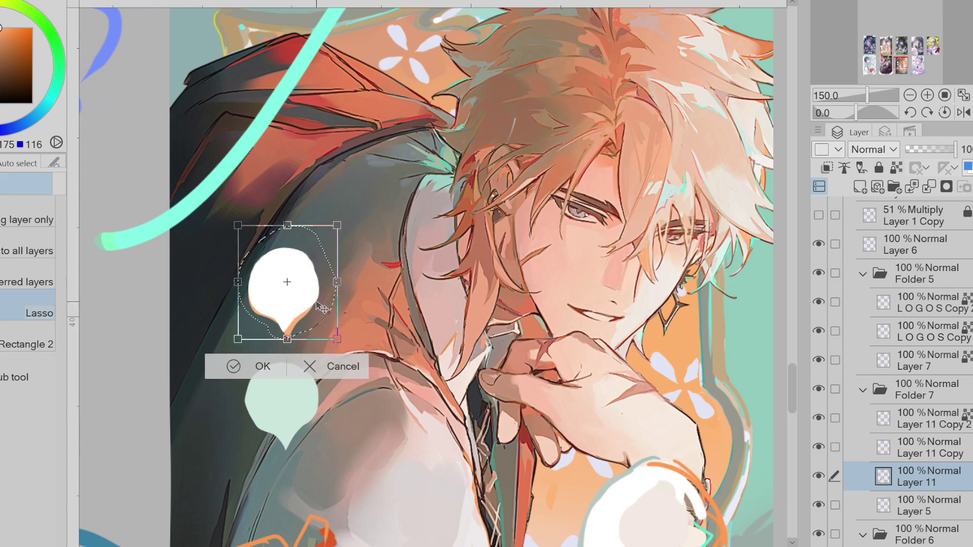
key(Escape)
key(ctrl+d)
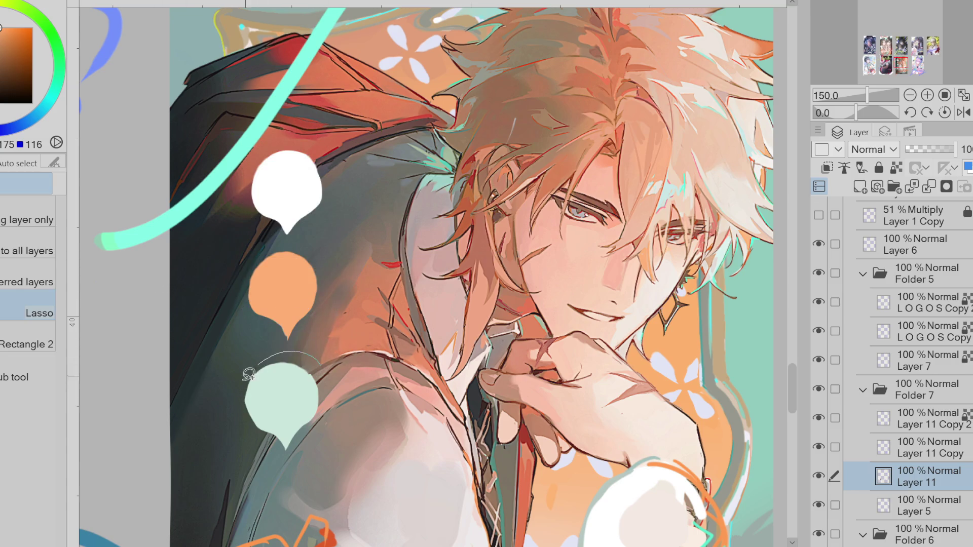
Move the mint bubble down below the orange one, then nudge both upward.
drag(291, 351, 289, 353)
key(ctrl+t)
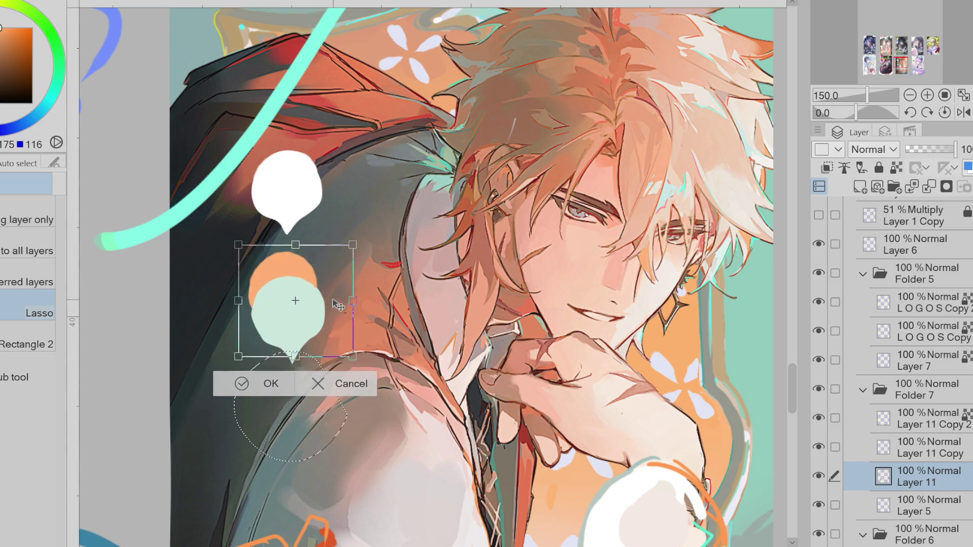
drag(339, 339, 340, 405)
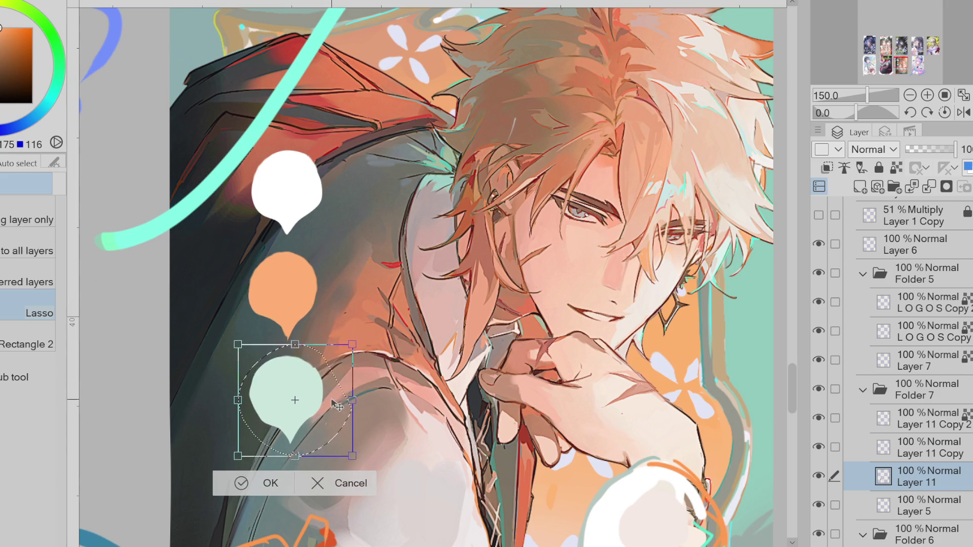
click(263, 482)
mouse_move(310, 242)
mouse_down()
mouse_move(238, 430)
mouse_move(311, 243)
mouse_up()
key(ctrl+t)
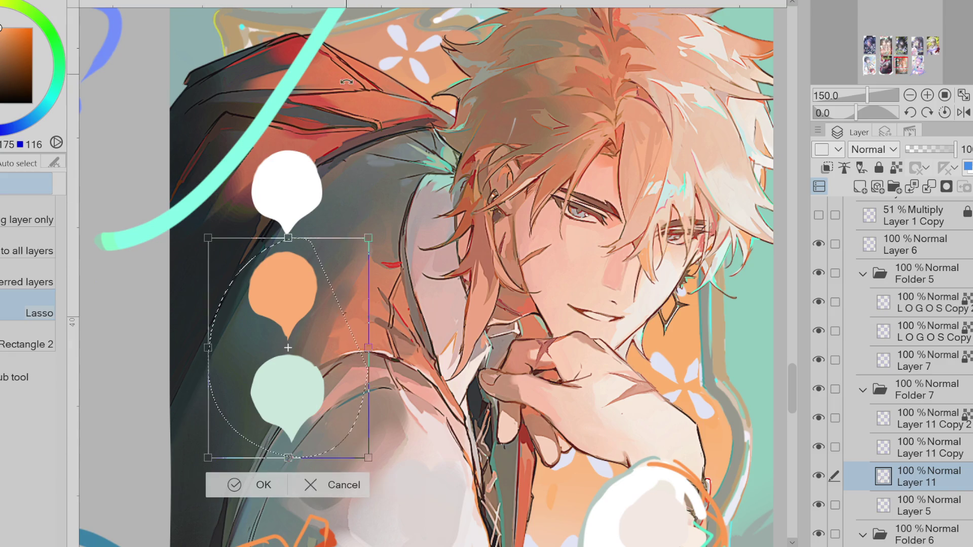
drag(293, 422, 294, 416)
click(238, 478)
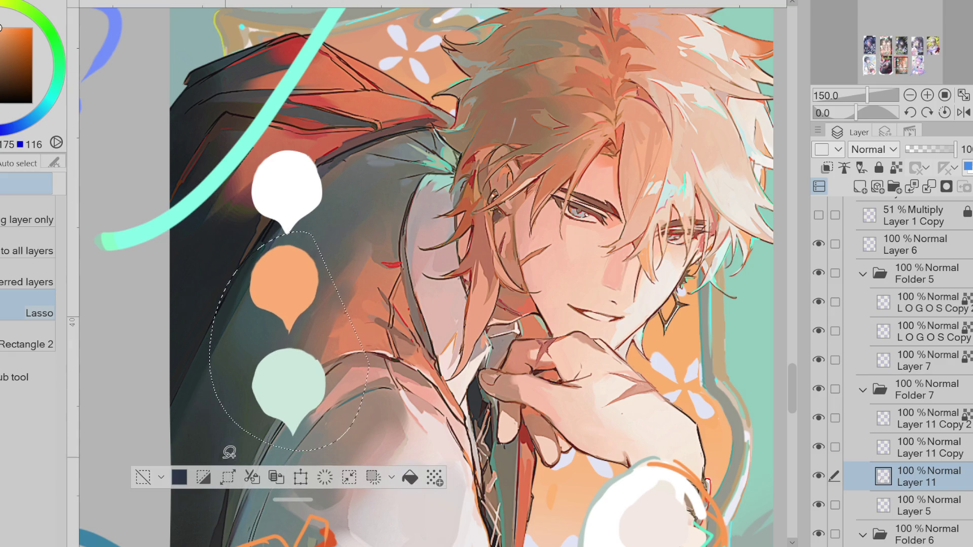
key(ctrl+d)
Shift the mint bubble slightly to the left.
mouse_move(309, 348)
mouse_down()
mouse_move(228, 431)
mouse_move(306, 346)
mouse_up()
key(ctrl+t)
drag(342, 427, 339, 427)
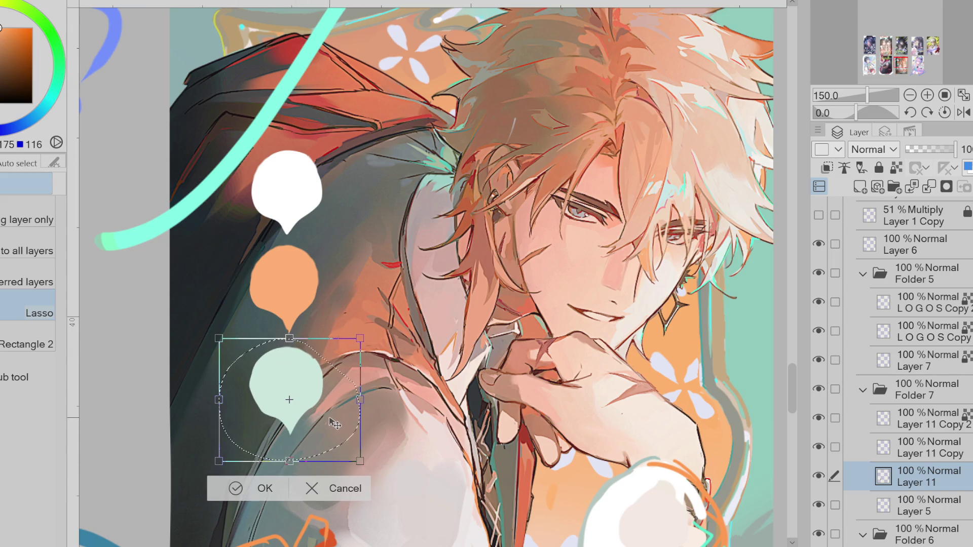
click(235, 489)
key(ctrl+d)
Reposition all three bubbles together slightly down and to the left.
mouse_move(336, 153)
mouse_down()
mouse_move(264, 153)
mouse_move(330, 152)
mouse_up()
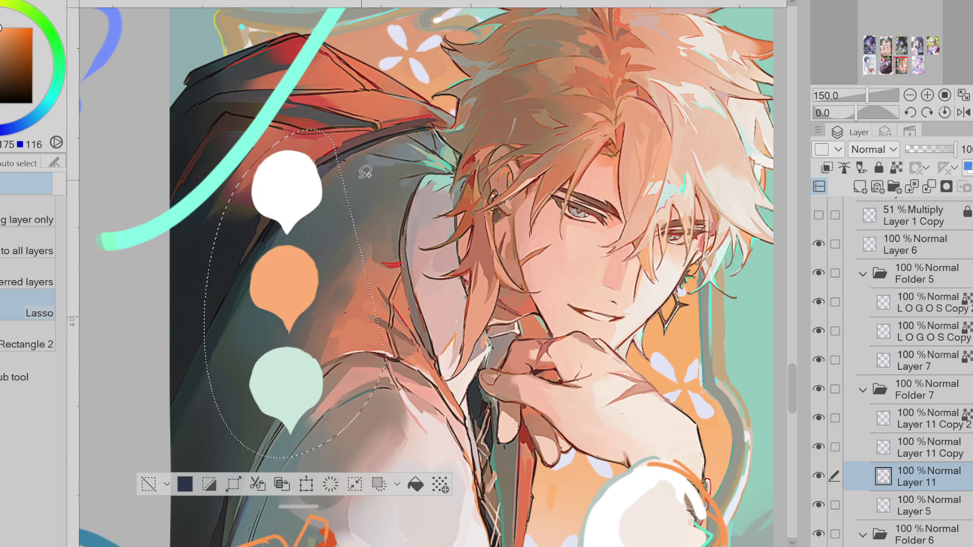
scroll(431, 278, down, 2)
key(ctrl+t)
drag(338, 404, 338, 412)
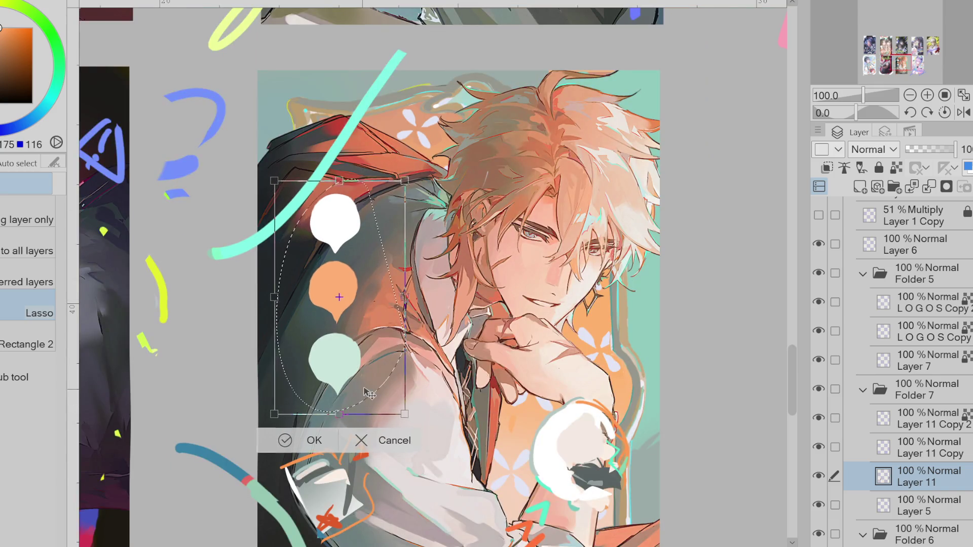
drag(335, 304, 331, 314)
click(305, 446)
Liquify the white bubble to push out its right side and tip.
key(u)
key(j)
drag(361, 229, 355, 238)
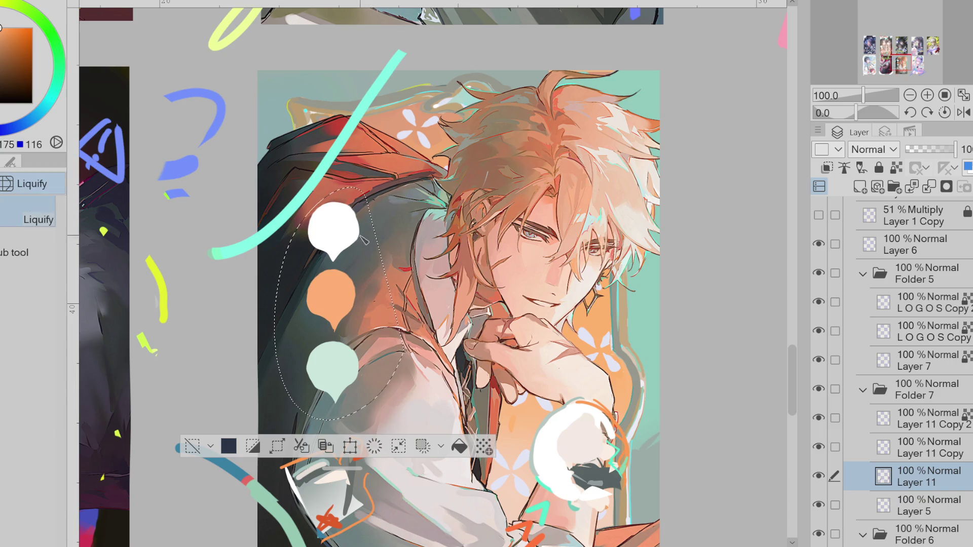
click(192, 445)
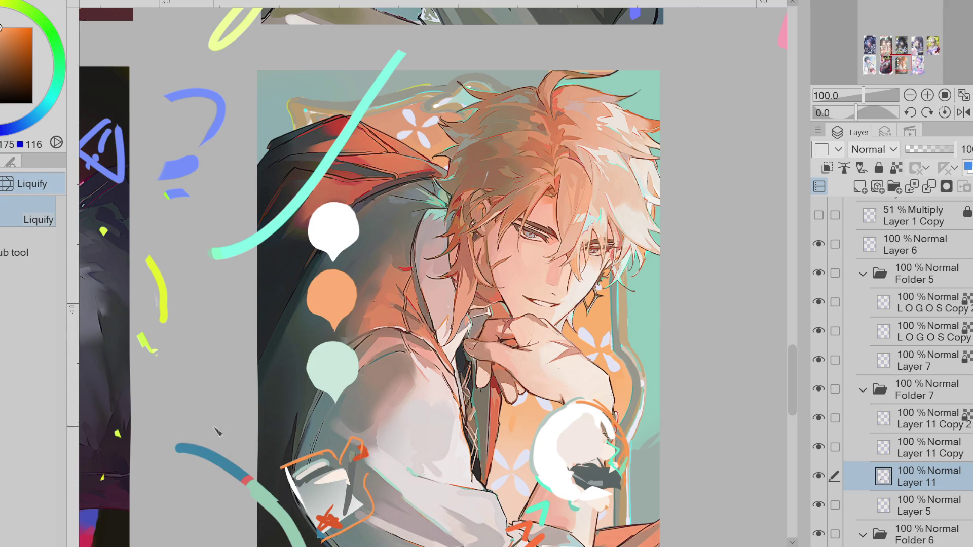
Paint white over the jacket cuff using white sampled nearby.
scroll(639, 200, down, 1)
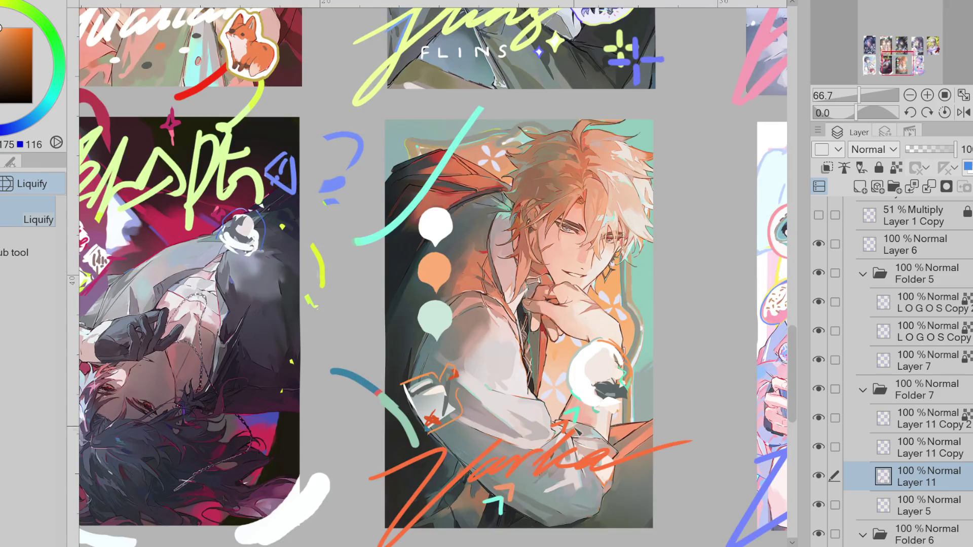
scroll(597, 76, up, 1)
scroll(597, 51, down, 1)
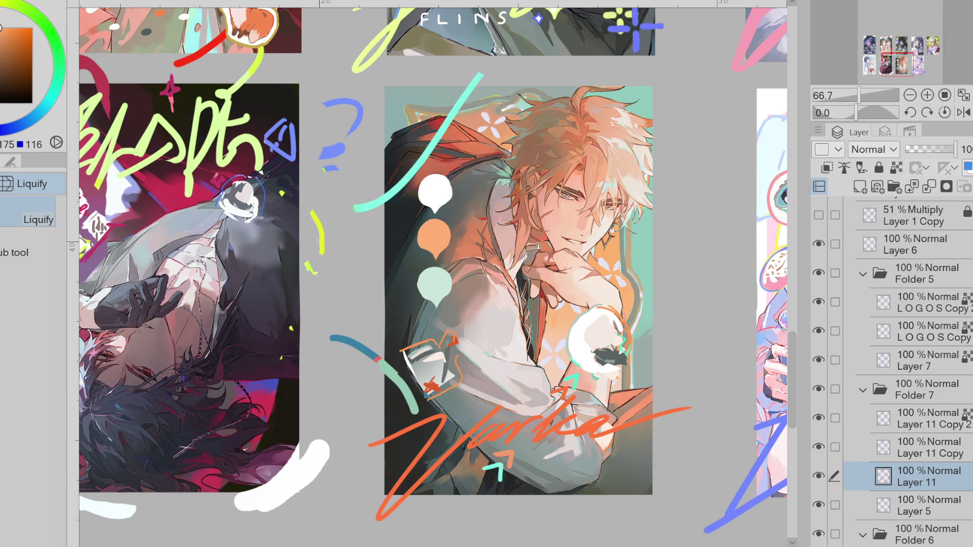
scroll(455, 409, up, 1)
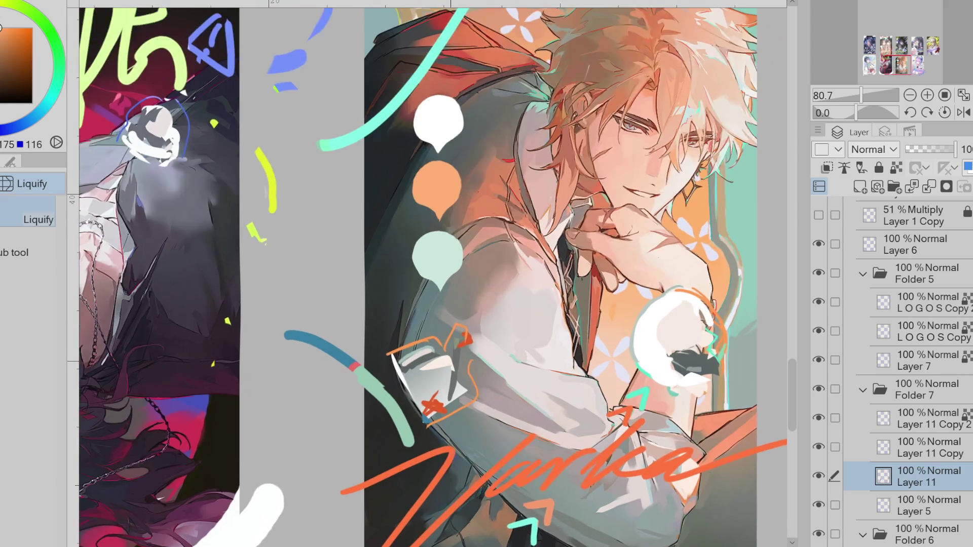
scroll(455, 409, down, 1)
scroll(456, 409, up, 1)
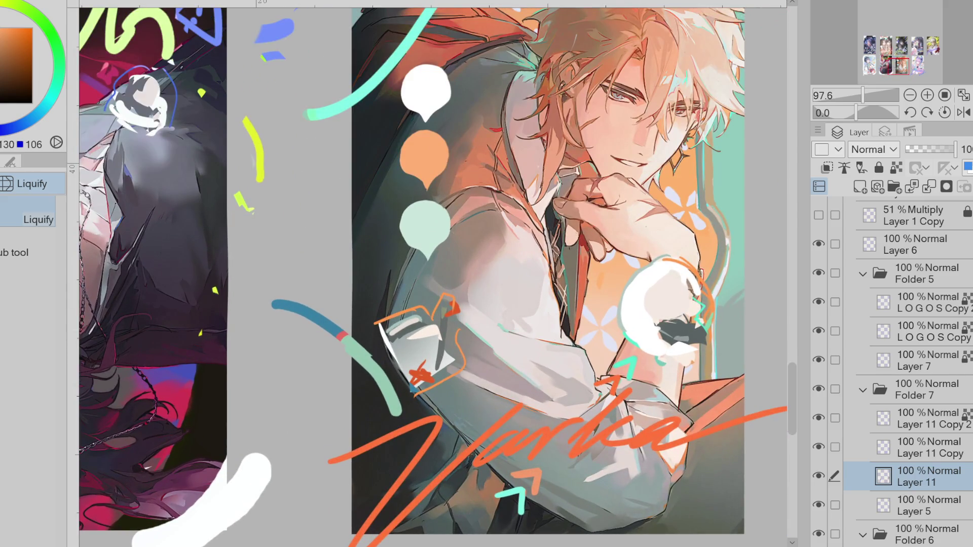
key(p)
alt+click(391, 326)
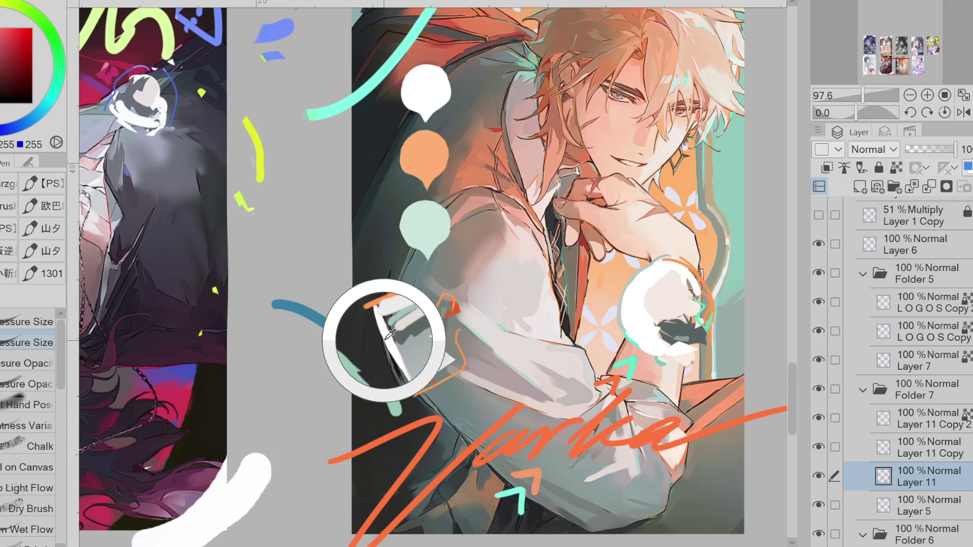
mouse_move(418, 311)
mouse_down()
mouse_move(381, 322)
mouse_move(408, 395)
mouse_move(458, 373)
mouse_move(440, 322)
mouse_move(447, 307)
mouse_move(430, 314)
mouse_move(441, 359)
mouse_up()
Trace orange-red strokes along the cuff's top-right and left edges.
alt+click(445, 325)
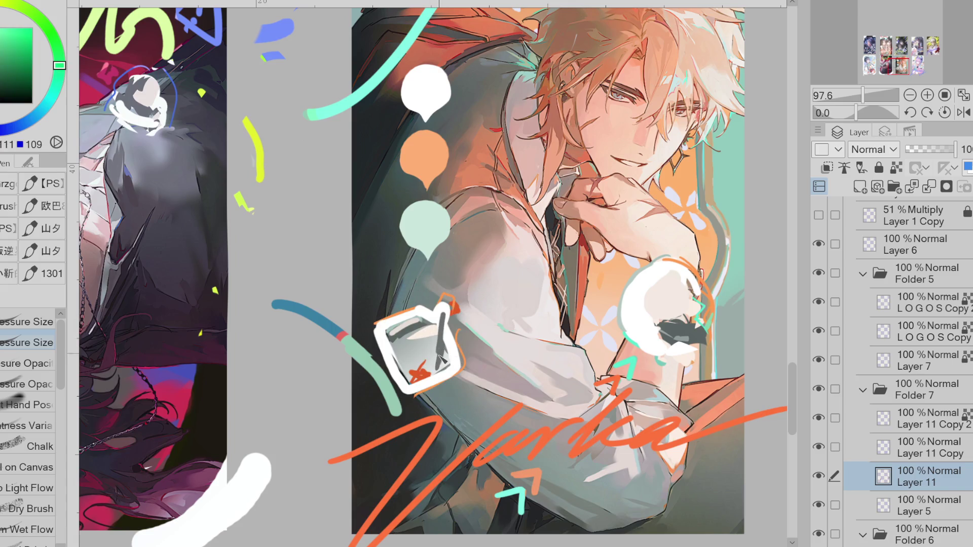
key(e)
alt+click(454, 306)
key(p)
mouse_move(441, 307)
mouse_down()
mouse_move(456, 304)
mouse_move(433, 317)
mouse_move(454, 324)
mouse_up()
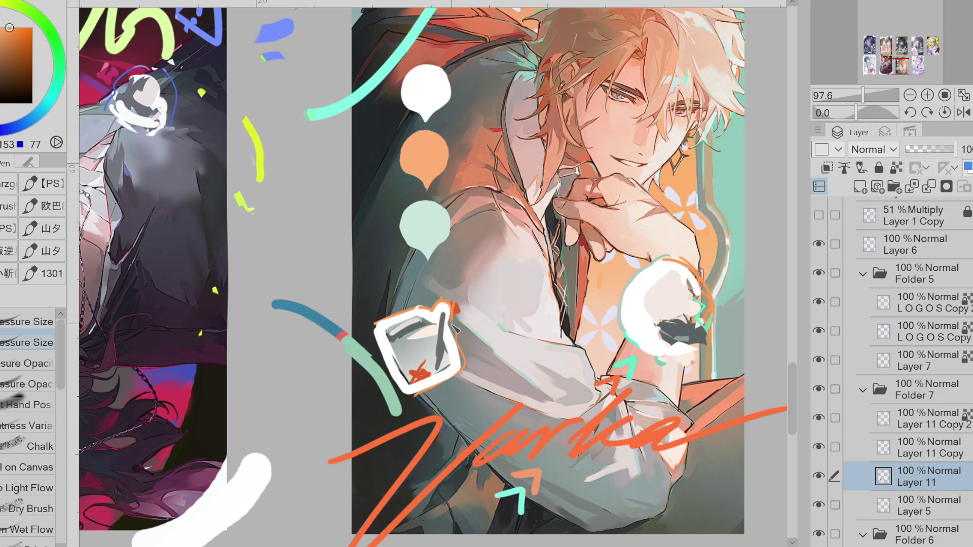
alt+click(446, 322)
alt+click(458, 335)
mouse_move(374, 323)
mouse_down()
mouse_move(379, 355)
mouse_move(421, 401)
mouse_up()
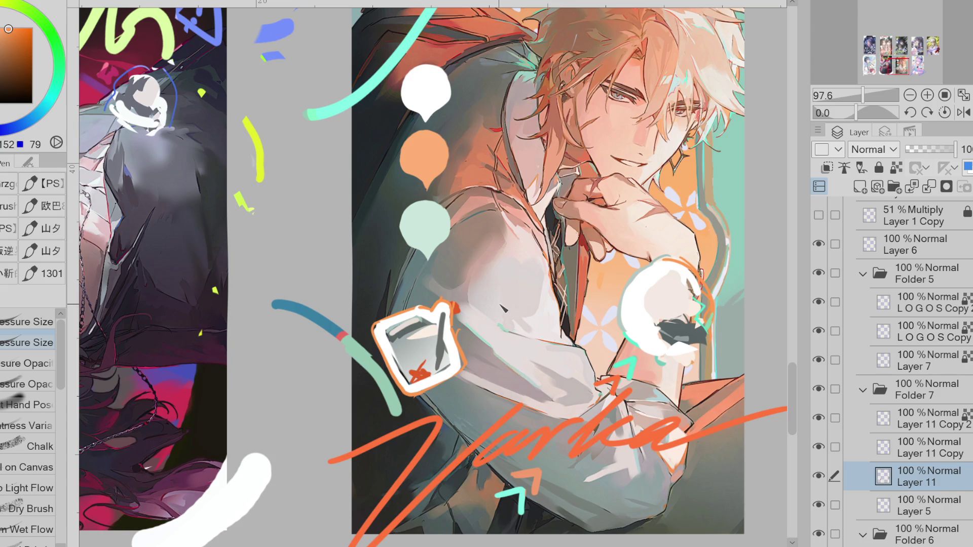
Hide Layer 11 Copy, leaving Layer 11 Copy 2 visible.
key(e)
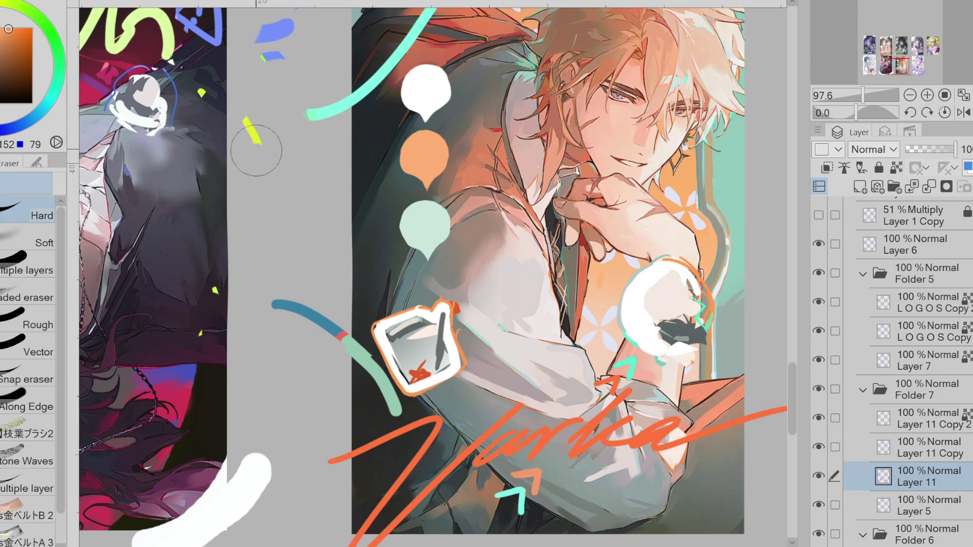
scroll(274, 183, down, 2)
scroll(310, 189, down, 1)
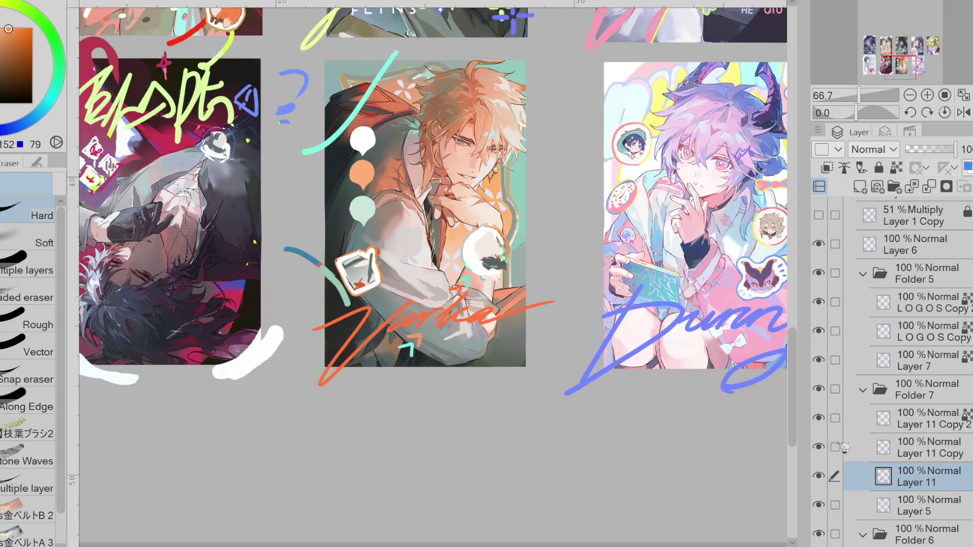
click(819, 447)
click(819, 418)
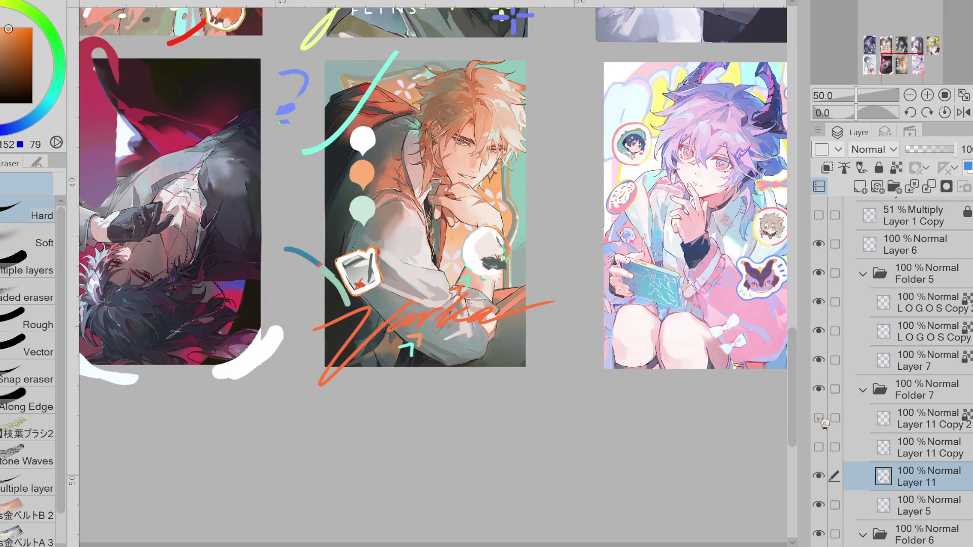
click(819, 418)
Make Layer 11 the working layer.
click(861, 418)
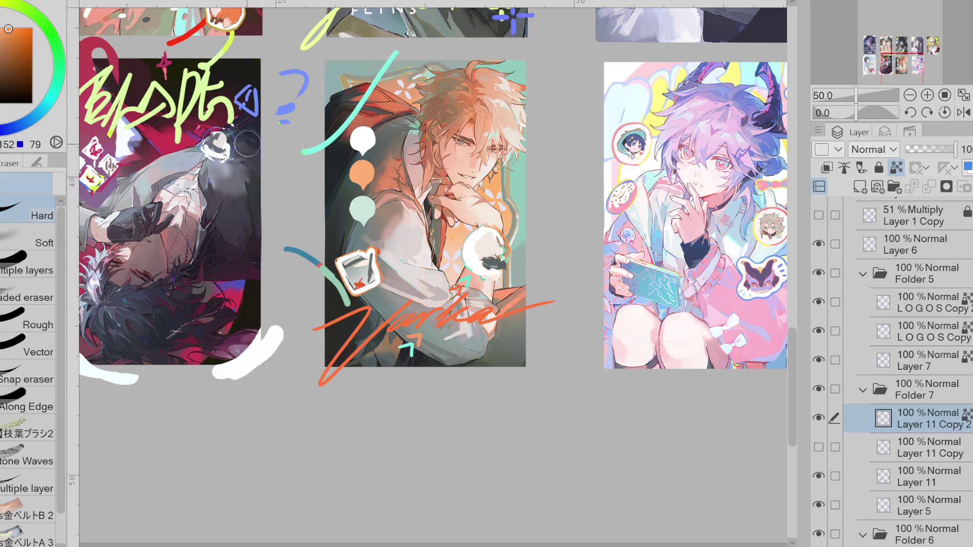
click(921, 449)
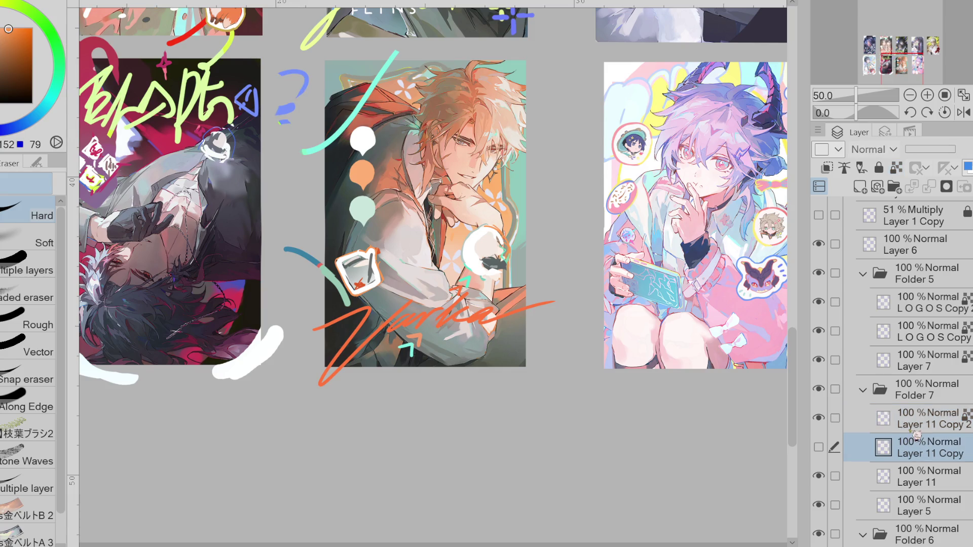
click(919, 477)
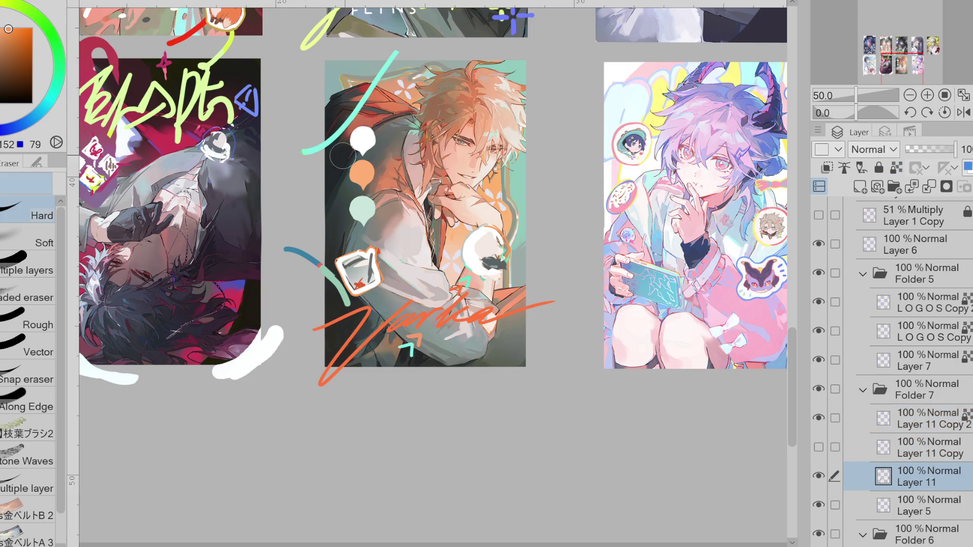
scroll(584, 515, left, 5)
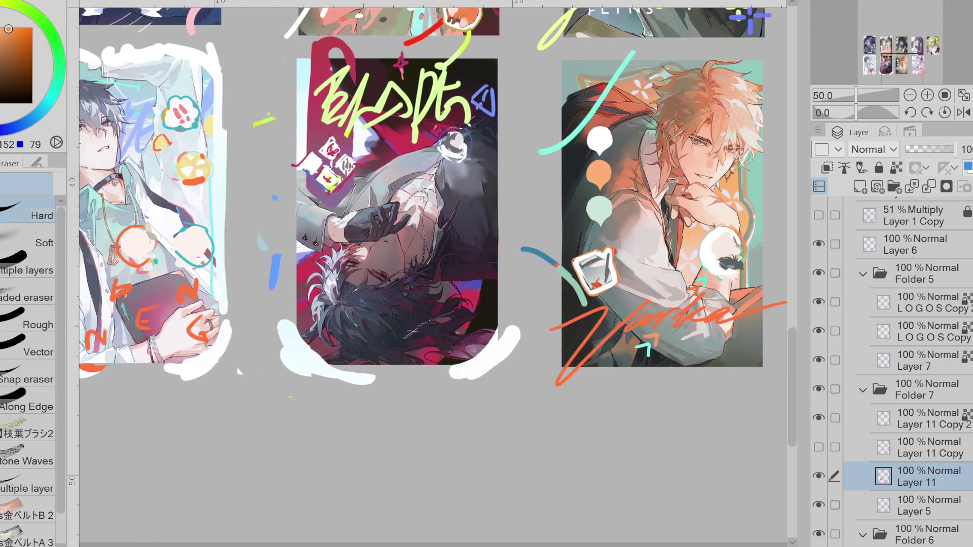
scroll(571, 541, left, 2)
scroll(571, 541, right, 4)
scroll(571, 542, left, 1)
scroll(571, 541, right, 3)
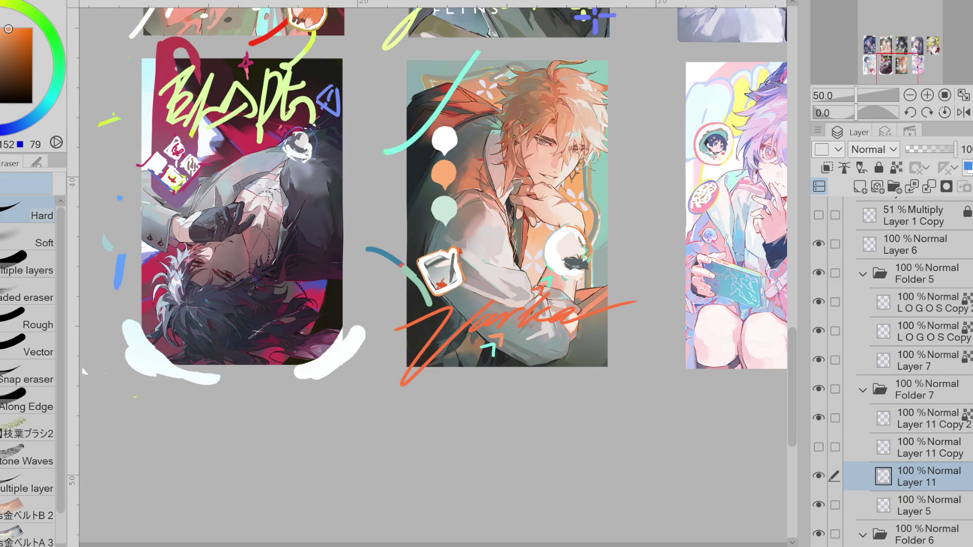
click(819, 389)
Compare the canvas with Folder 7 shown and hidden, leaving it hidden.
click(818, 389)
click(819, 389)
click(818, 360)
click(819, 359)
scroll(518, 320, down, 5)
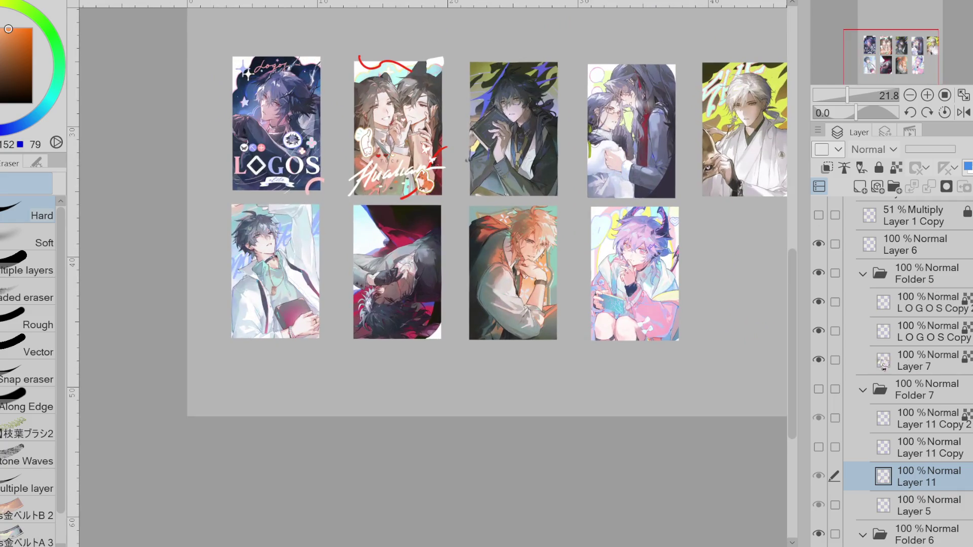
Hide Layer 7, then select the three Layer 11 layers and drag them out of Folder 7.
click(820, 359)
click(819, 331)
click(819, 332)
click(819, 303)
click(819, 303)
click(923, 419)
click(835, 447)
click(835, 475)
drag(907, 436, 925, 377)
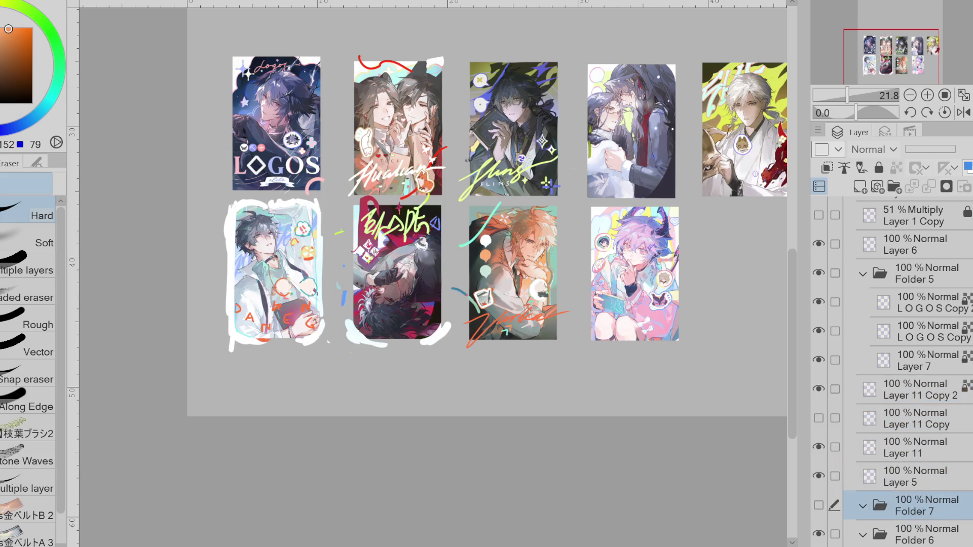
Collapse and delete the empty Folder 7.
click(819, 505)
click(862, 508)
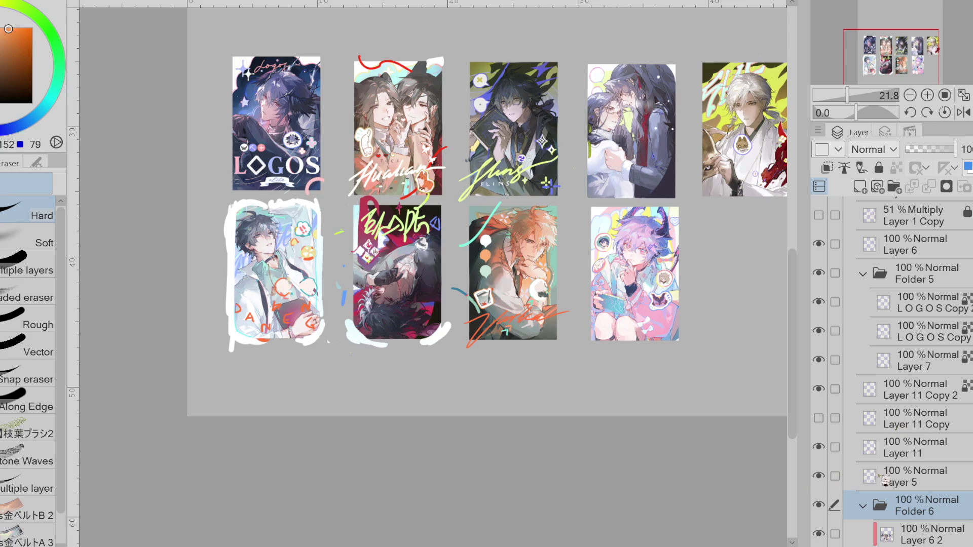
key(Delete)
Show Layer 11 Copy and reposition the three Layer 11 layers in the stack.
click(818, 418)
click(834, 418)
click(835, 447)
click(835, 389)
drag(885, 388, 884, 377)
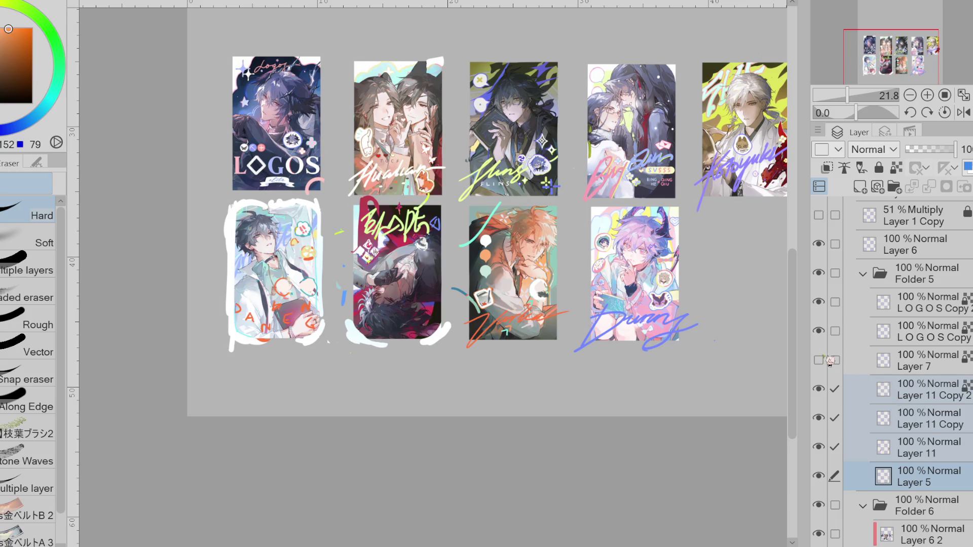
Toggle the green signature, Layer 7 and LOGOS Copy to compare, leaving all visible.
click(819, 388)
click(818, 360)
click(819, 331)
click(818, 331)
click(818, 389)
click(819, 360)
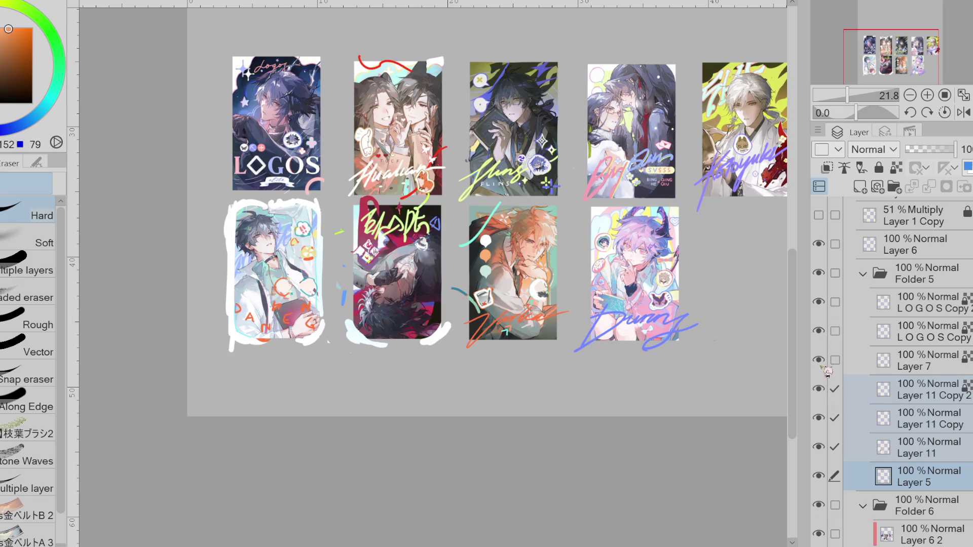
click(819, 389)
click(818, 389)
click(819, 389)
click(818, 389)
click(829, 388)
click(829, 389)
Compare cards with Layer 11 and its copies hidden, leaving card 7's green signature hidden.
click(826, 418)
click(826, 418)
click(825, 446)
click(825, 446)
click(825, 445)
click(825, 446)
click(825, 445)
click(819, 390)
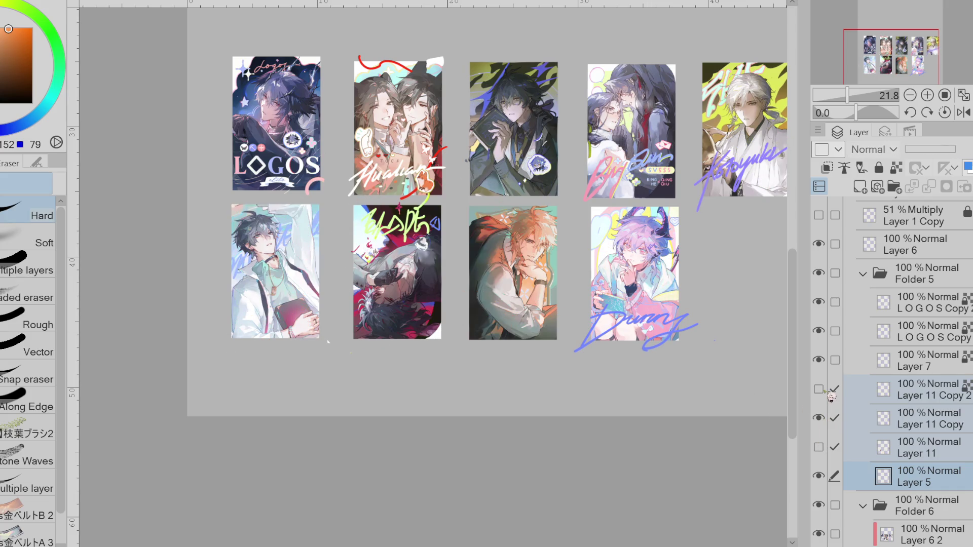
click(826, 391)
click(826, 390)
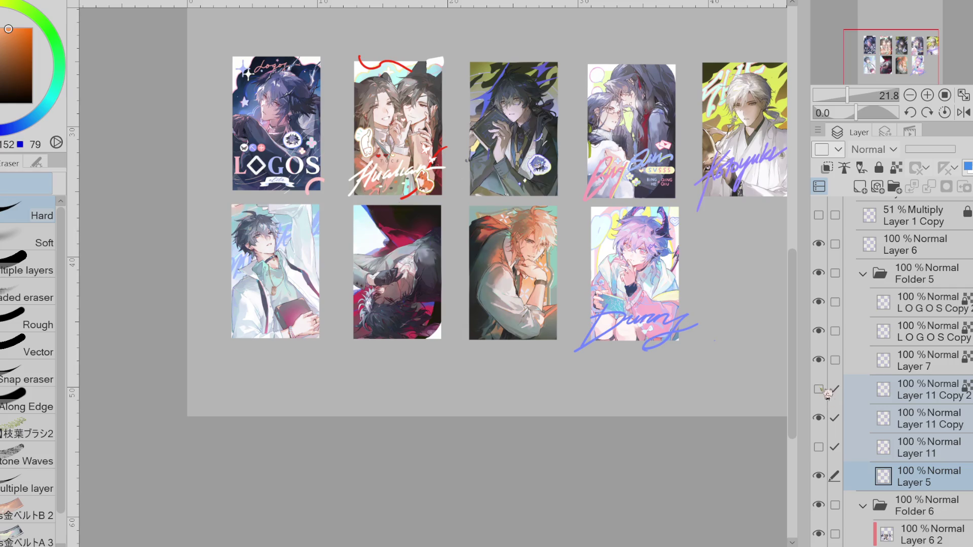
Leave the Layer 11 Copy signatures hidden and Layer 11's border and doodles visible.
click(825, 419)
click(825, 418)
click(825, 418)
click(825, 419)
click(824, 447)
click(820, 447)
click(820, 447)
click(820, 418)
click(820, 419)
click(820, 418)
click(821, 447)
click(821, 447)
click(821, 447)
click(821, 447)
click(821, 447)
click(820, 447)
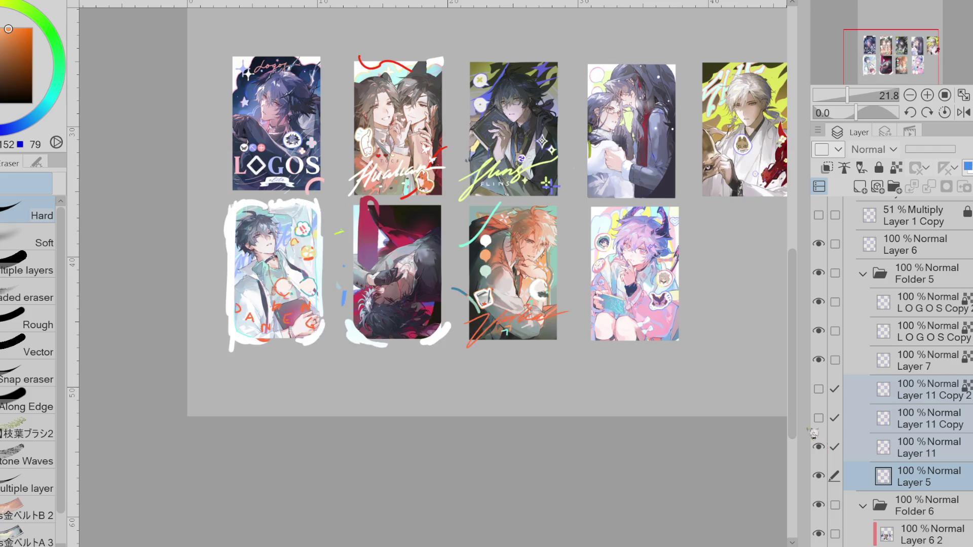
scroll(531, 262, up, 8)
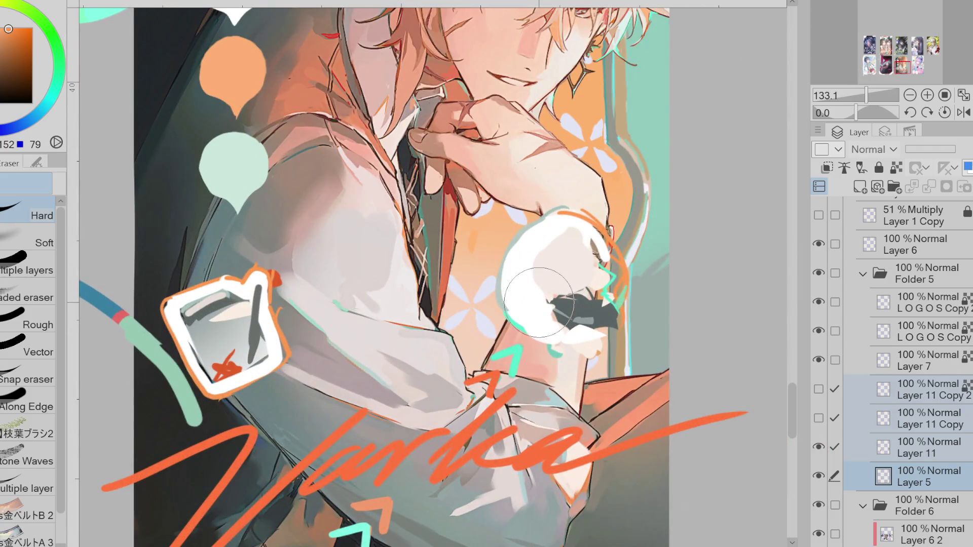
Make Layer 11 the working layer and pick a warmer yellow-orange colour.
click(818, 447)
click(913, 447)
click(819, 447)
alt+click(501, 52)
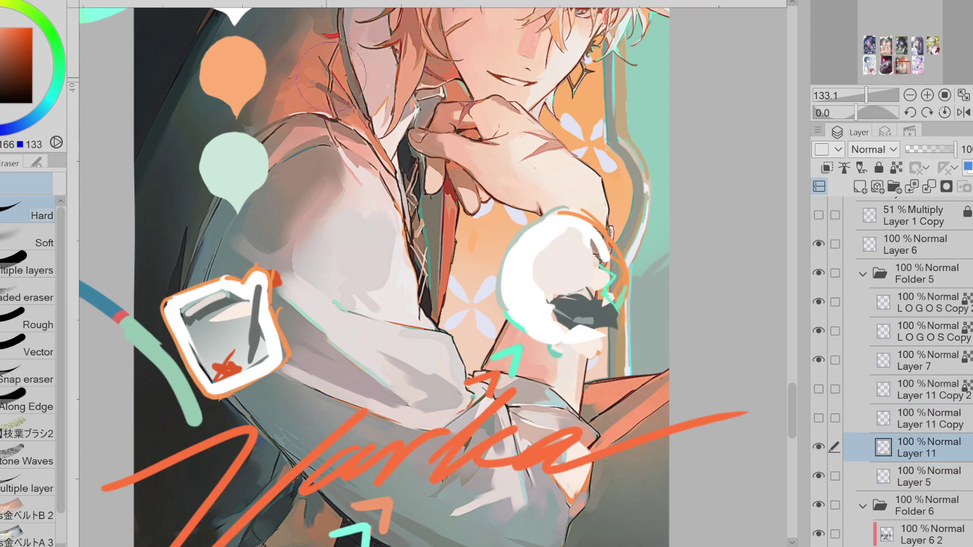
alt+click(502, 52)
Lasso-fill tan hair shapes over the chibi's head in the bubble portrait.
key(g)
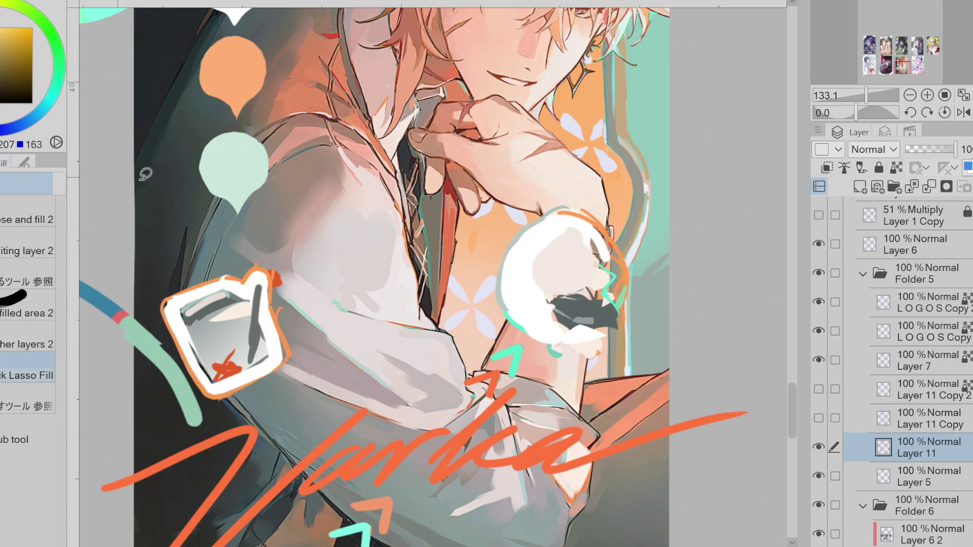
scroll(546, 244, up, 2)
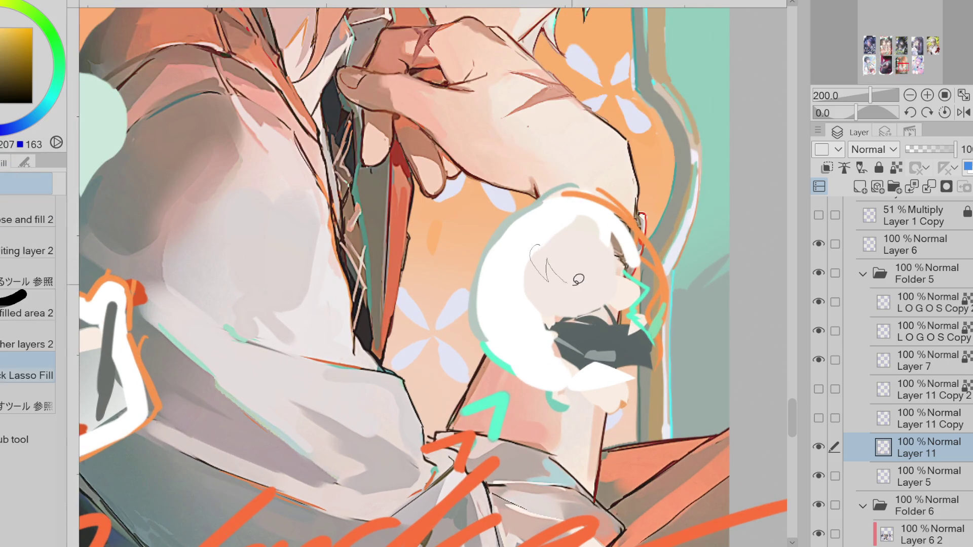
alt+click(540, 280)
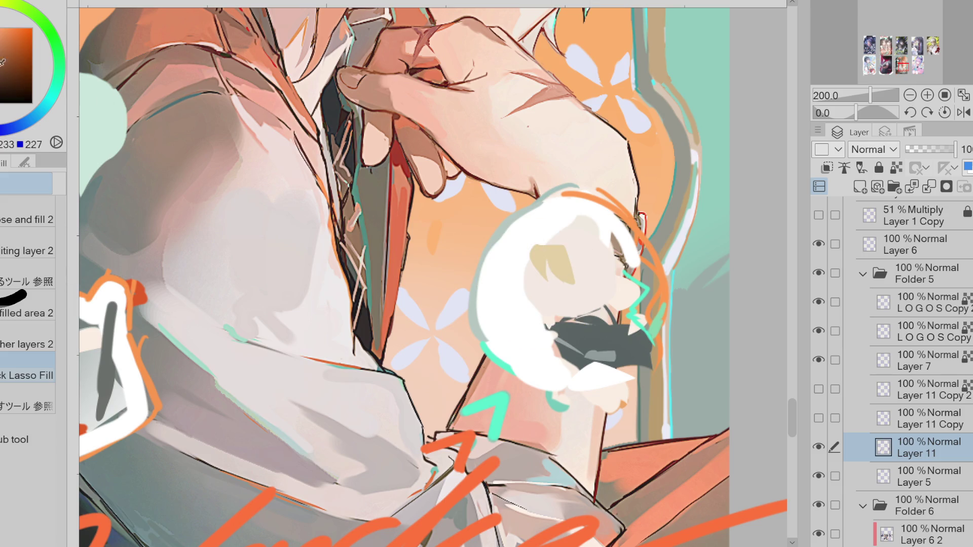
alt+click(544, 275)
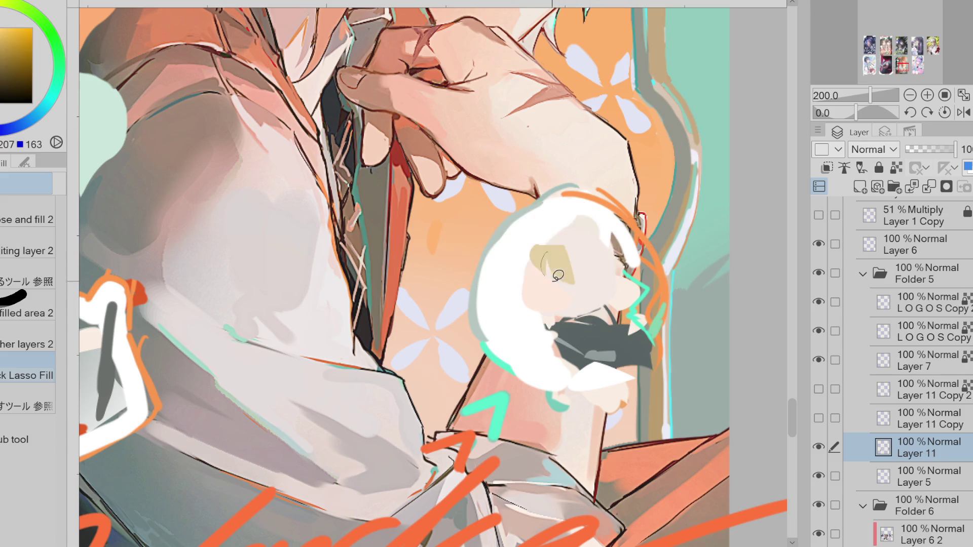
mouse_move(545, 245)
mouse_down()
mouse_move(570, 252)
mouse_move(543, 241)
mouse_move(568, 251)
mouse_move(597, 230)
mouse_move(634, 236)
mouse_move(565, 256)
mouse_up()
mouse_move(616, 284)
mouse_down()
mouse_move(587, 291)
mouse_move(567, 278)
mouse_move(593, 304)
mouse_up()
alt+click(583, 286)
alt+click(537, 289)
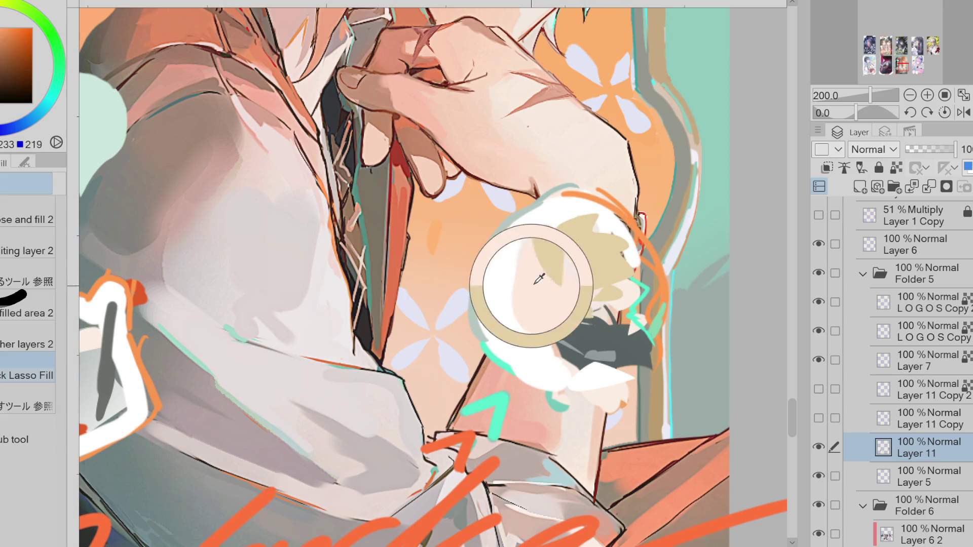
mouse_move(545, 243)
mouse_down()
mouse_move(545, 287)
mouse_move(537, 253)
mouse_up()
alt+click(576, 278)
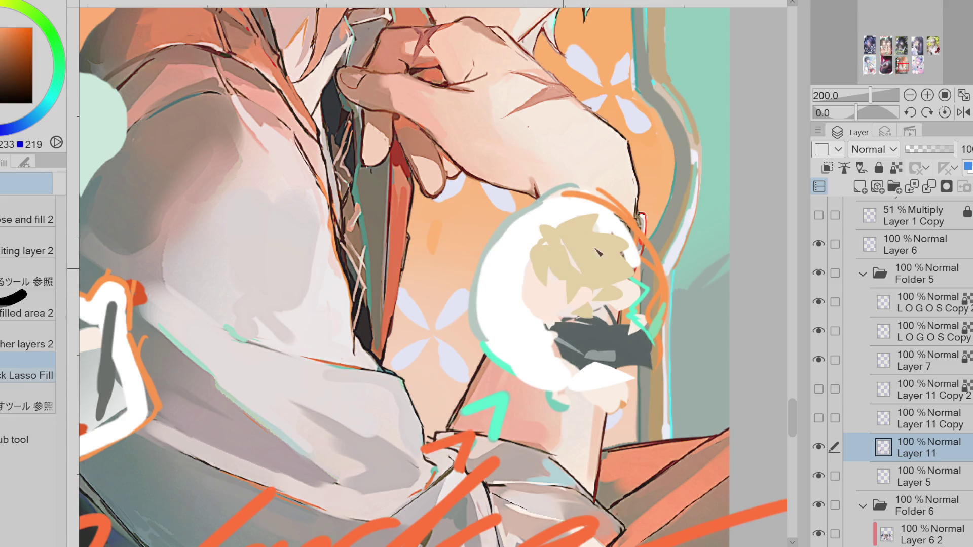
Paint a teal accent stroke beside the chibi's hair with the Pen.
key(p)
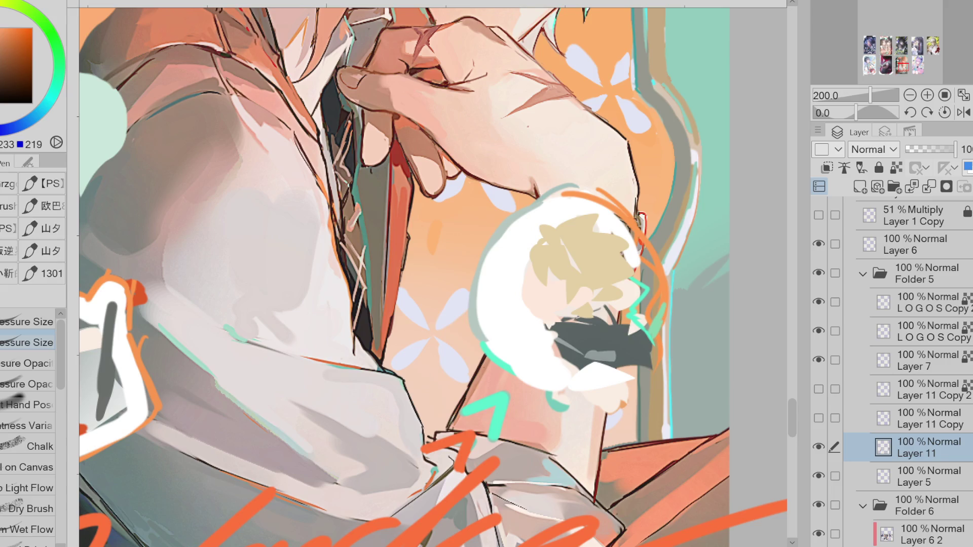
alt+click(570, 272)
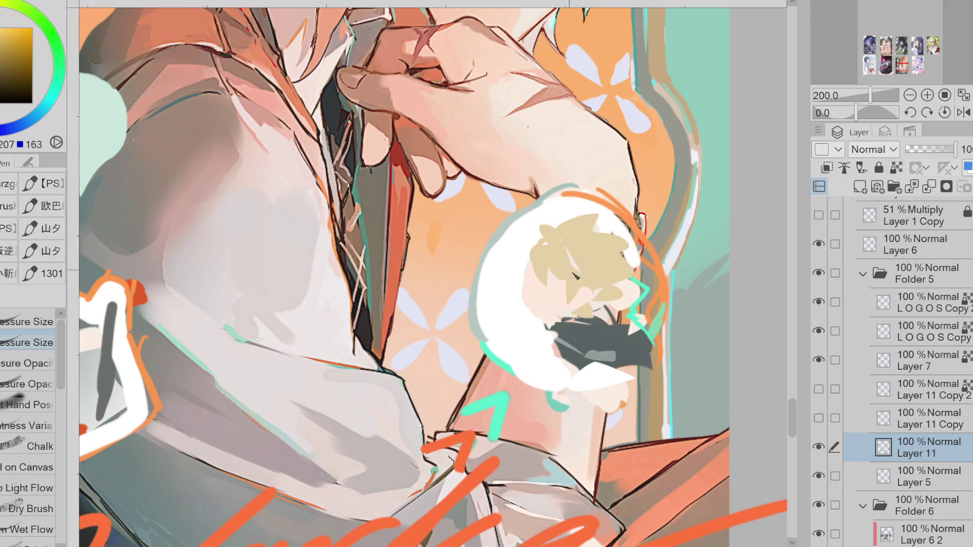
key(g)
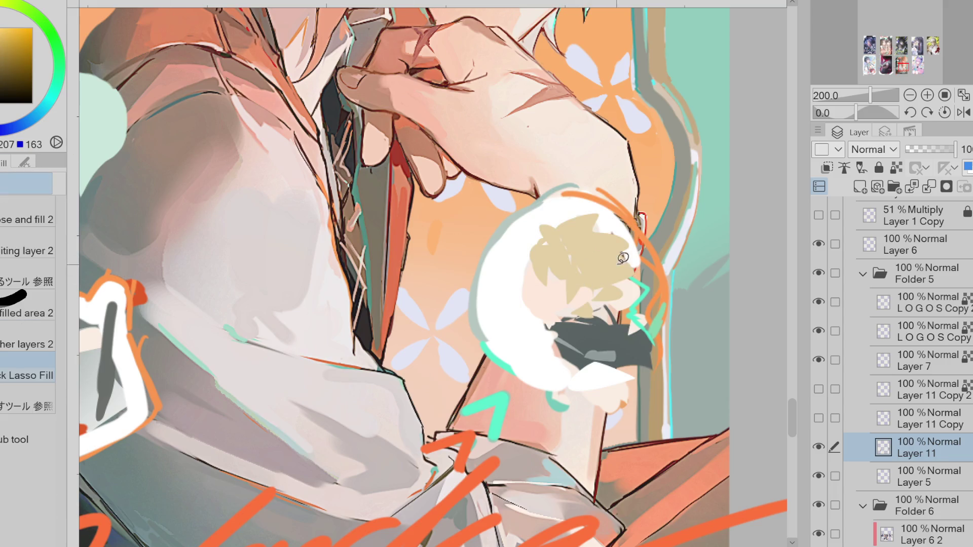
alt+click(644, 286)
key(p)
drag(639, 277, 626, 257)
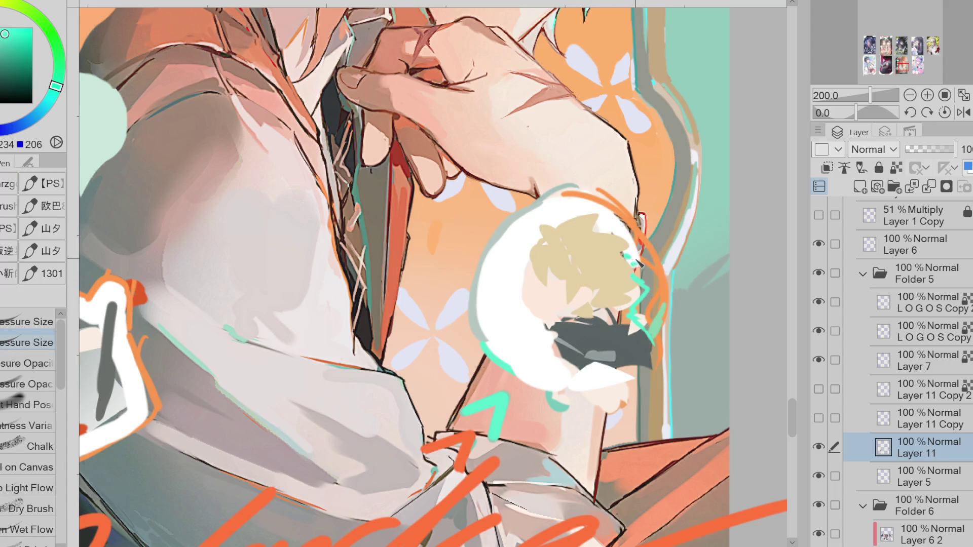
alt+click(551, 274)
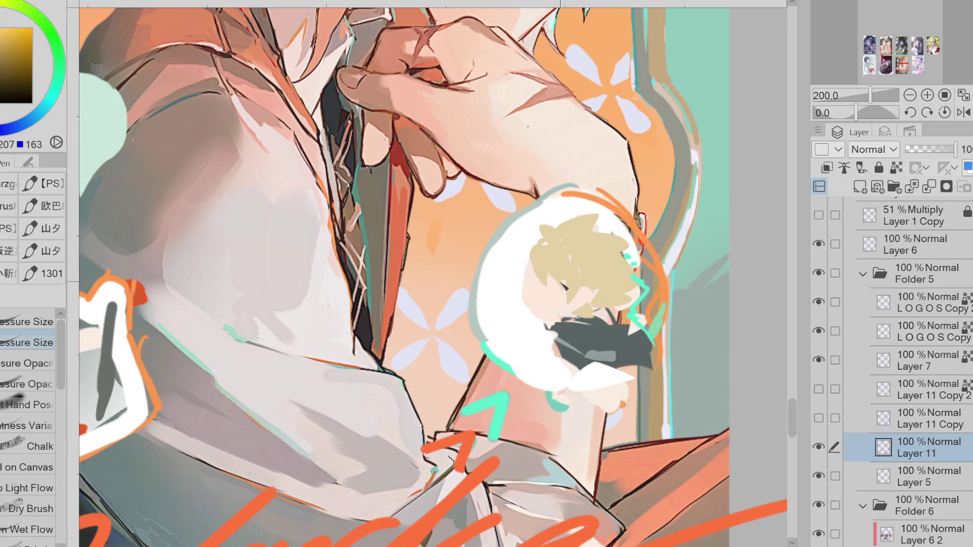
alt+click(545, 297)
alt+click(551, 258)
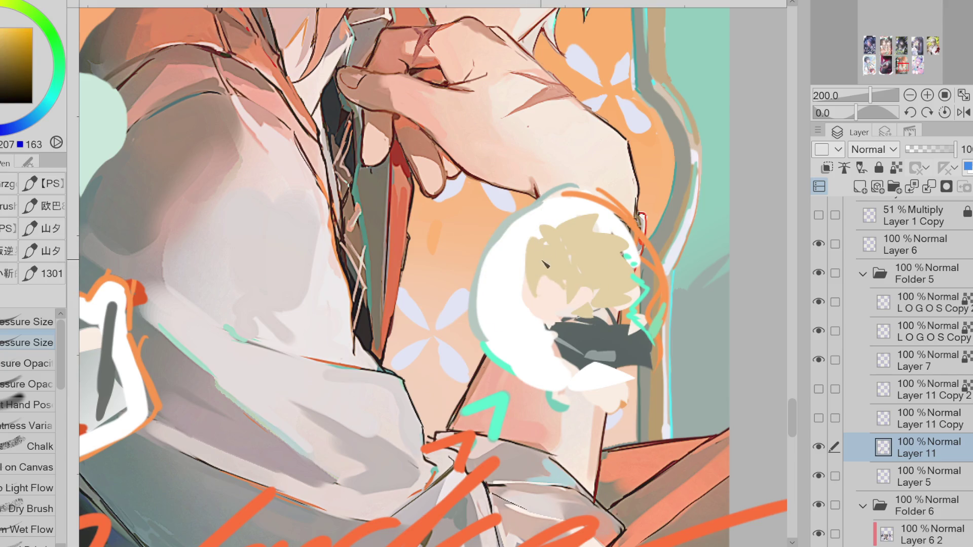
scroll(586, 305, up, 2)
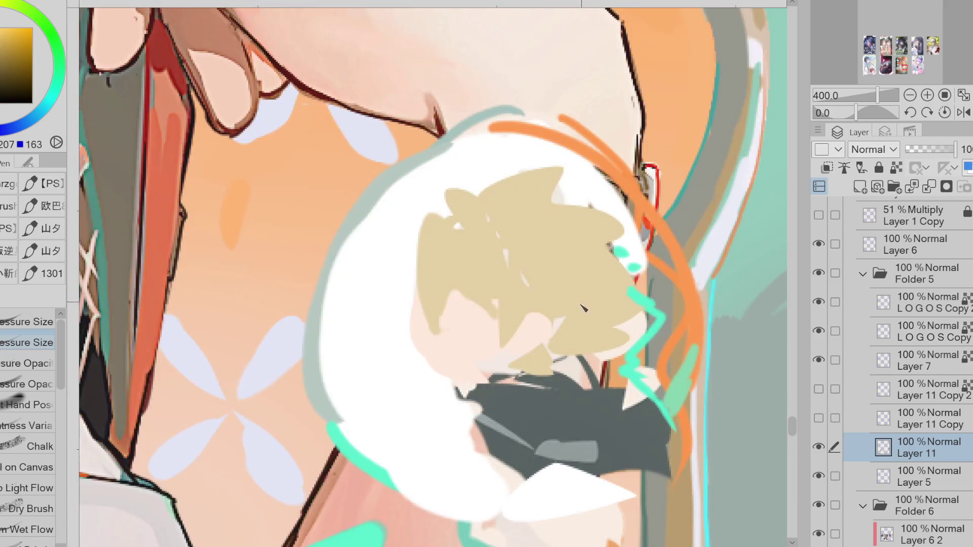
Paint a salmon-pink patch below the hair, discarding a pink eye outline.
alt+click(502, 381)
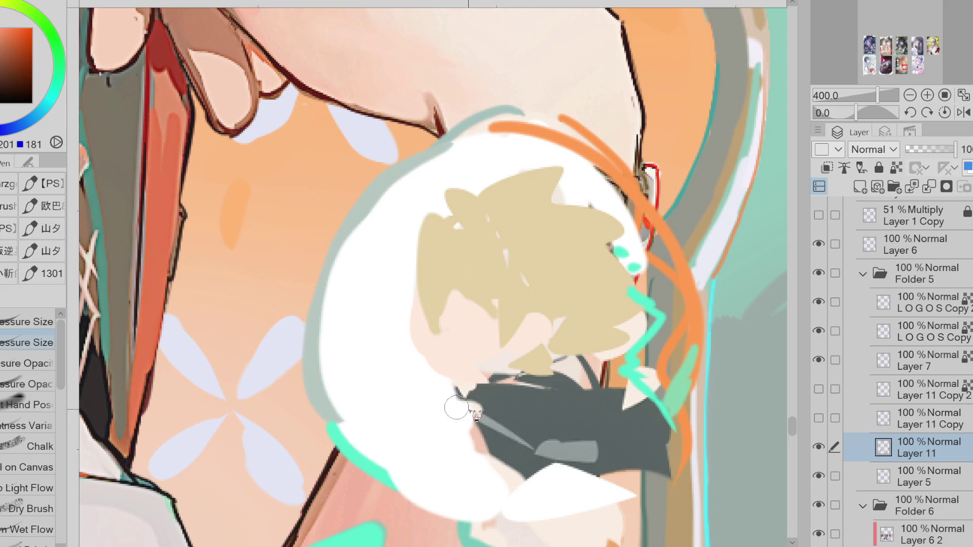
mouse_move(496, 381)
mouse_down()
mouse_move(530, 379)
mouse_move(512, 385)
mouse_up()
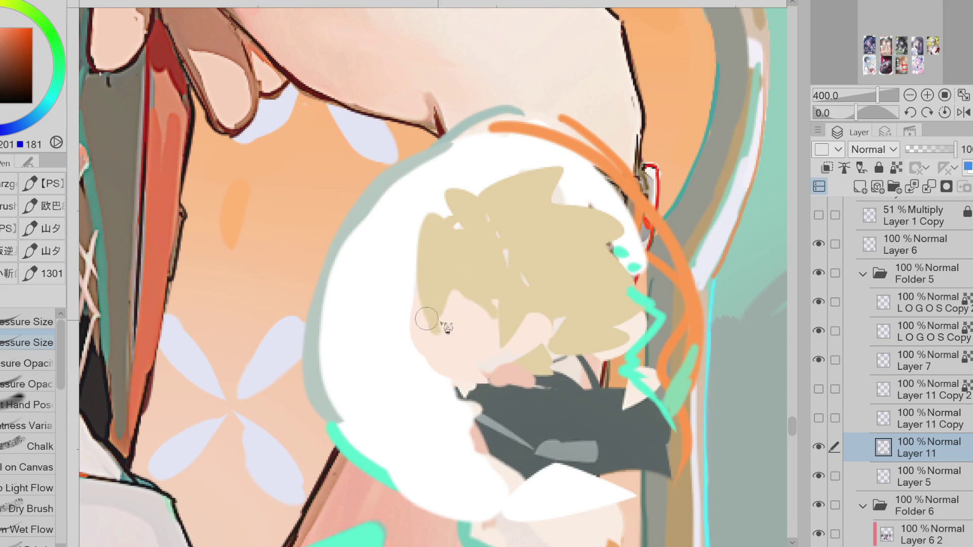
mouse_move(446, 310)
mouse_down()
mouse_move(463, 319)
mouse_move(479, 311)
mouse_move(471, 345)
mouse_up()
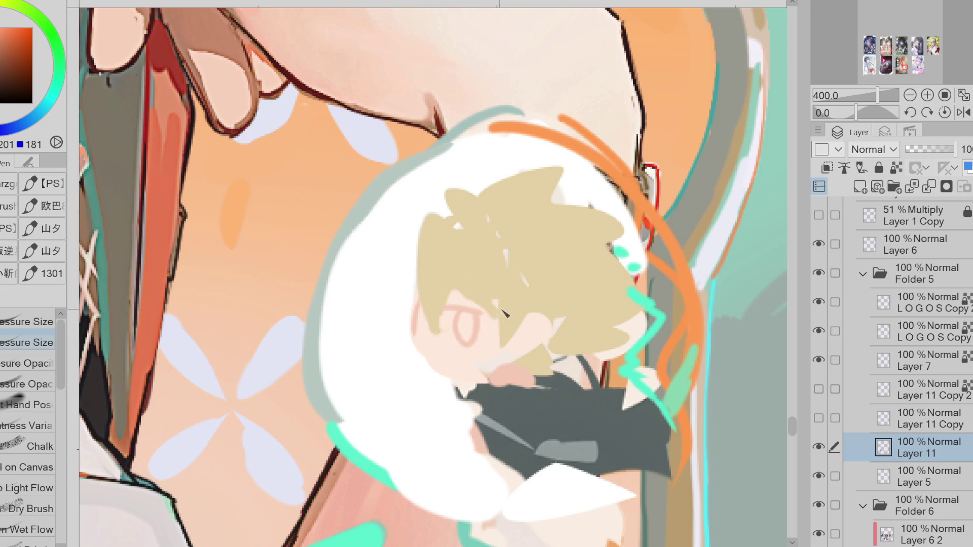
key(ctrl+z)
Try brown eye, cheek and jaw lines on the chibi face, redrawing several attempts.
alt+click(418, 258)
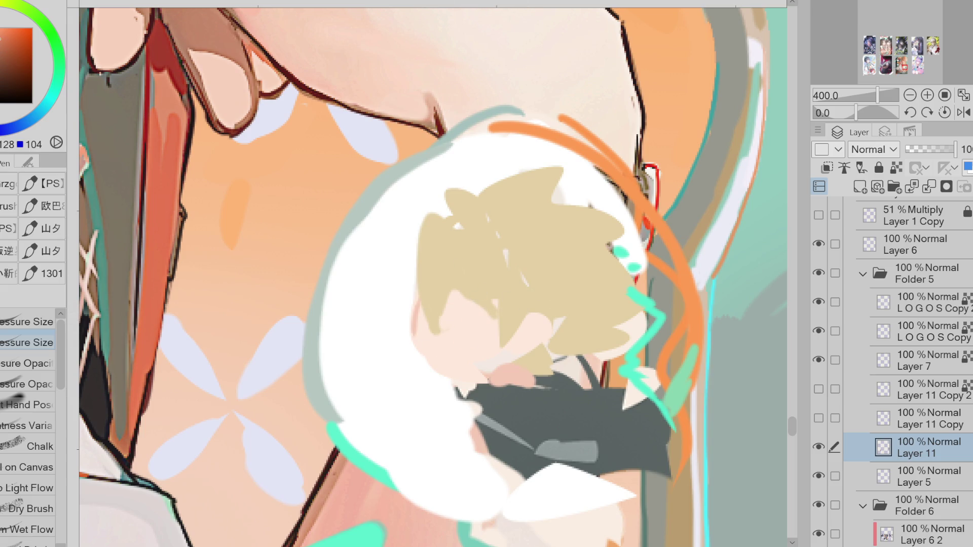
click(9, 41)
mouse_move(442, 307)
mouse_down()
mouse_move(480, 308)
mouse_move(484, 324)
mouse_move(430, 364)
mouse_up()
key(ctrl+z)
key(ctrl+z)
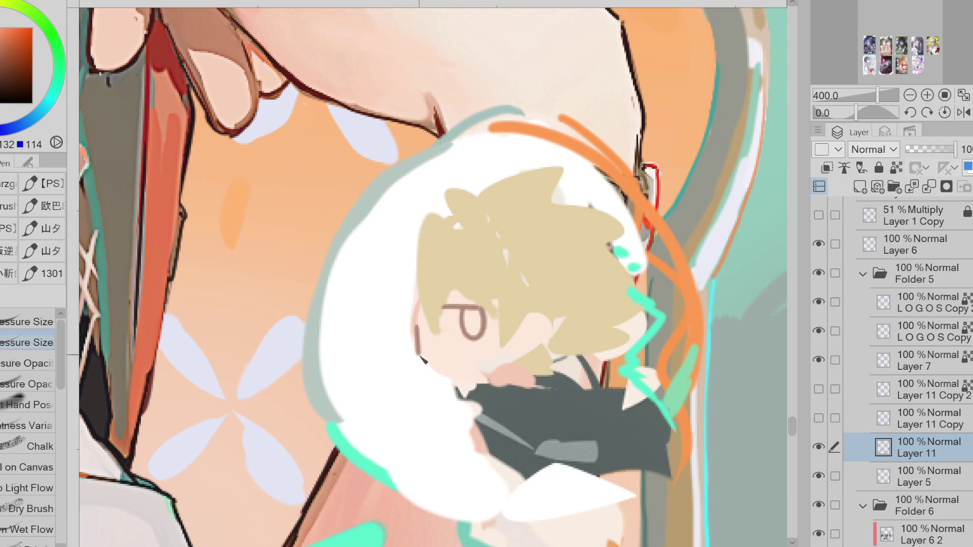
key(ctrl+z)
drag(411, 322, 440, 372)
key(ctrl+z)
mouse_move(422, 320)
mouse_down()
mouse_move(428, 363)
mouse_move(484, 377)
mouse_up()
key(ctrl+z)
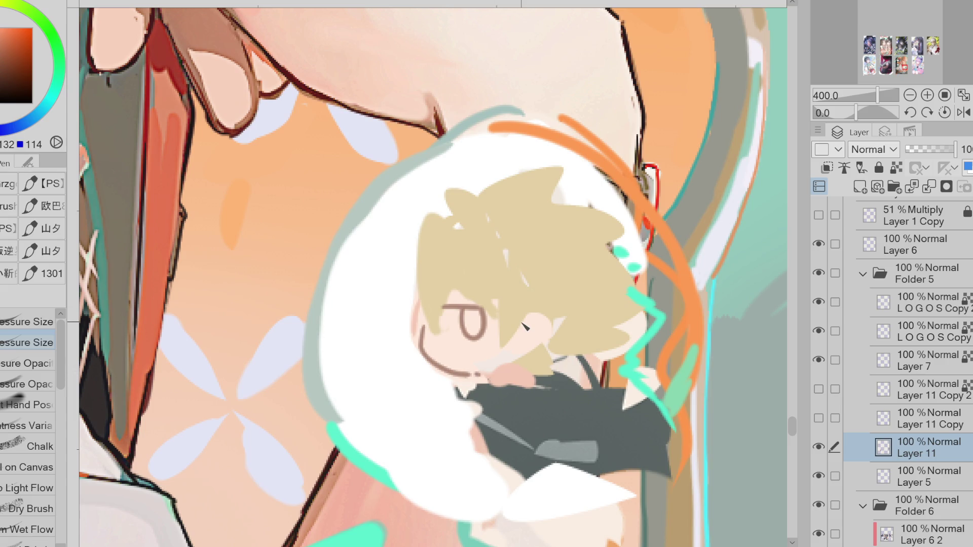
Paint a blue iris and a short brown arc above the chibi's mouth.
click(24, 122)
mouse_move(481, 324)
mouse_down()
mouse_move(476, 330)
mouse_move(474, 318)
mouse_up()
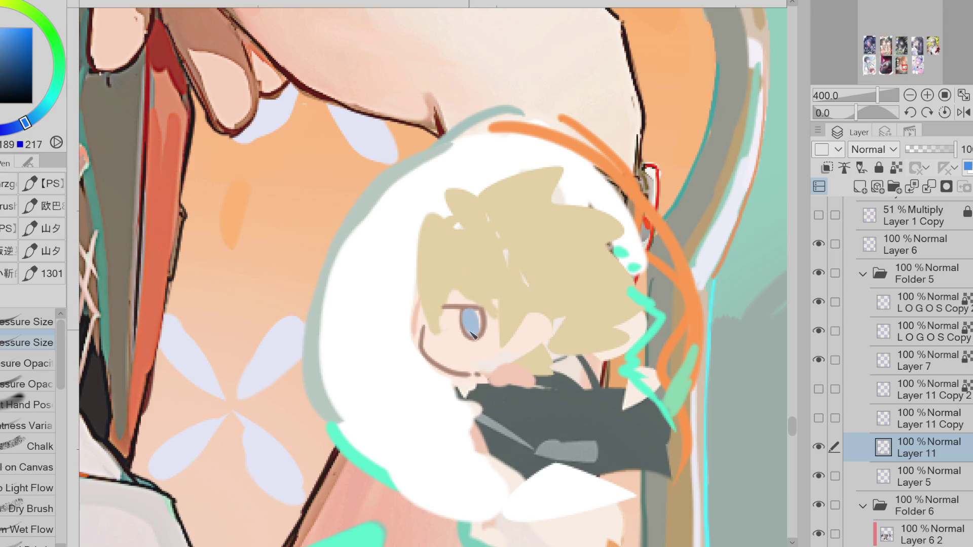
alt+click(455, 309)
drag(510, 365, 491, 370)
alt+click(490, 375)
key(x)
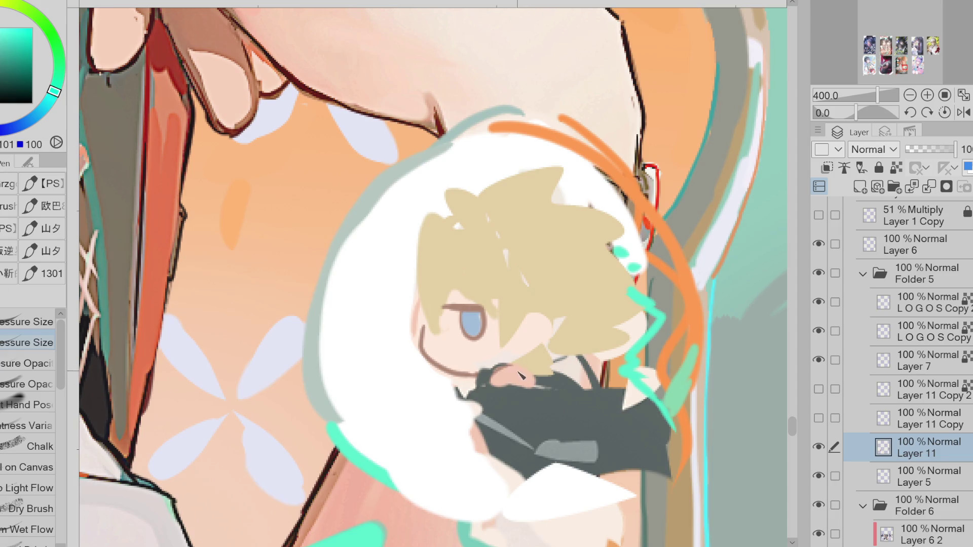
alt+click(499, 376)
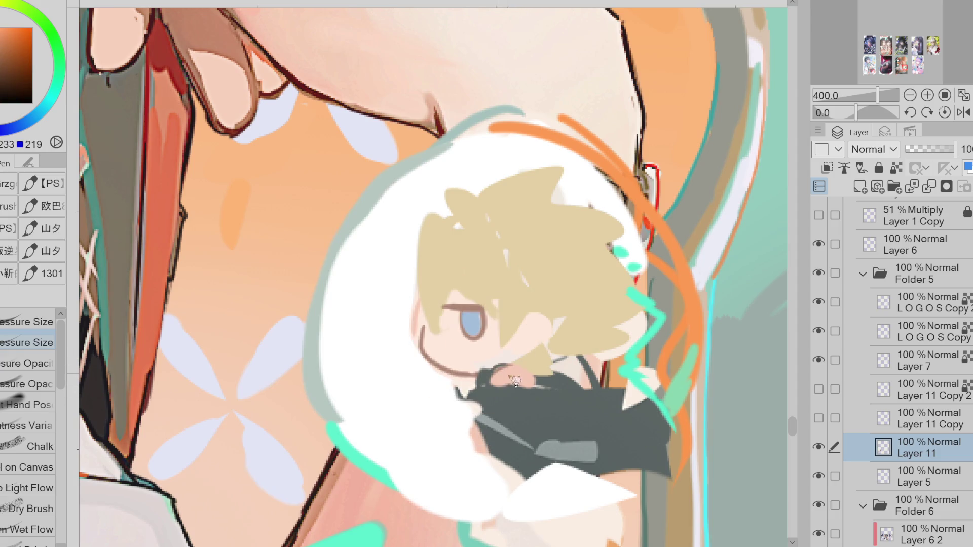
alt+click(558, 330)
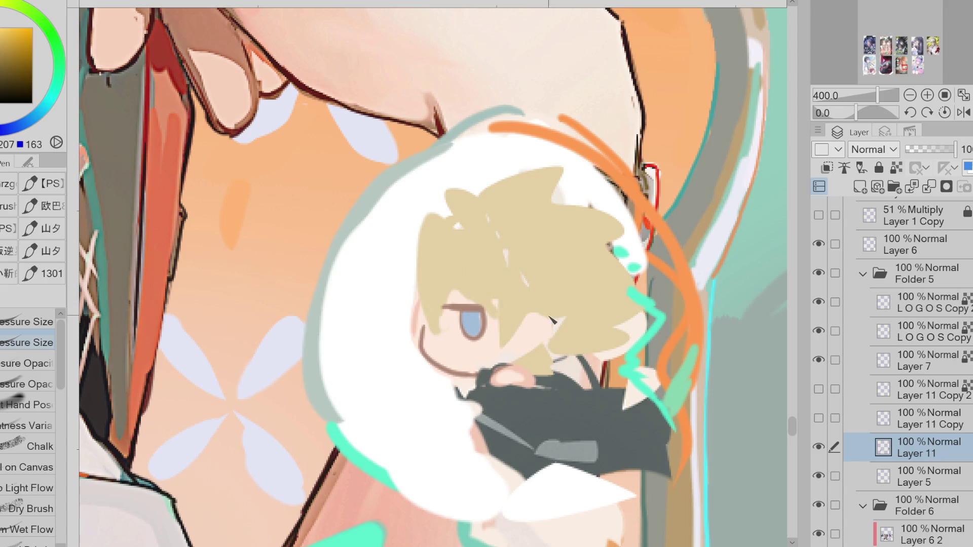
alt+click(456, 306)
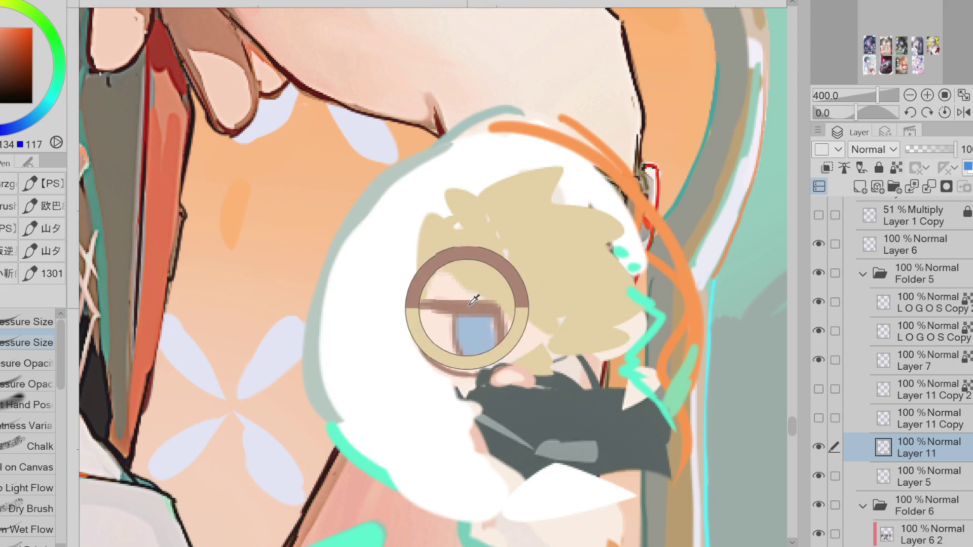
drag(441, 292, 452, 293)
key(ctrl+z)
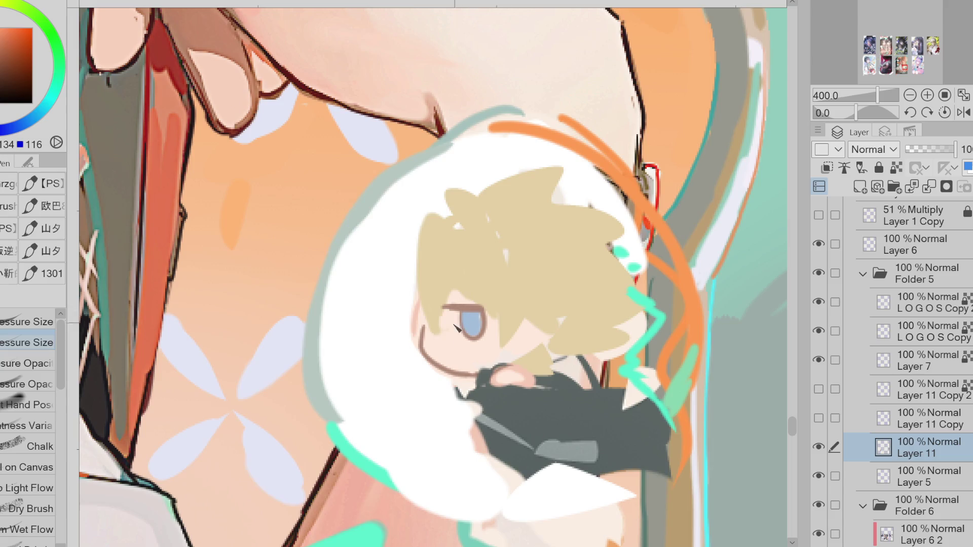
Extend the tan fringe over the chibi's face using Lasso and Lasso Fill.
alt+click(430, 300)
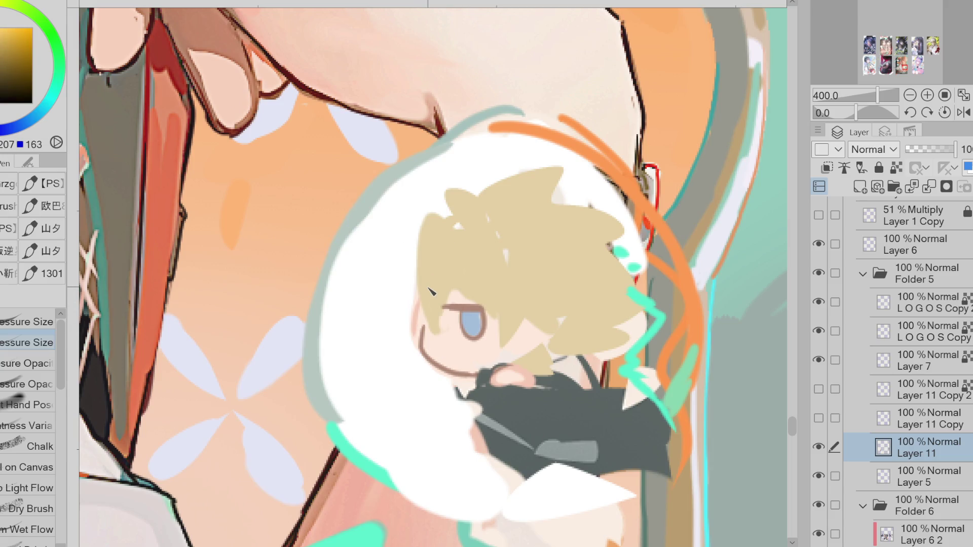
key(m)
drag(425, 293, 441, 344)
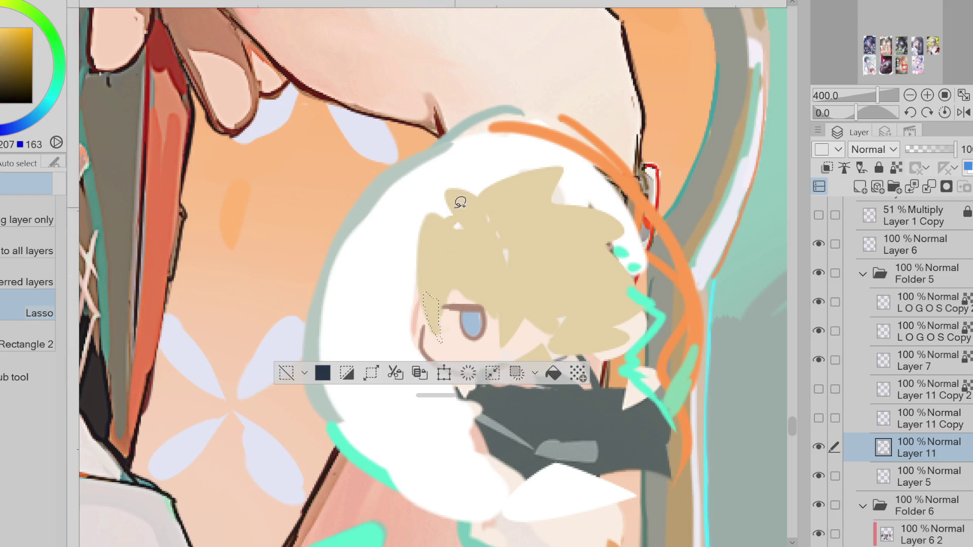
click(554, 375)
key(ctrl+d)
key(g)
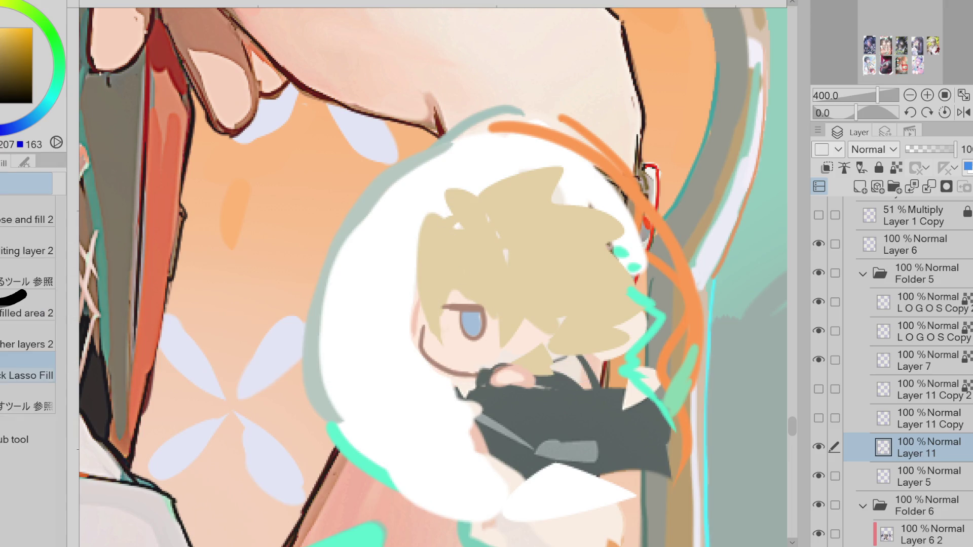
mouse_move(419, 269)
mouse_down()
mouse_move(412, 321)
mouse_move(408, 282)
mouse_move(421, 256)
mouse_move(419, 333)
mouse_up()
key(ctrl+z)
key(x)
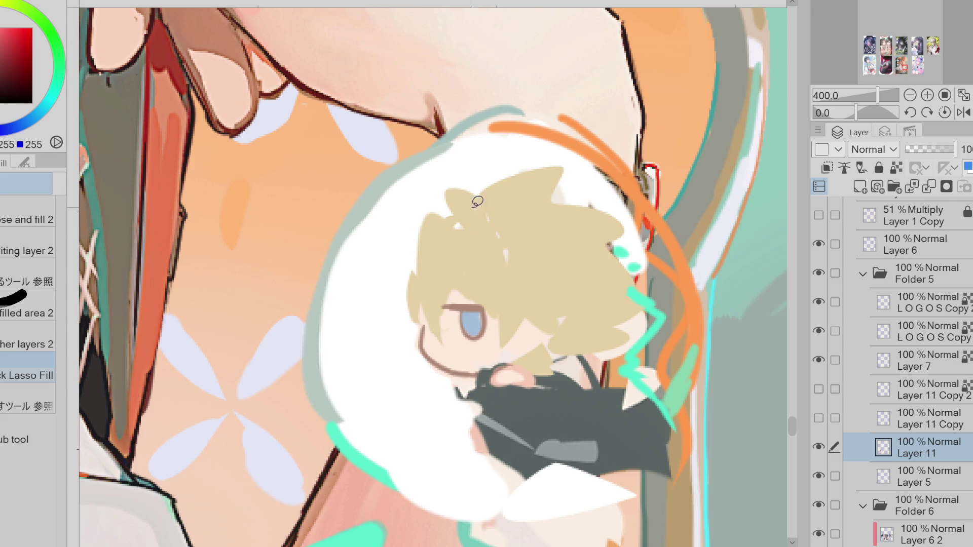
scroll(456, 162, down, 4)
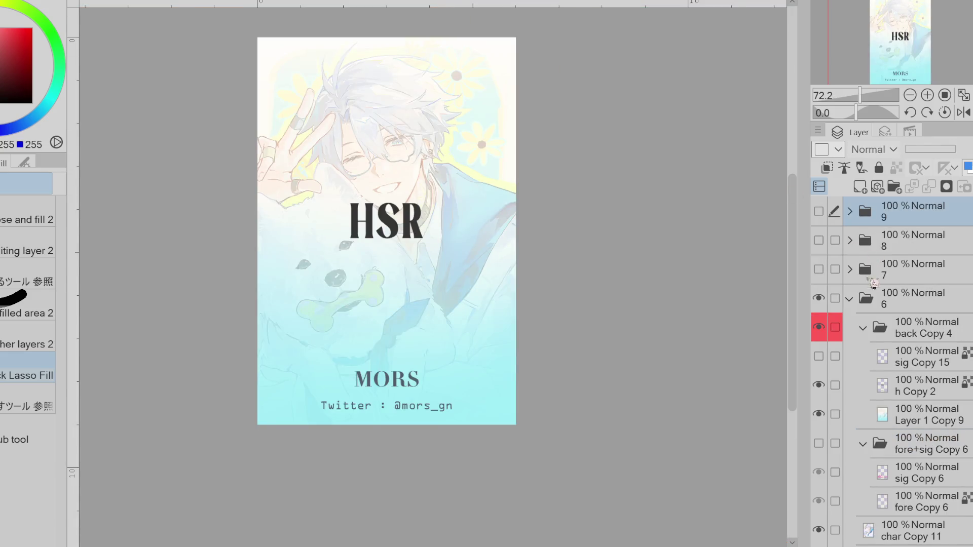
Hide the pale wash overlay, the pink lettering and sticker folder, and the HSR title.
scroll(838, 366, down, 2)
click(819, 364)
click(818, 364)
click(818, 364)
click(818, 394)
click(819, 393)
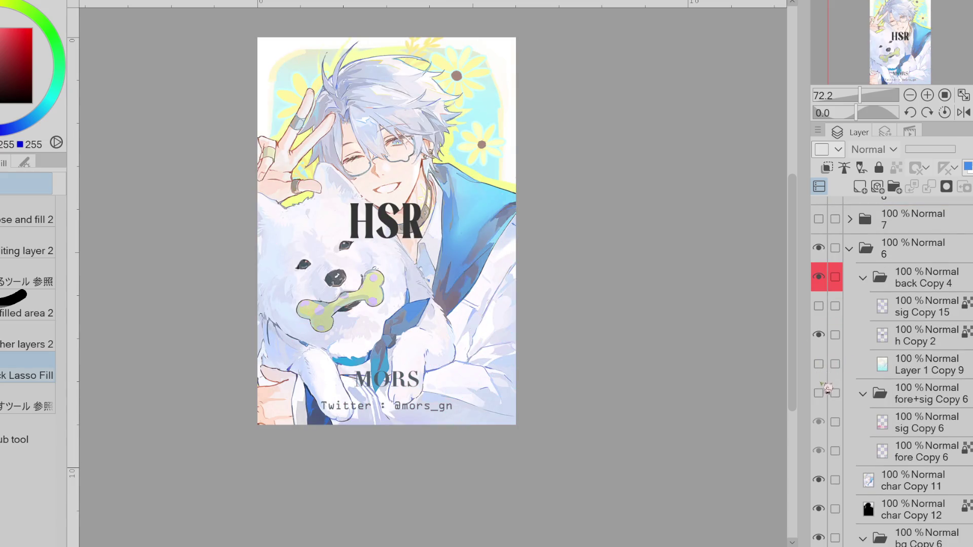
click(819, 334)
click(818, 364)
click(818, 363)
click(819, 364)
click(818, 364)
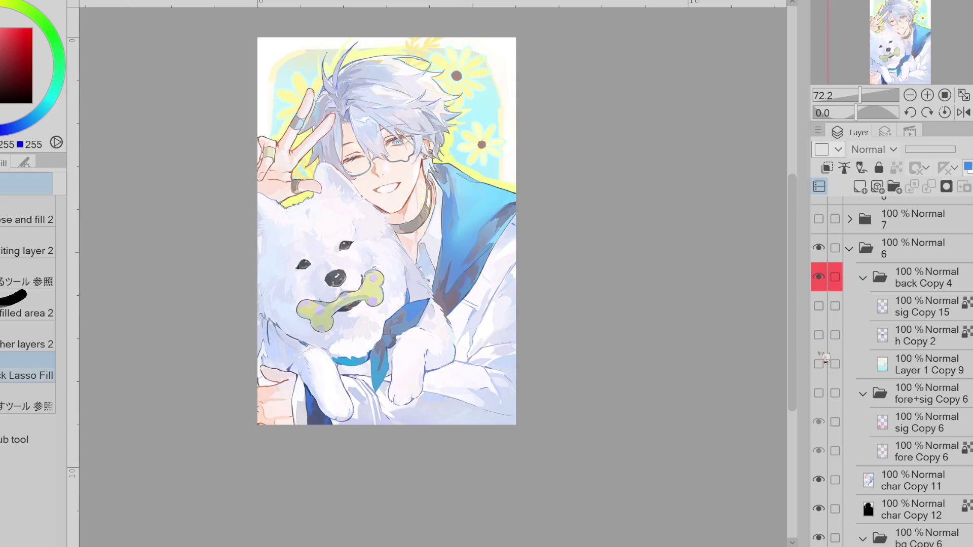
Compare the poster with and without the HSR title and signature, leaving both hidden.
click(819, 335)
click(819, 334)
click(818, 334)
click(819, 334)
click(819, 334)
click(818, 306)
click(819, 306)
click(818, 306)
click(819, 306)
click(818, 335)
Compare the poster with the pale wash on and off, leaving it hidden for vivid artwork.
click(820, 364)
click(820, 364)
click(821, 364)
click(820, 364)
click(820, 364)
click(828, 366)
click(827, 366)
click(827, 366)
click(827, 366)
click(827, 366)
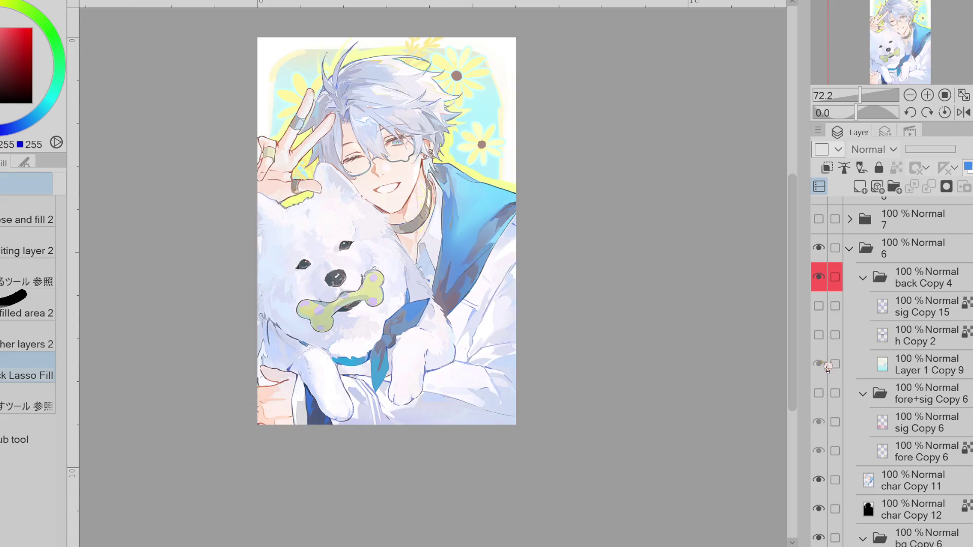